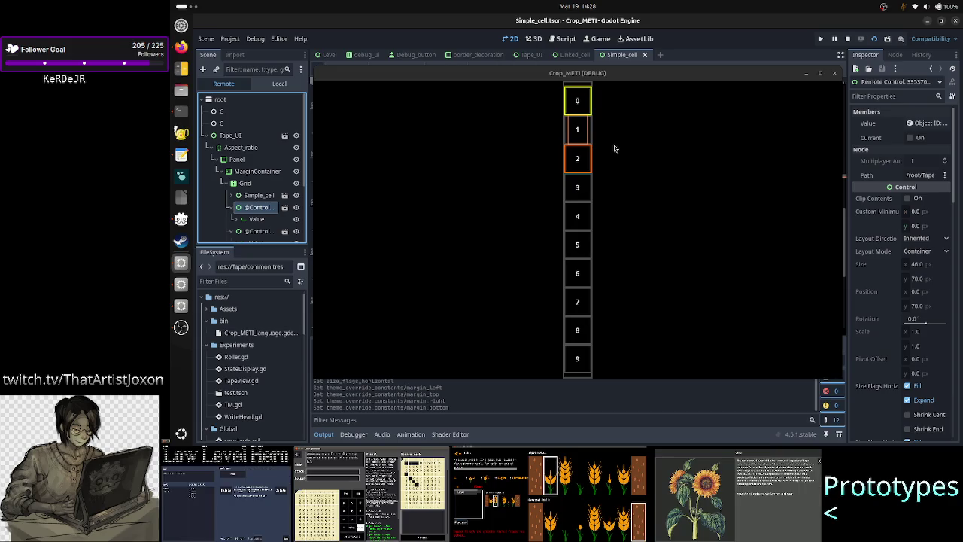
- Inspect the node behind cell 2 in the Remote tree, then hide the game window with F8
click(259, 231)
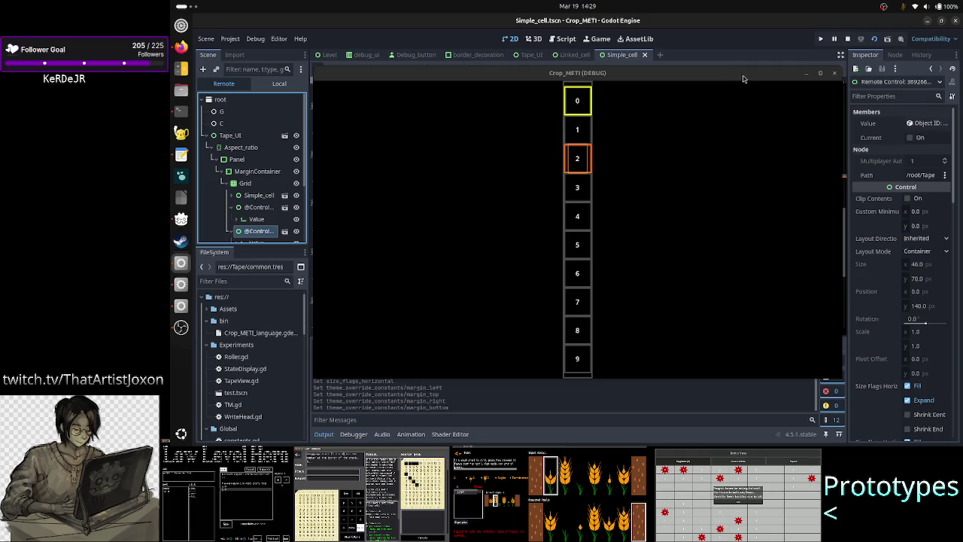
key(F8)
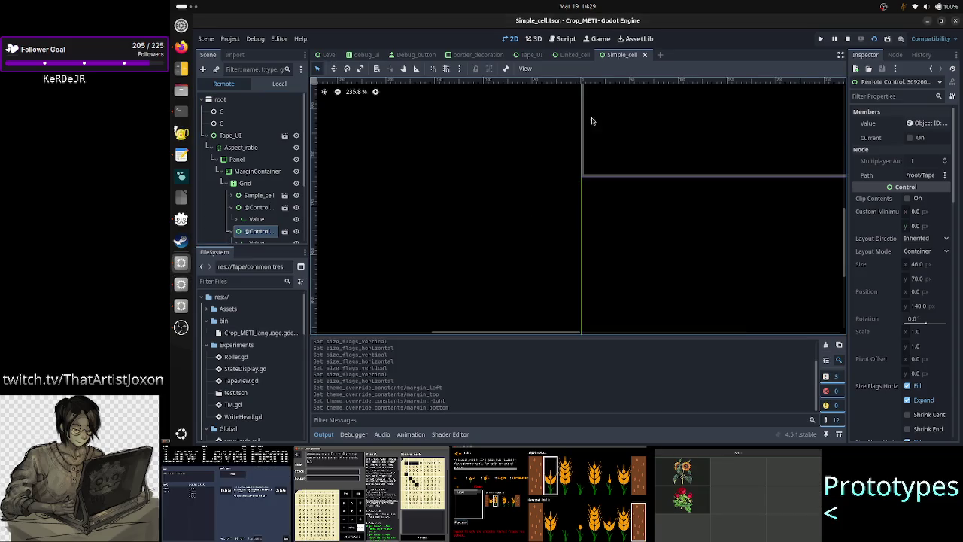
- In the Local tree, apply the Full Rect anchor preset to the Simple_cell root node
click(324, 434)
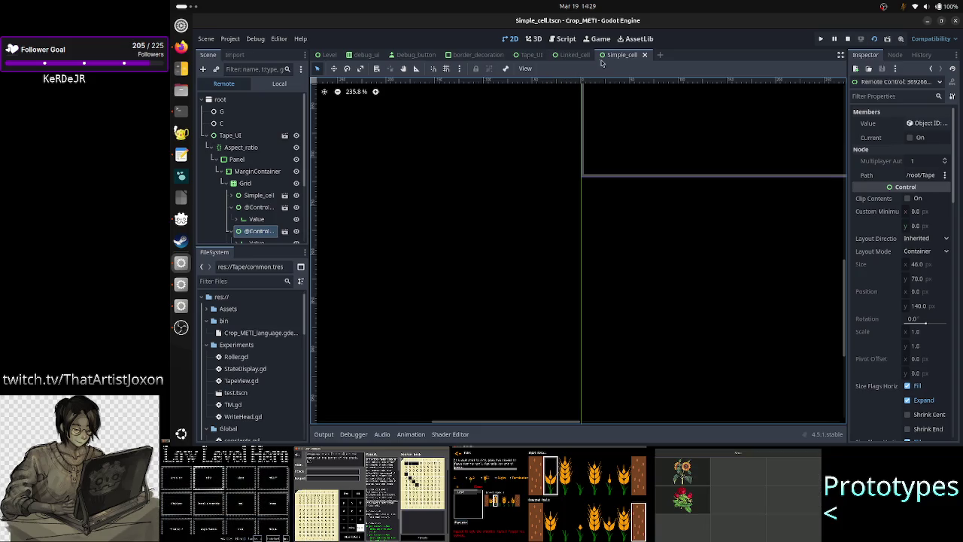
click(281, 85)
click(261, 98)
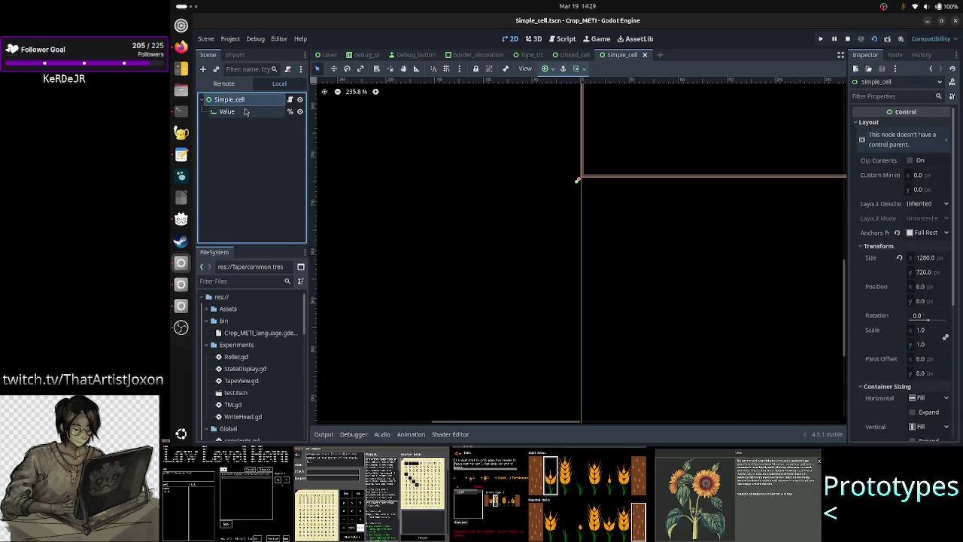
click(547, 69)
click(595, 145)
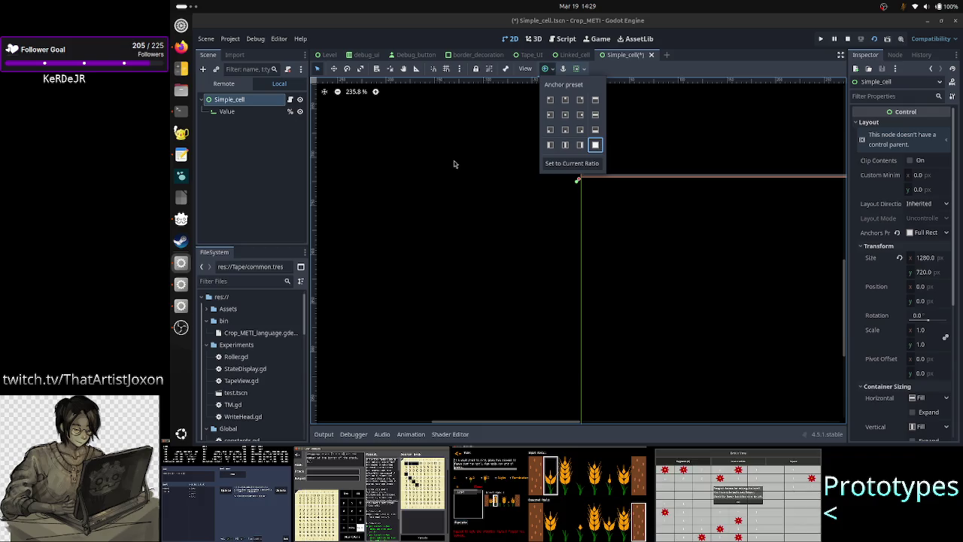
click(285, 161)
- Save the Simple_cell scene, stop the game and switch to the Tape_UI scene
key(ctrl+s)
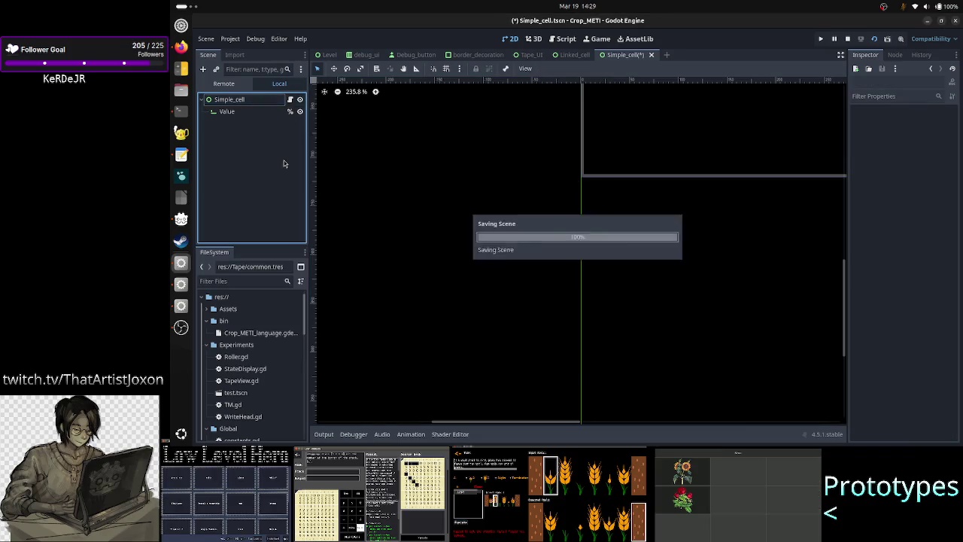
click(846, 42)
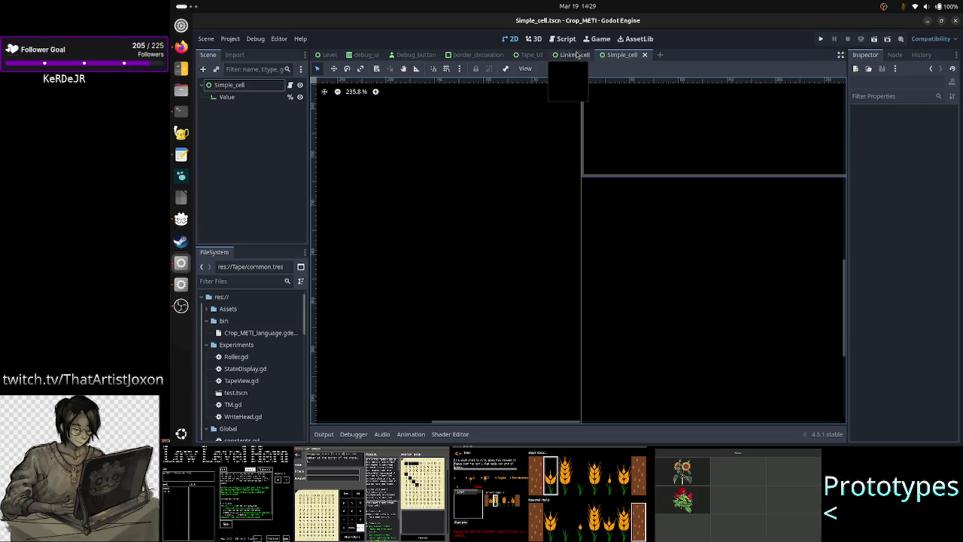
click(531, 54)
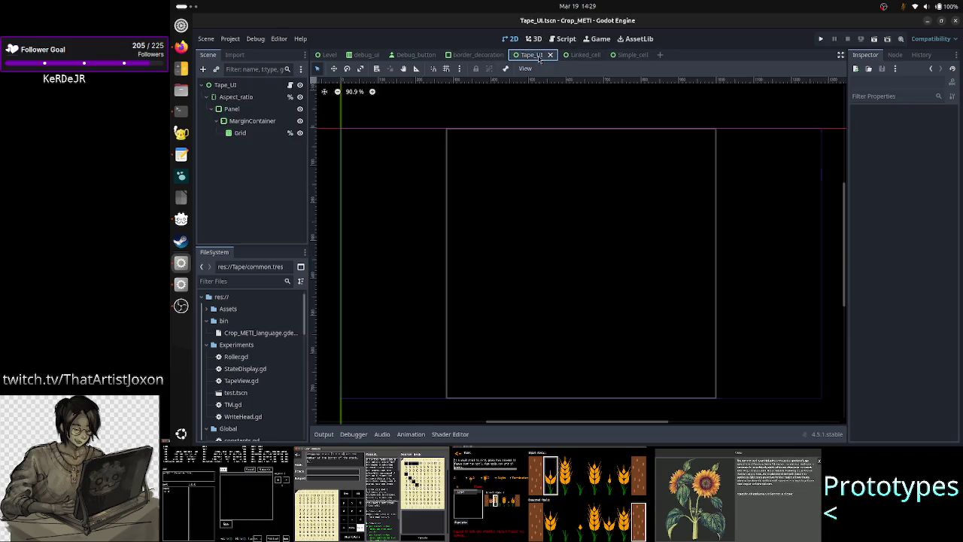
- Run the Tape_UI scene and keep its game window always on top
click(874, 39)
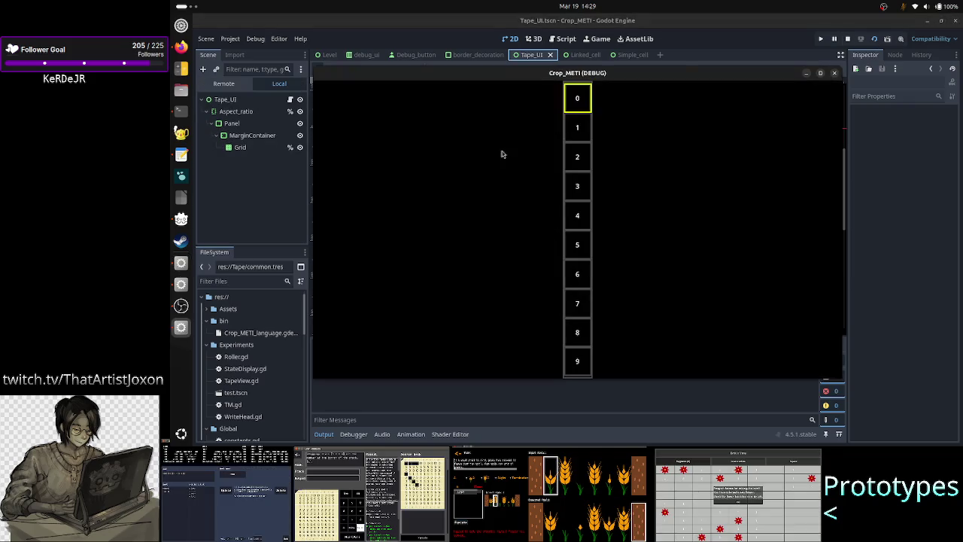
right_click(419, 78)
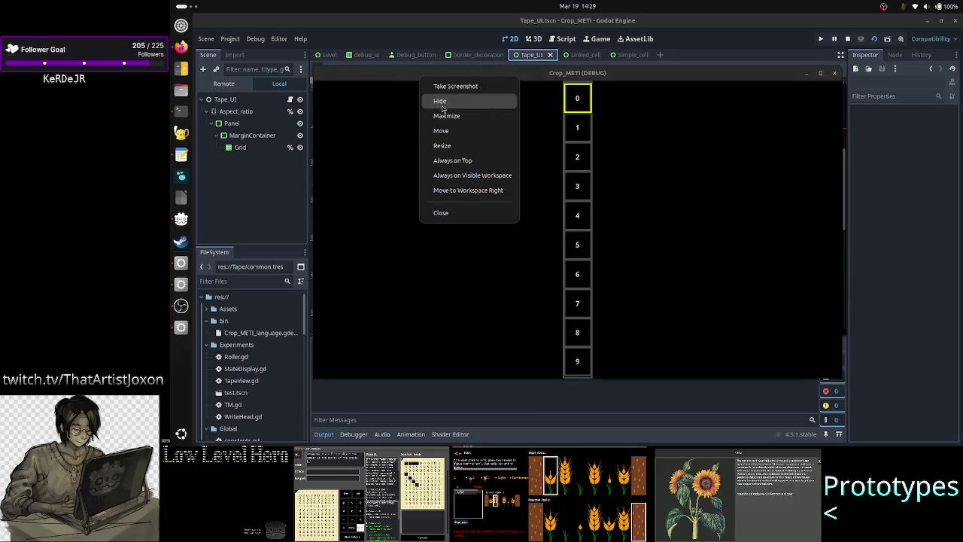
click(462, 160)
- Inspect the first cell and MarginContainer in the Remote tree, then maximize and restore the game window
click(224, 83)
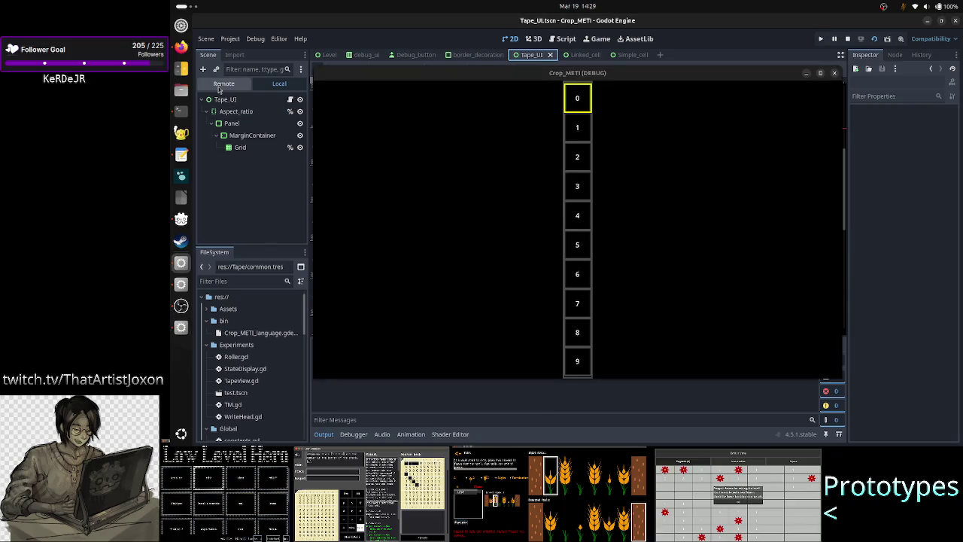
click(258, 208)
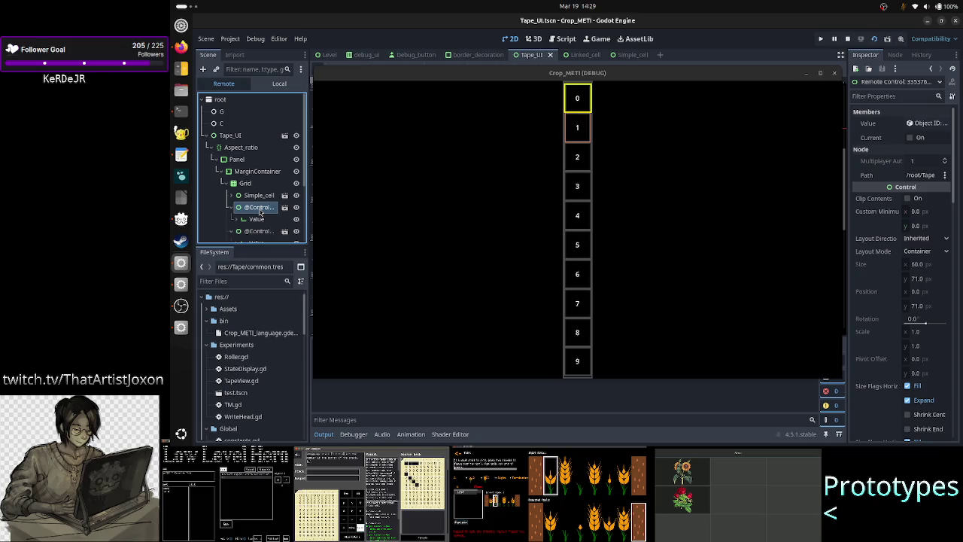
click(258, 172)
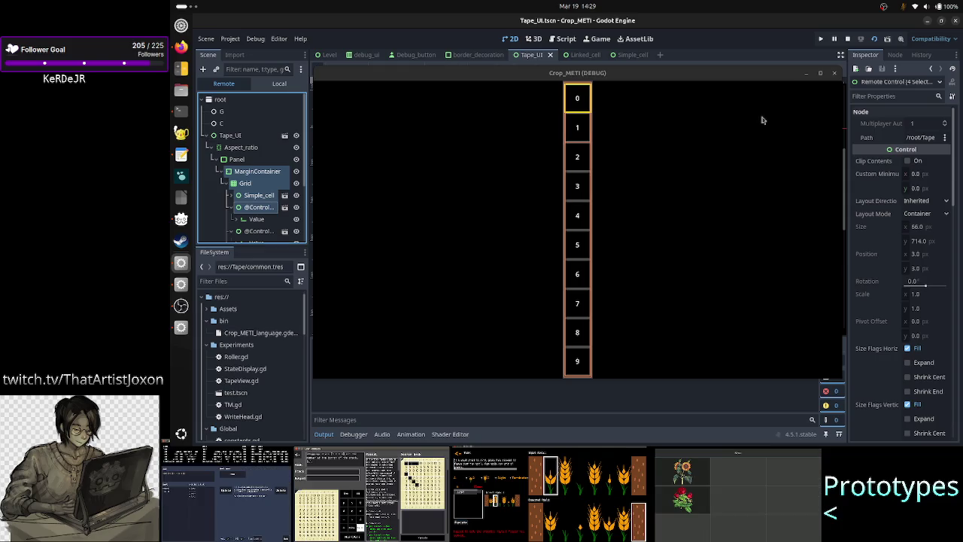
click(821, 73)
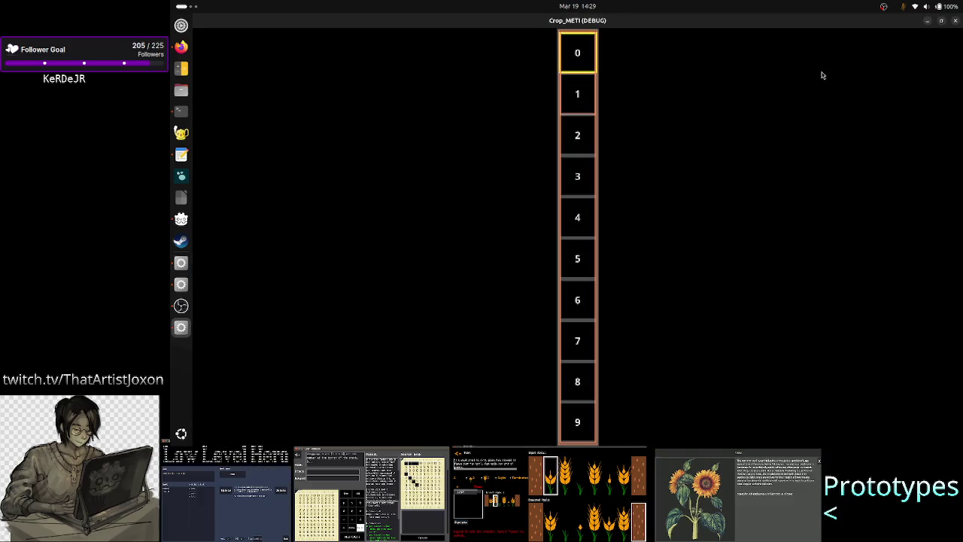
double_click(707, 25)
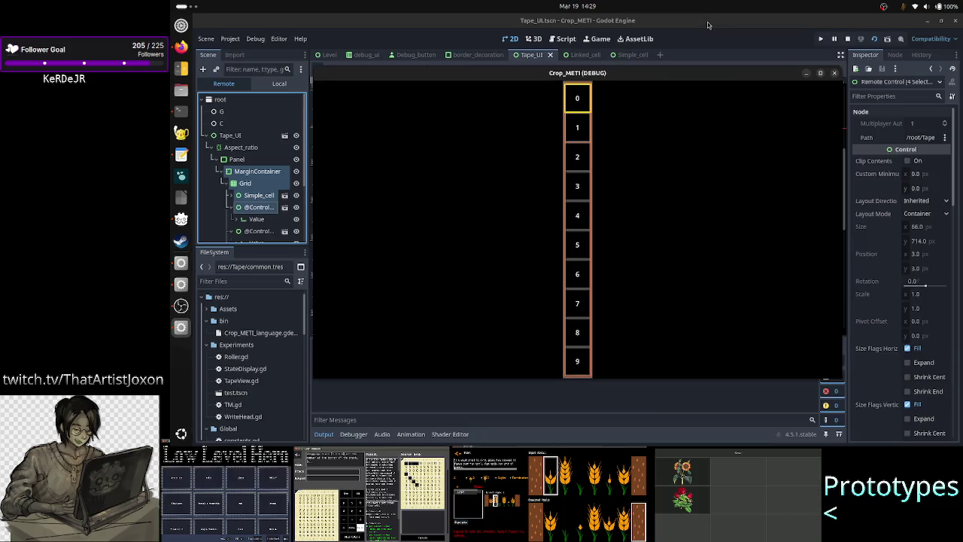
- Mark cell 2 in the running tape and read the Grid, Panel and MarginContainer sizes (72×720 px panel)
click(248, 173)
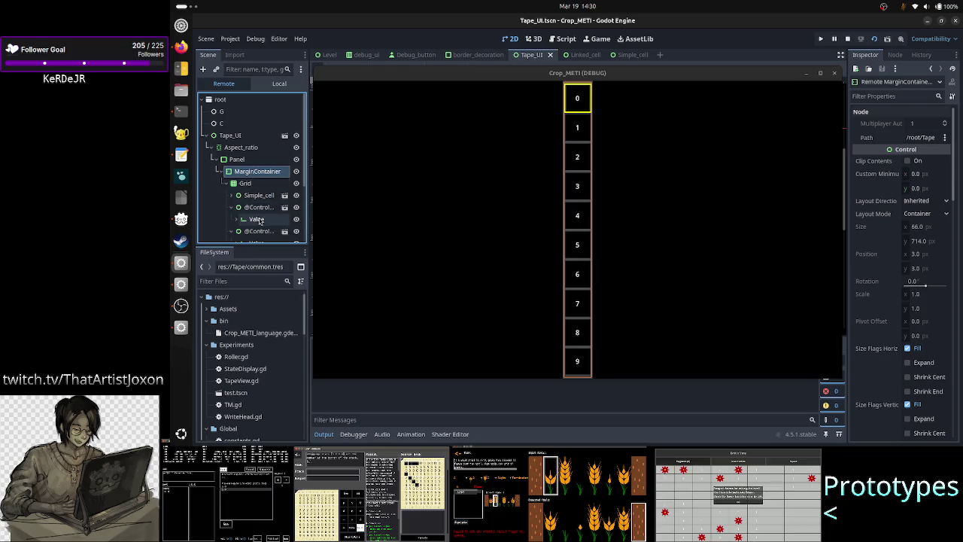
click(260, 231)
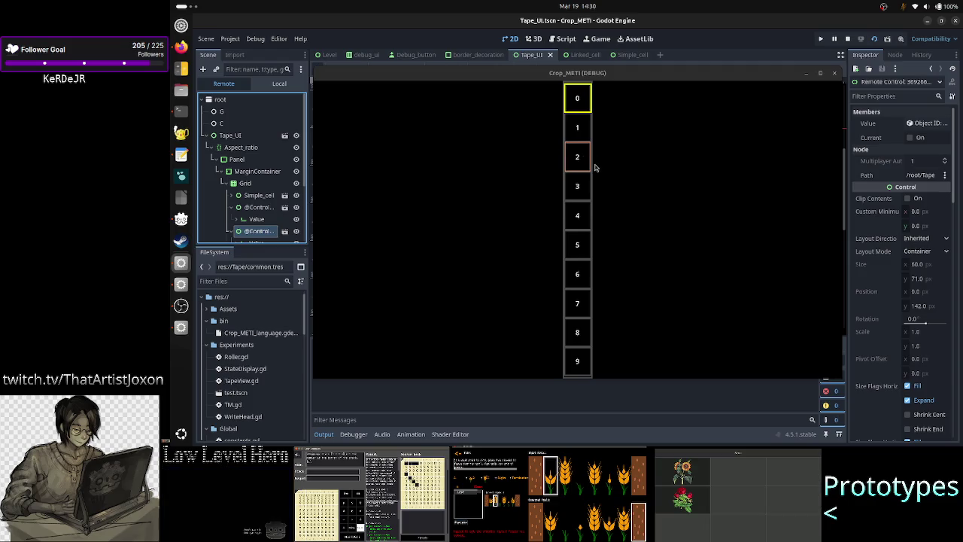
click(583, 159)
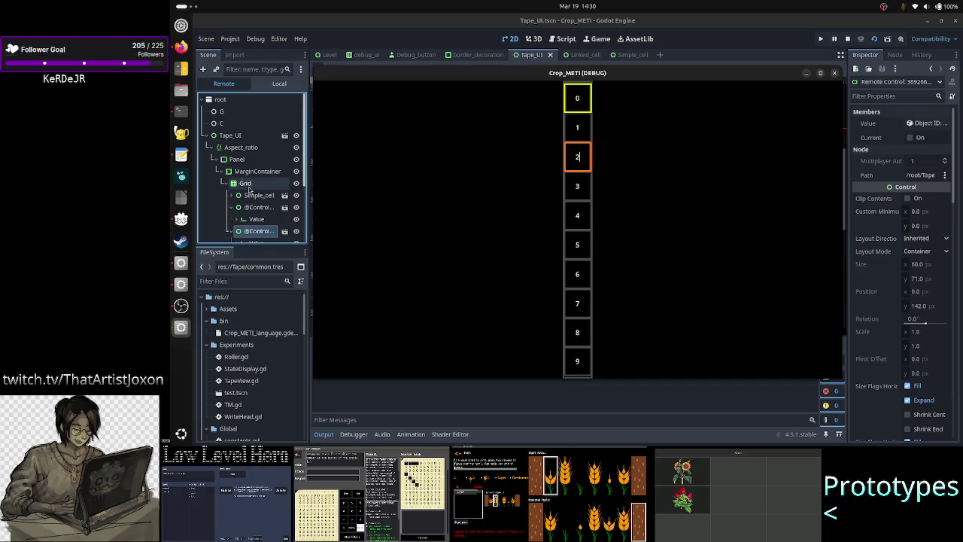
click(248, 187)
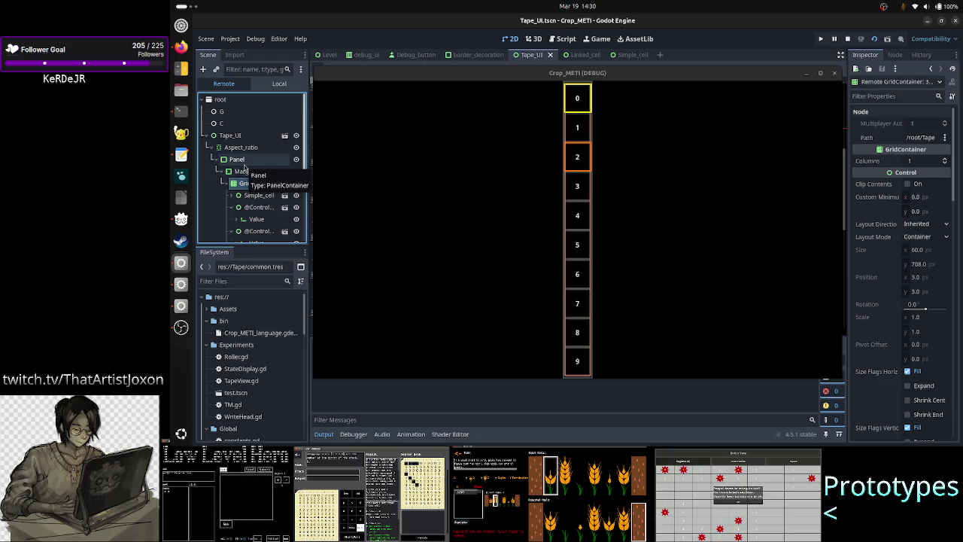
click(244, 165)
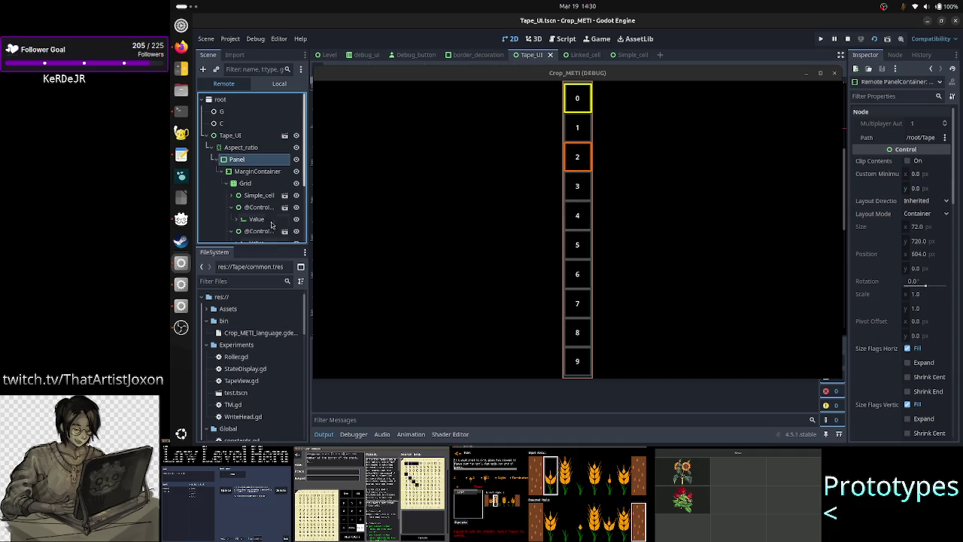
click(265, 171)
- Set the MarginContainer's left and top theme margins to 10
scroll(874, 300, down, 5)
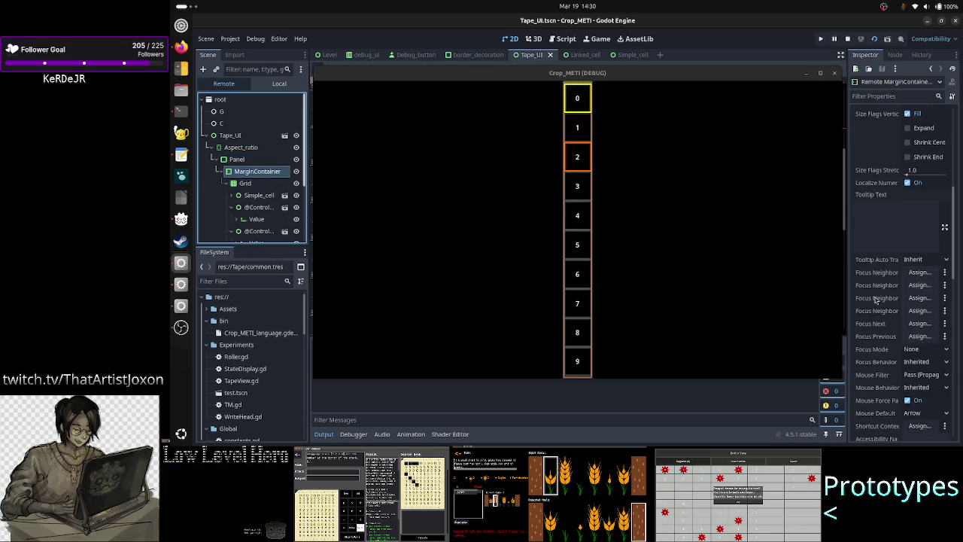
scroll(889, 274, down, 3)
scroll(899, 301, down, 5)
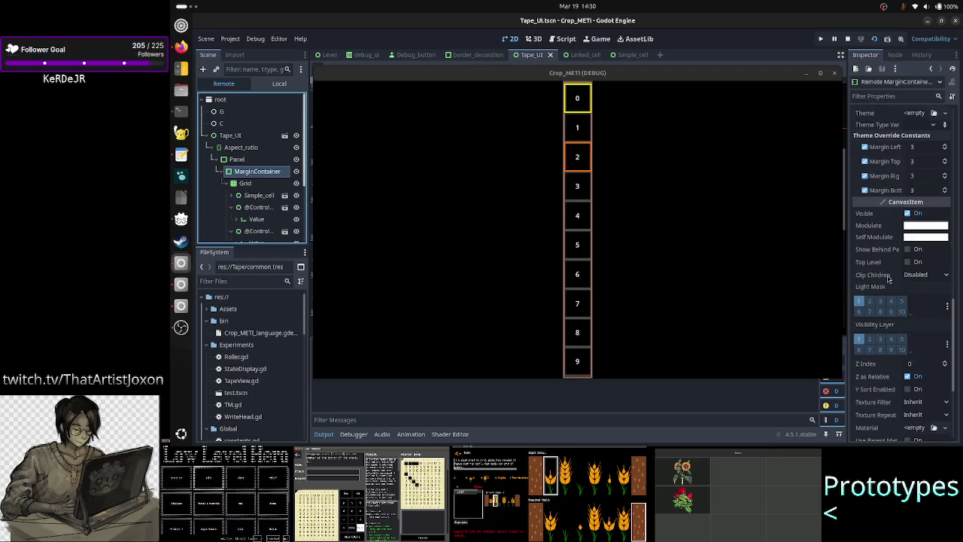
scroll(901, 313, up, 10)
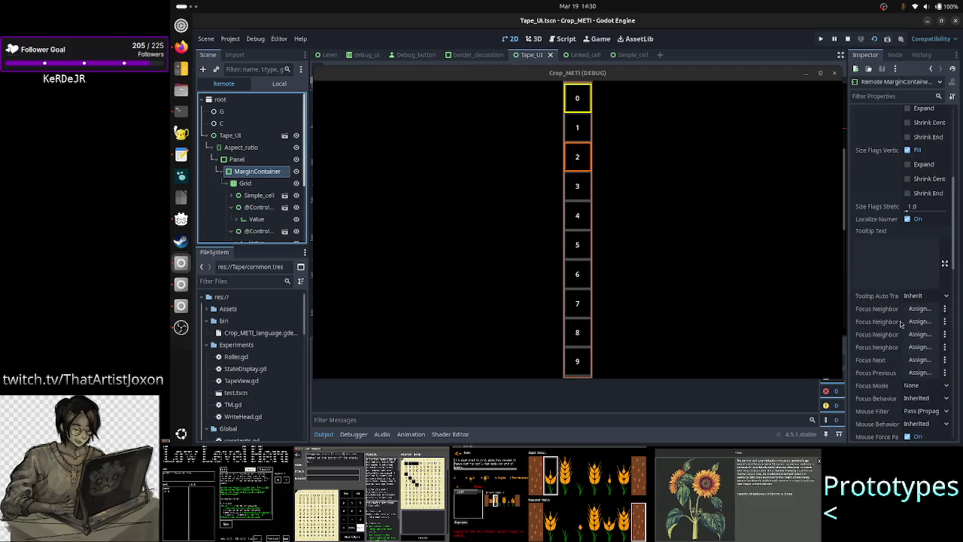
scroll(901, 323, up, 2)
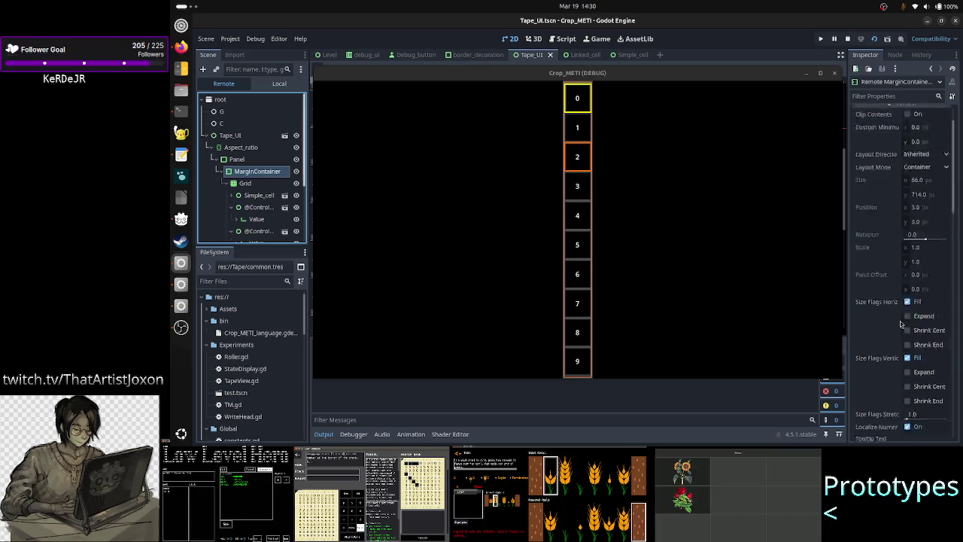
scroll(901, 324, down, 10)
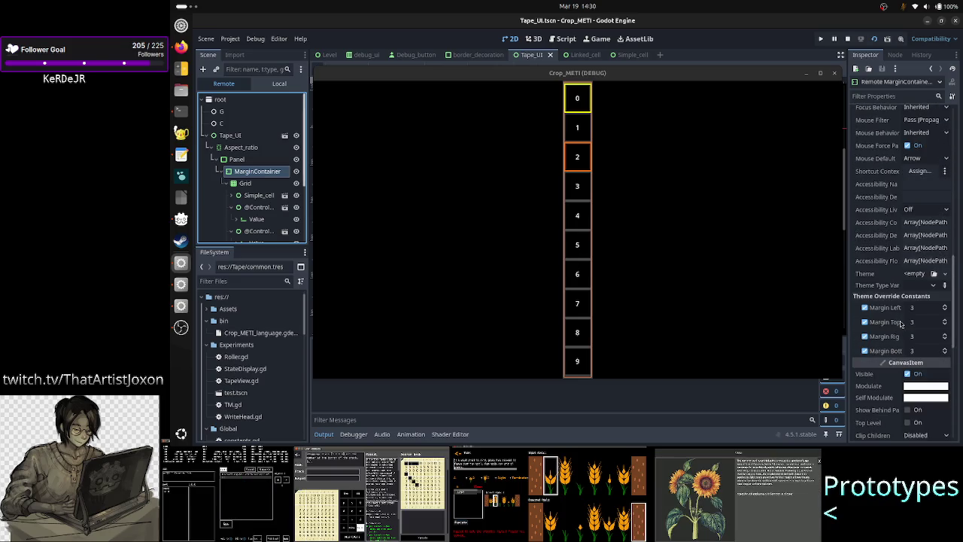
click(933, 308)
text(10)
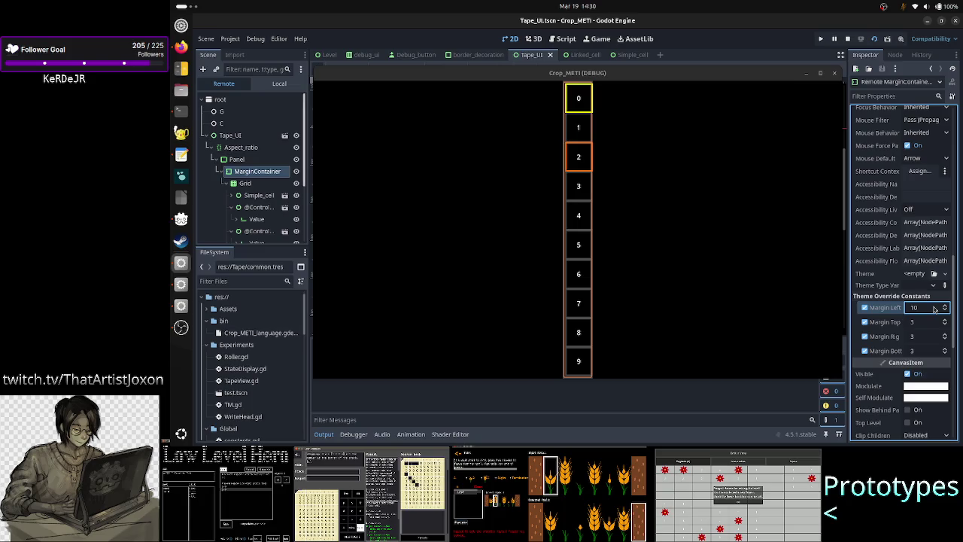
click(926, 323)
text(1)
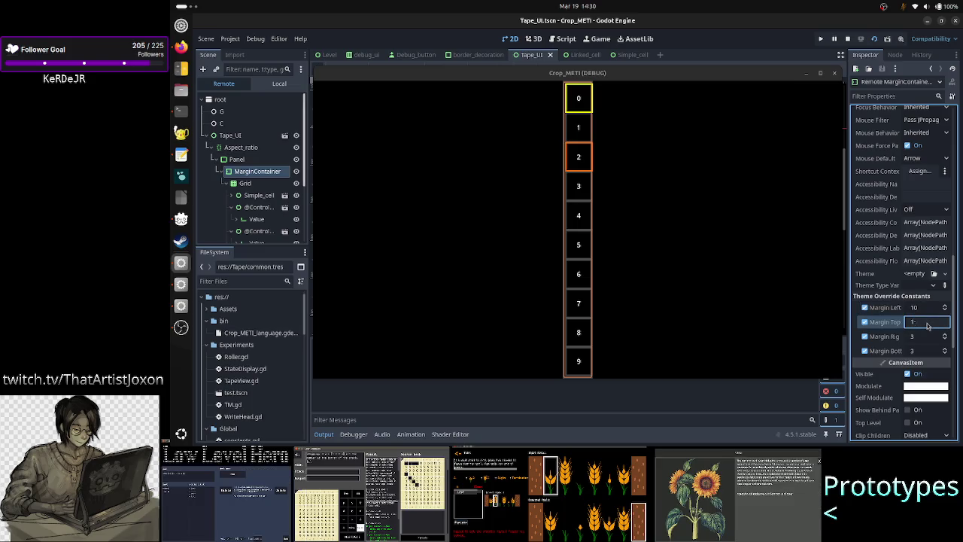
text(0)
key(Return)
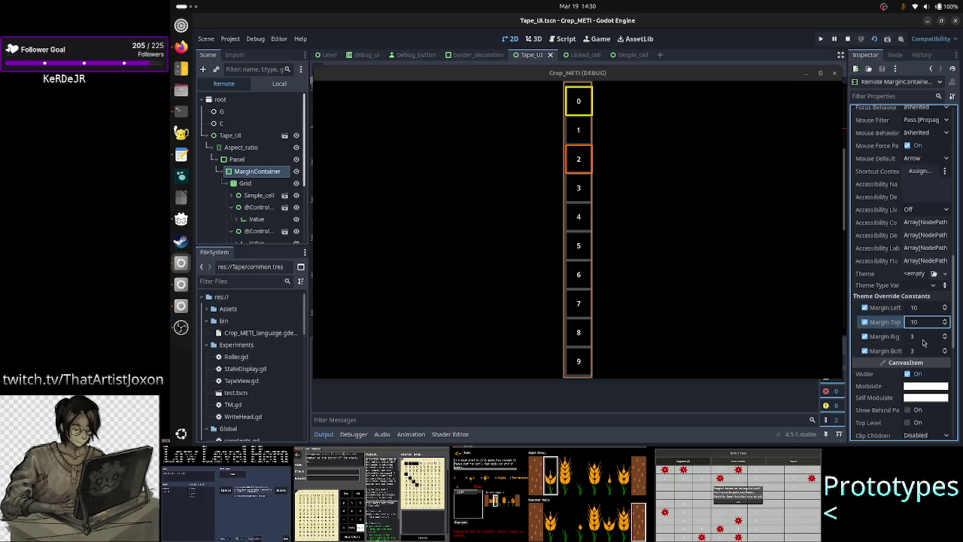
- Set the right and bottom margins to 10 and confirm the Grid now measures 46×694 px
click(924, 339)
text(10)
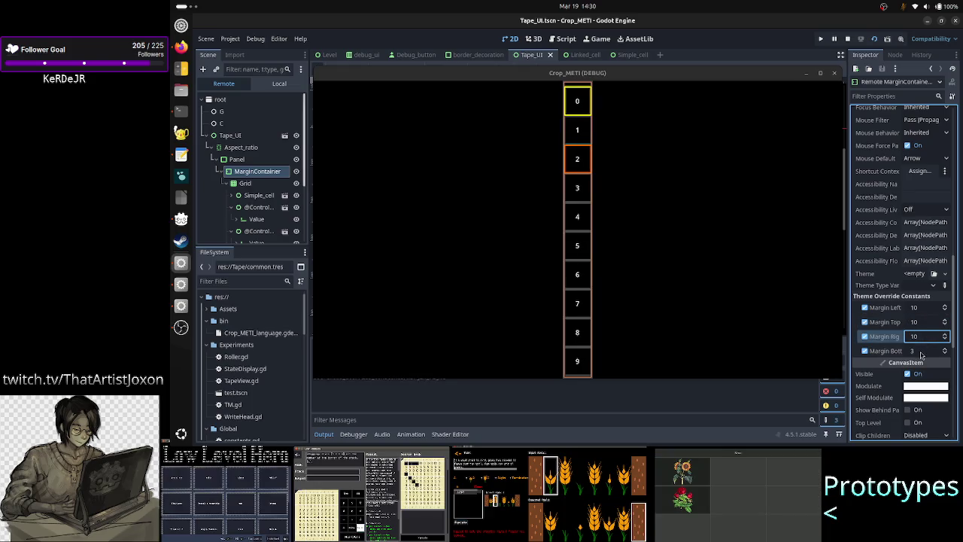
click(922, 350)
text(10)
key(Return)
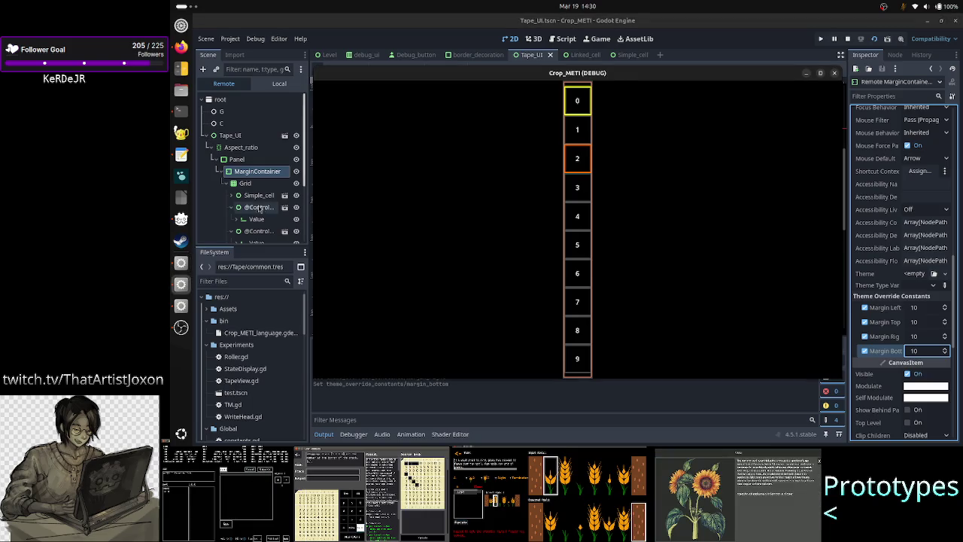
click(252, 184)
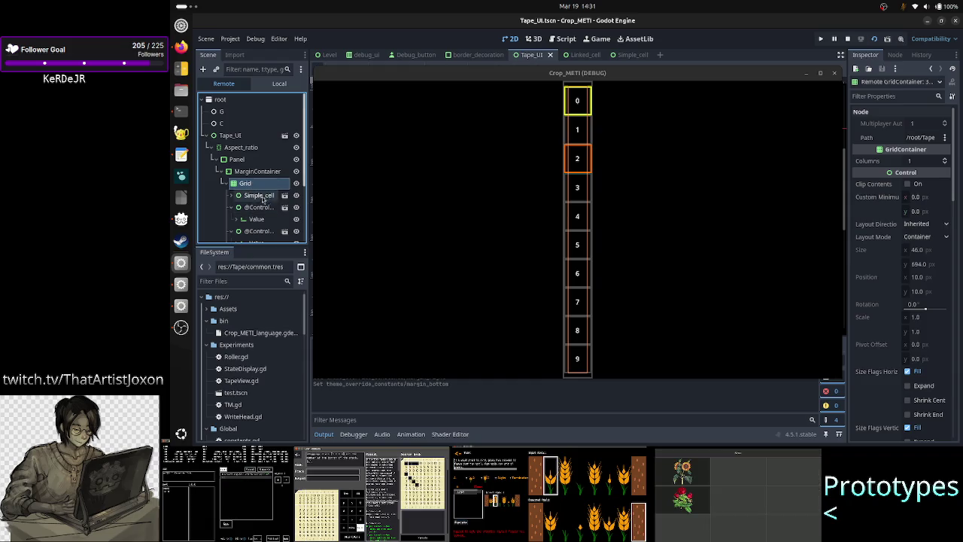
- Inspect the live Simple_cell, its Value field and the second cell's 46×70 px Control, then collapse Simple_cell
click(260, 197)
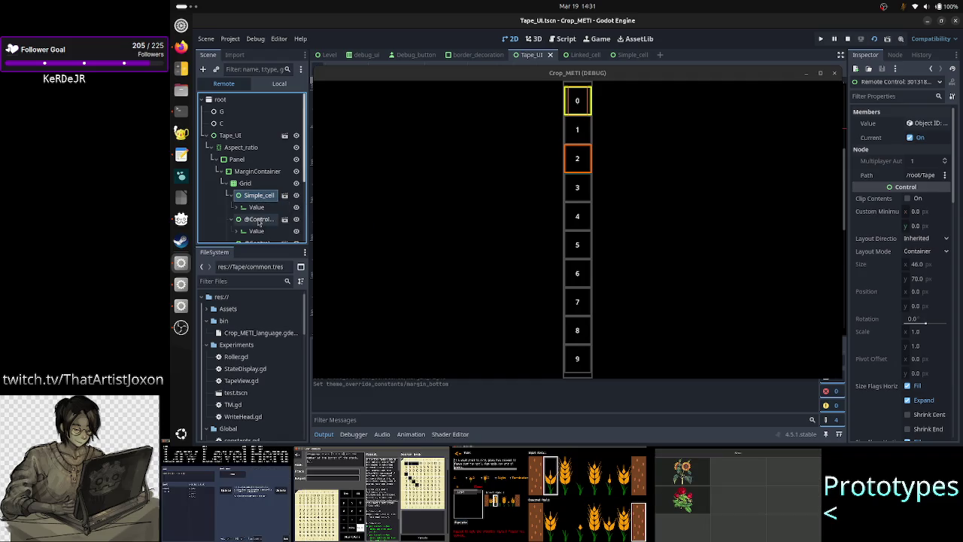
click(262, 207)
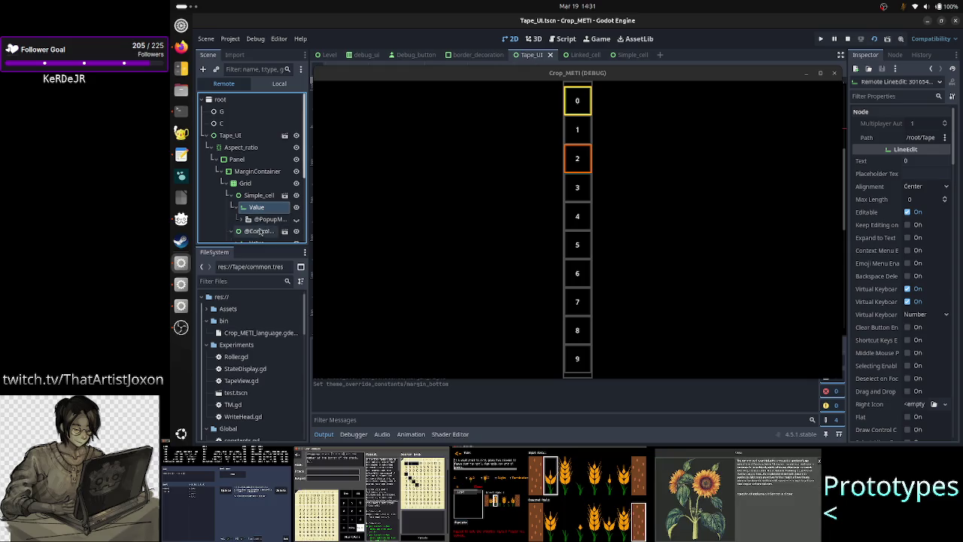
click(256, 231)
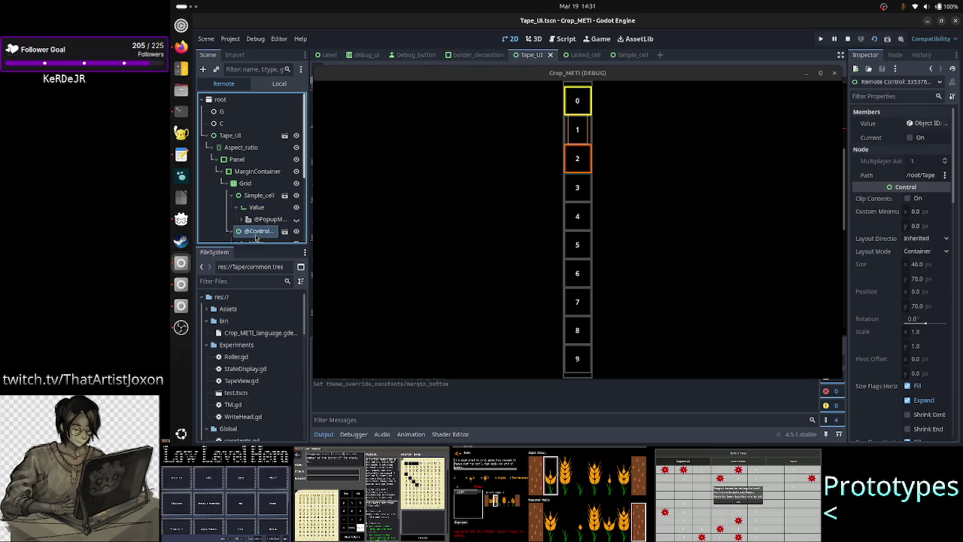
click(232, 195)
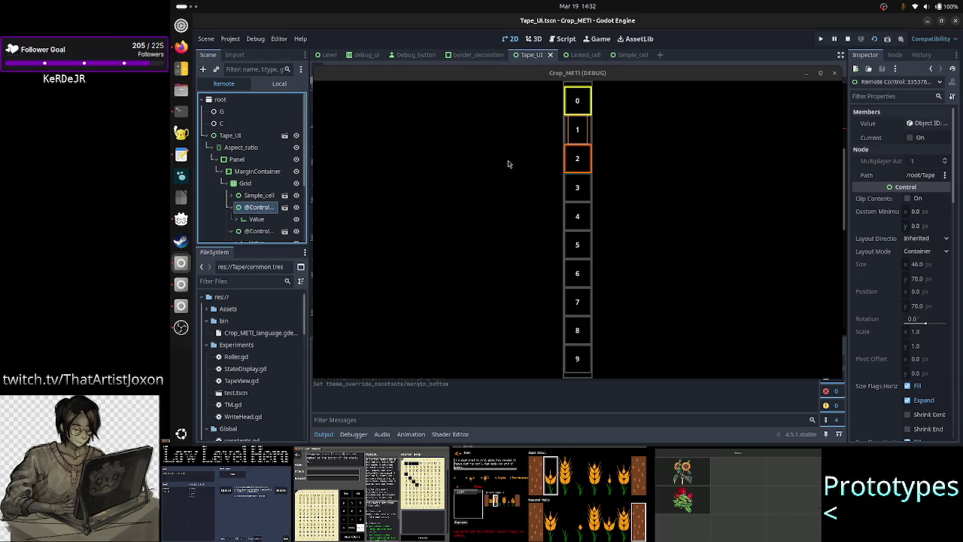
- Compare the live Simple_cell node's properties with its Value LineEdit's properties
click(256, 198)
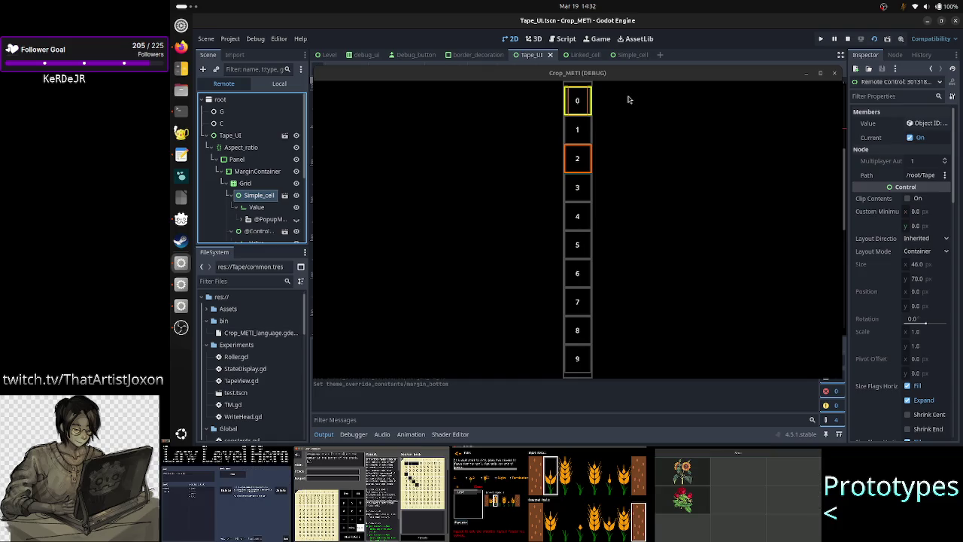
click(270, 211)
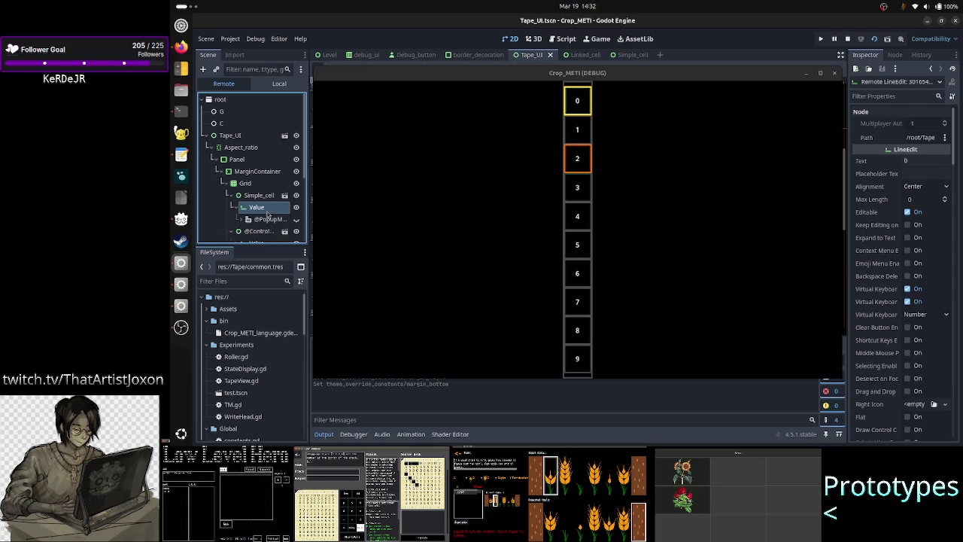
click(257, 197)
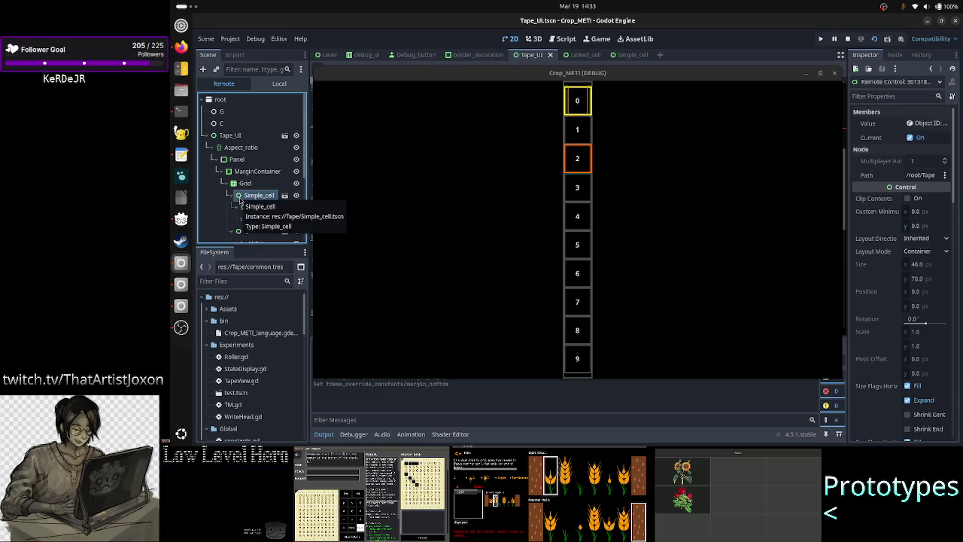
click(243, 207)
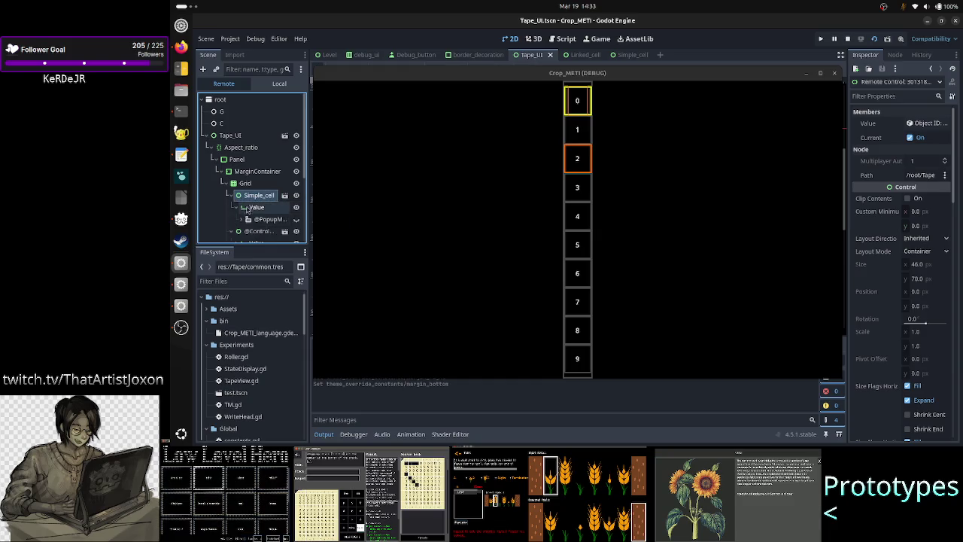
click(253, 207)
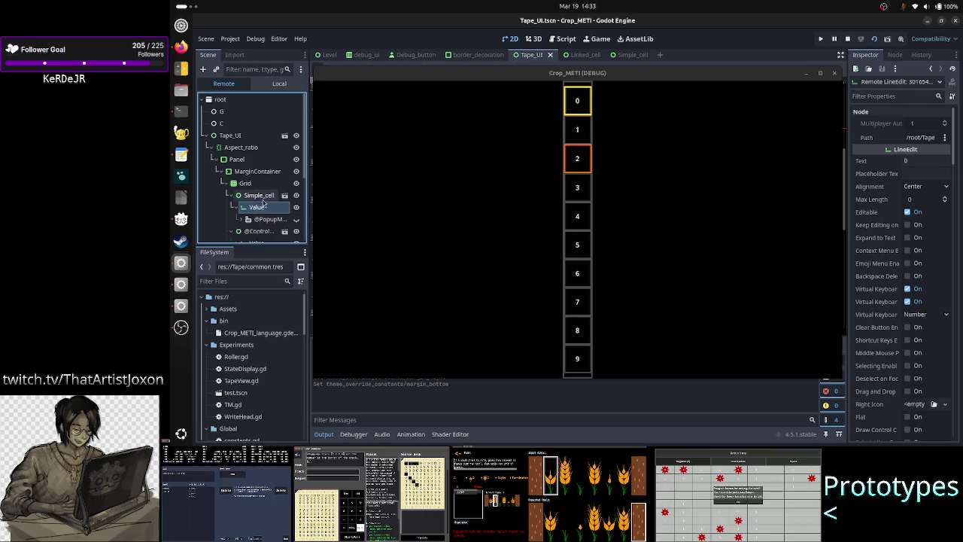
click(261, 197)
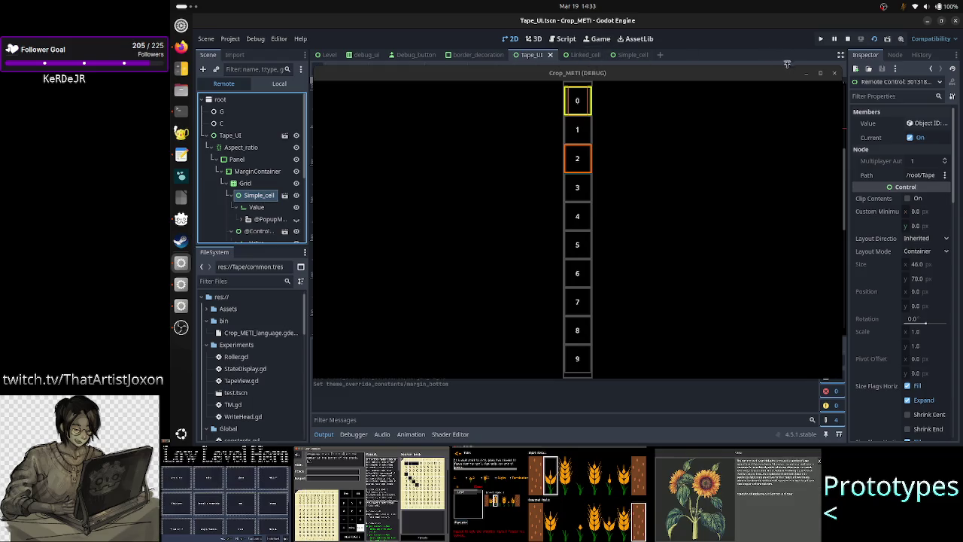
- Stop the debug game with F8 and open the Simple_cell scene in the editor
key(F8)
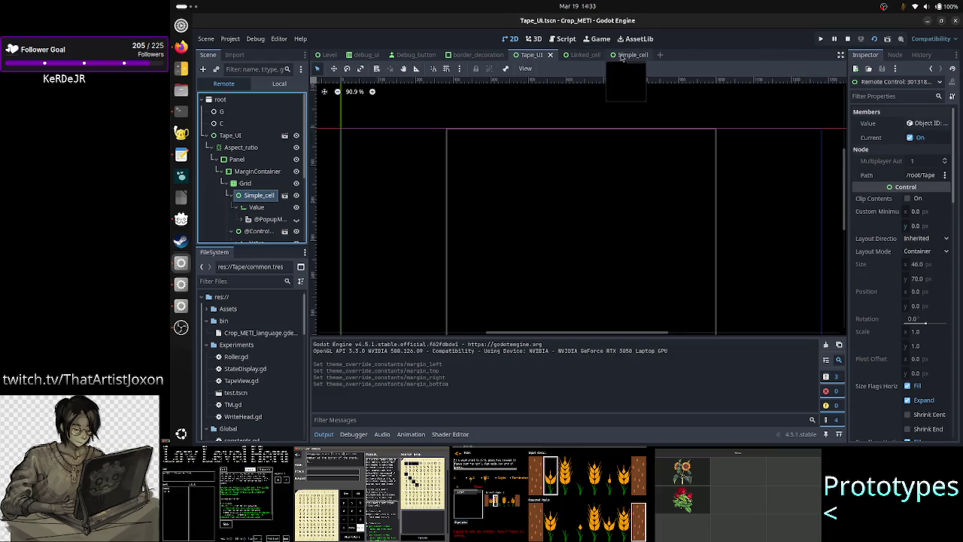
click(618, 56)
scroll(552, 194, down, 10)
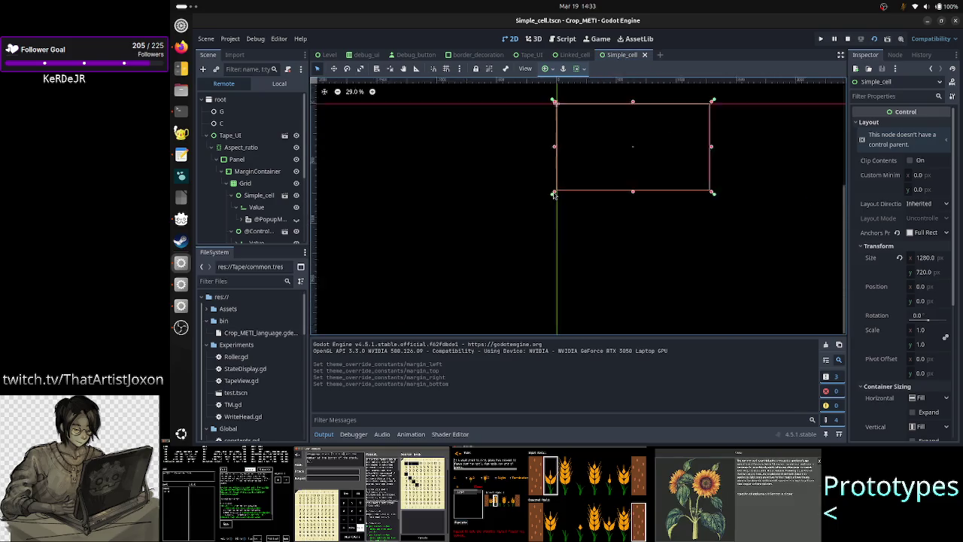
- In the Local tree, review the Value field's 3 px-border styles, then the Simple_cell root's layout
scroll(553, 194, up, 3)
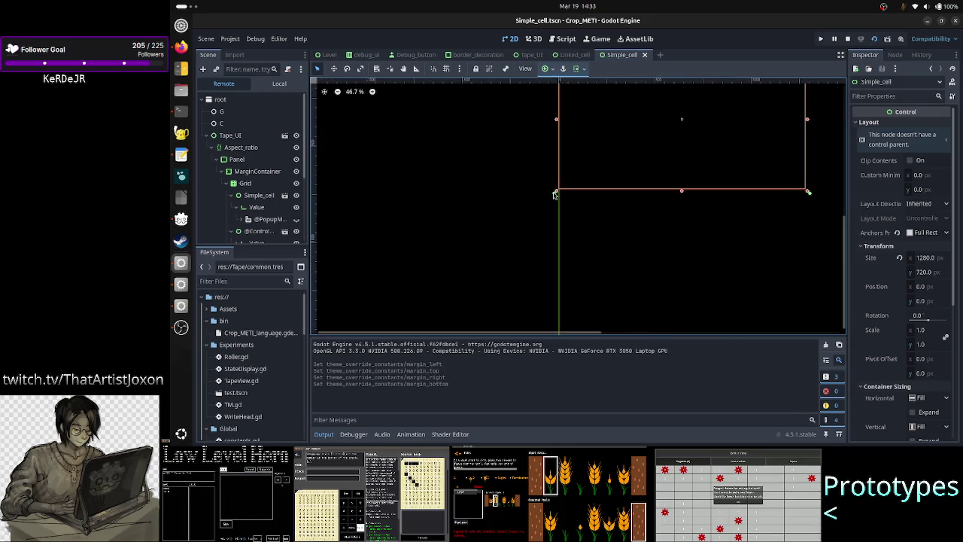
click(278, 83)
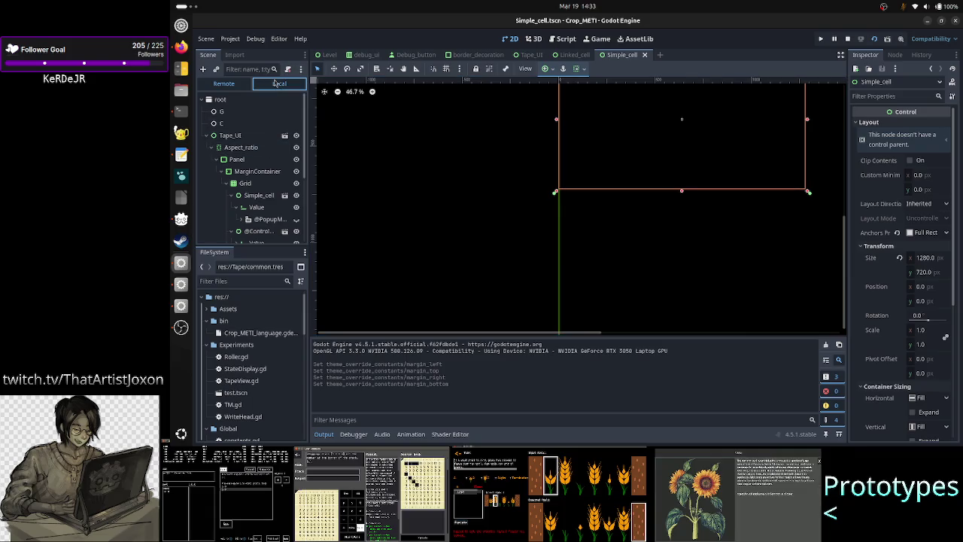
click(251, 115)
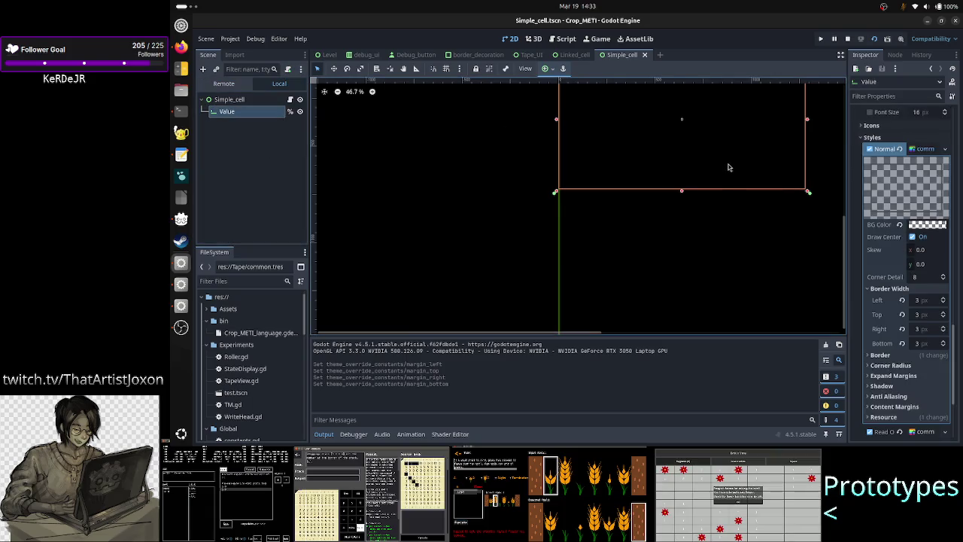
scroll(812, 198, up, 2)
scroll(812, 198, up, 1)
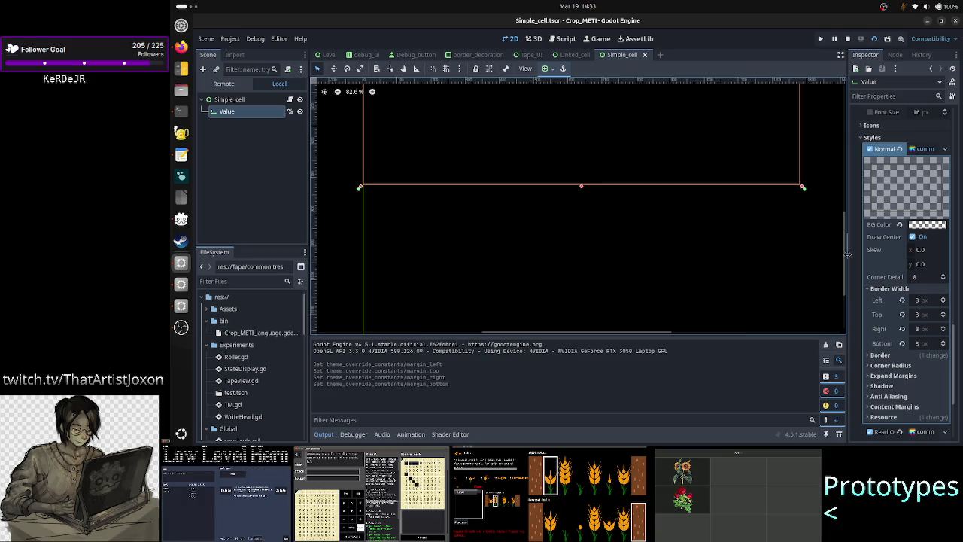
scroll(842, 248, up, 3)
scroll(737, 190, down, 2)
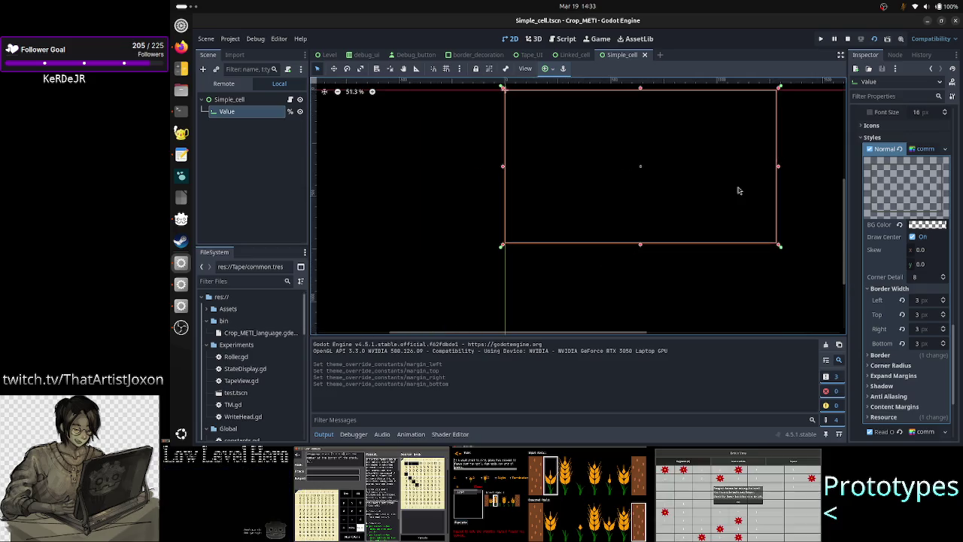
click(227, 100)
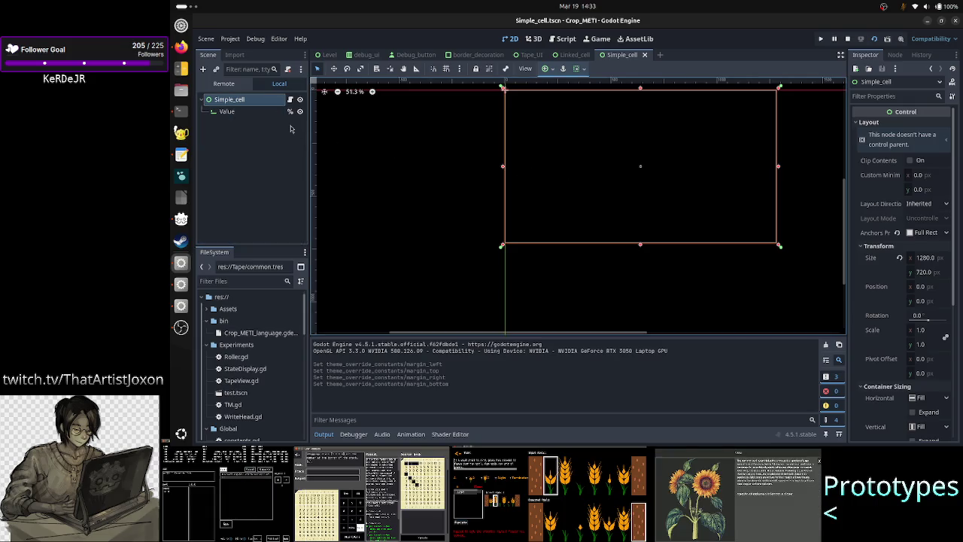
- Revert the Value field to its default 66.563×29 size and set its layout mode to Position
click(245, 112)
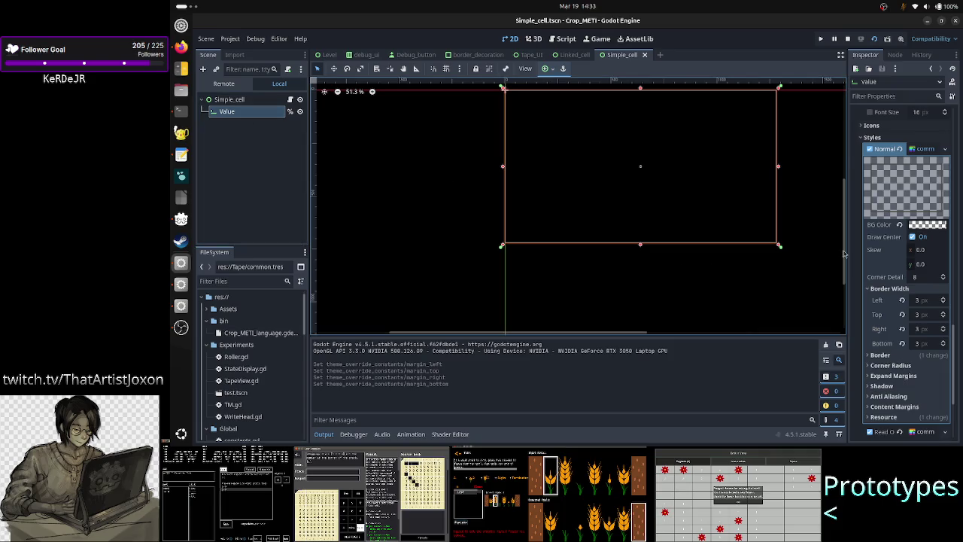
click(918, 150)
scroll(925, 249, up, 10)
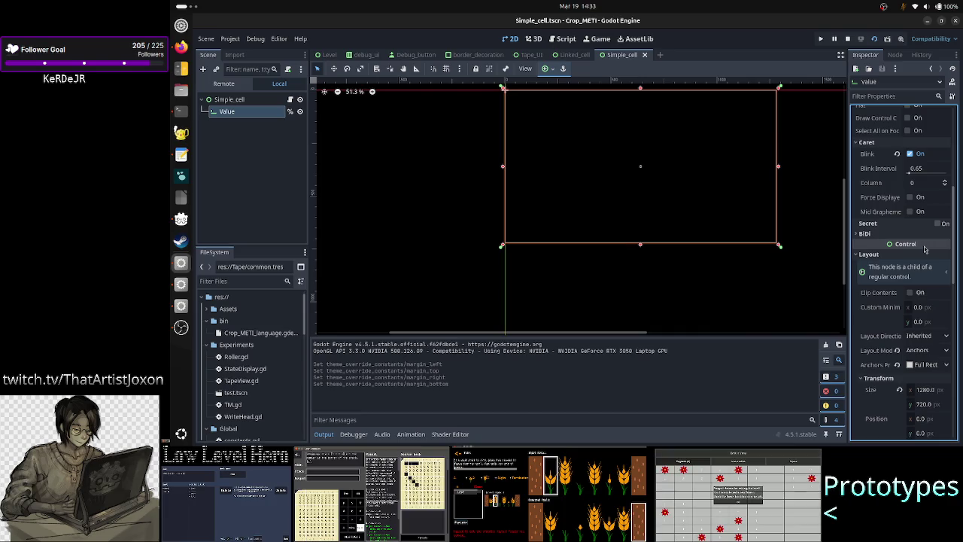
click(899, 390)
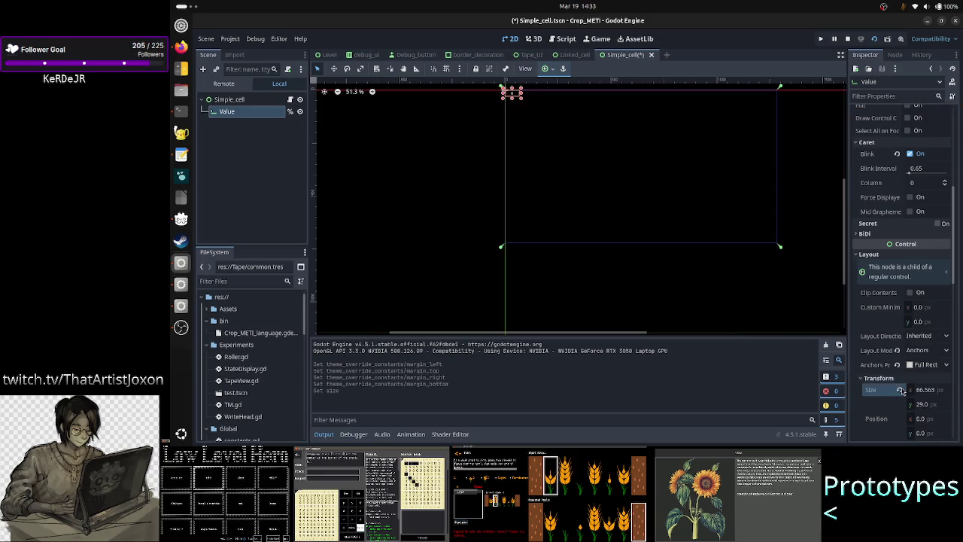
click(907, 349)
click(898, 363)
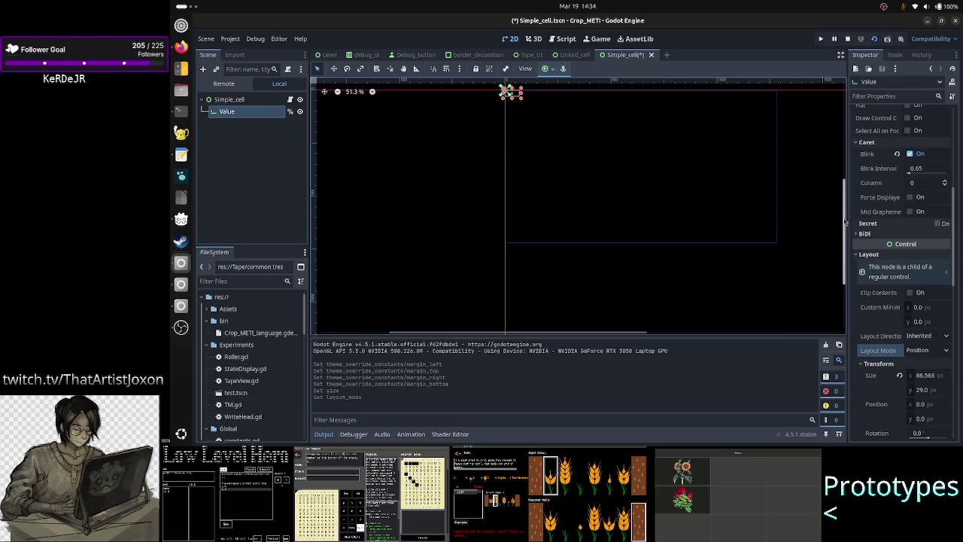
drag(842, 217, 842, 197)
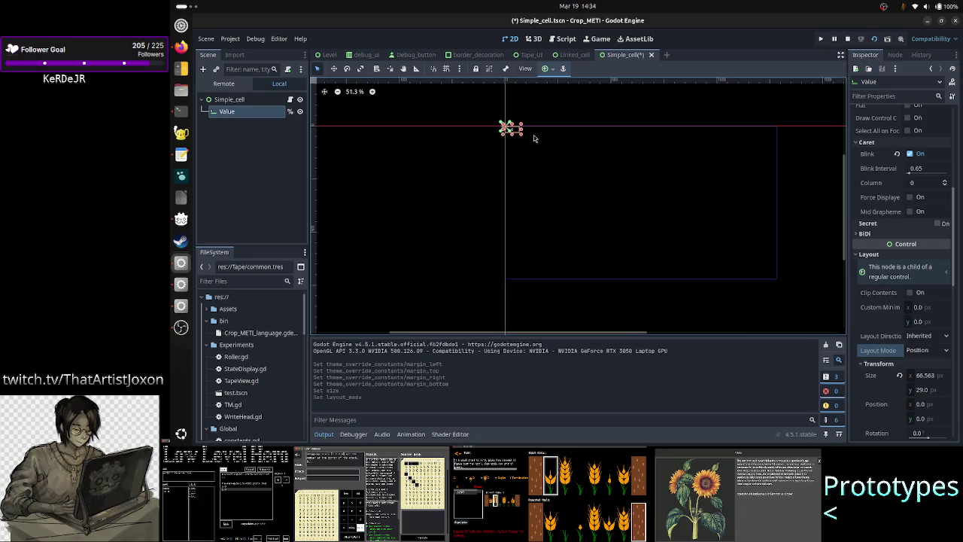
scroll(527, 126, up, 2)
scroll(527, 127, up, 10)
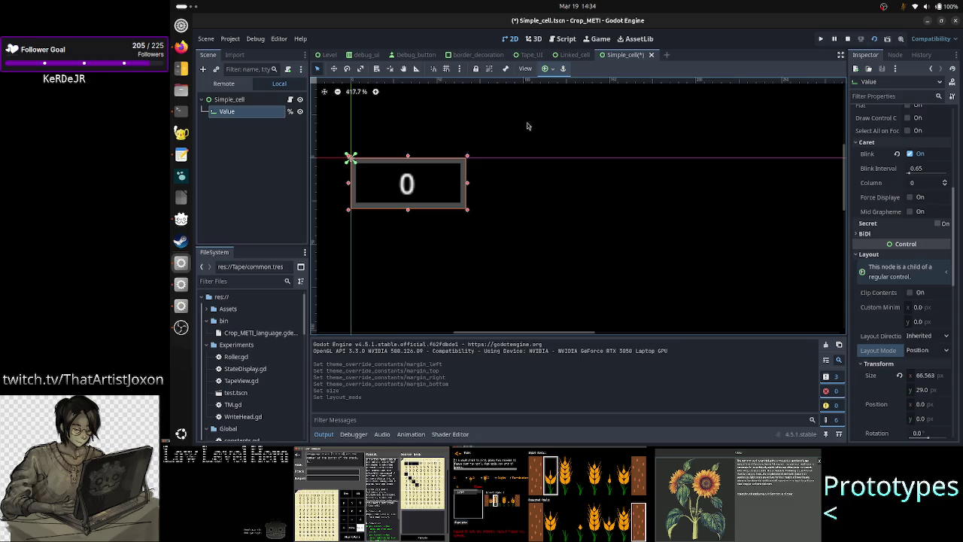
- Give Value the Full Rect anchor preset (1280×720 px), compare it with the root, then deselect
click(551, 69)
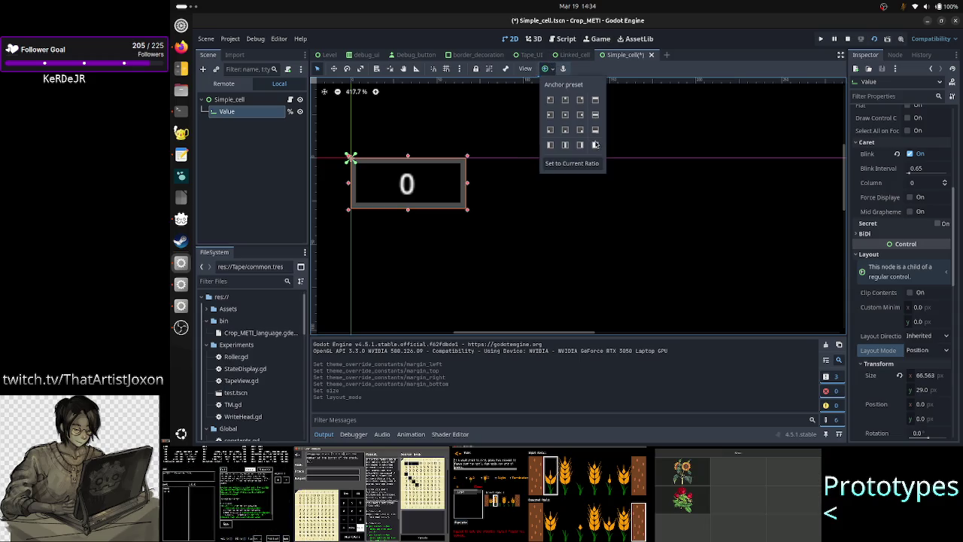
click(595, 146)
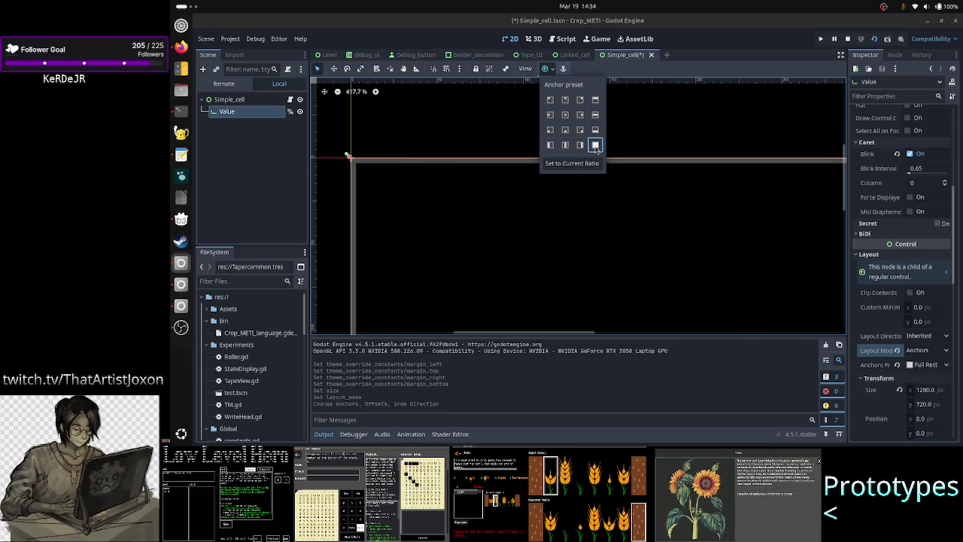
click(340, 201)
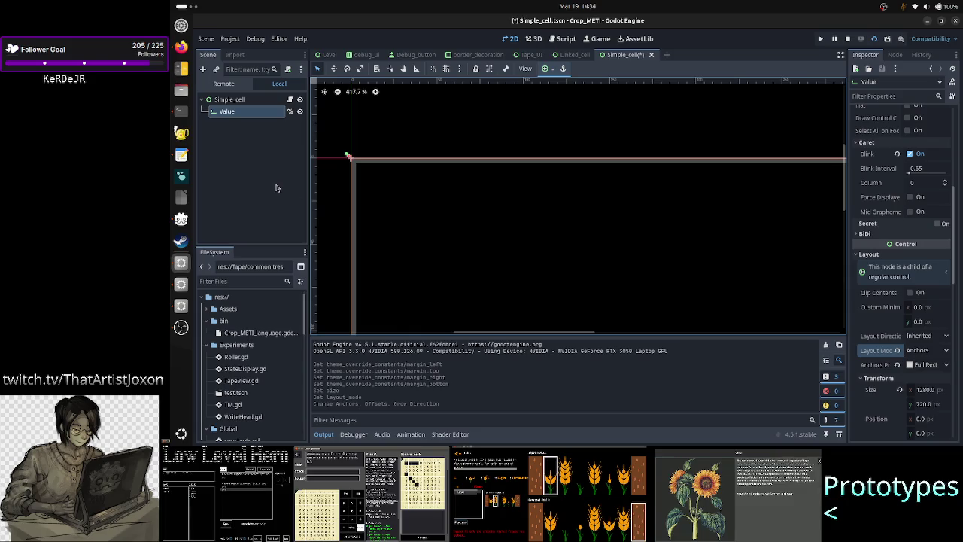
click(249, 100)
click(241, 112)
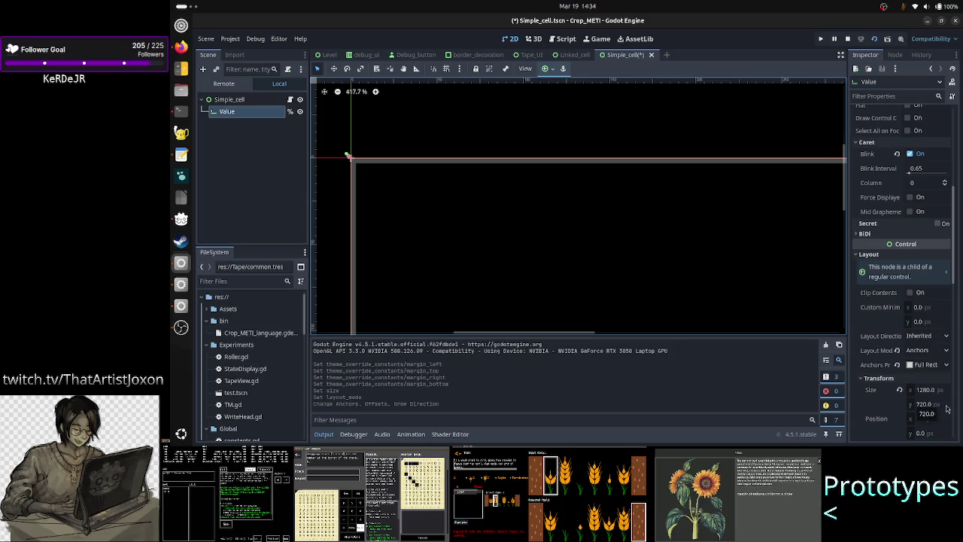
click(228, 100)
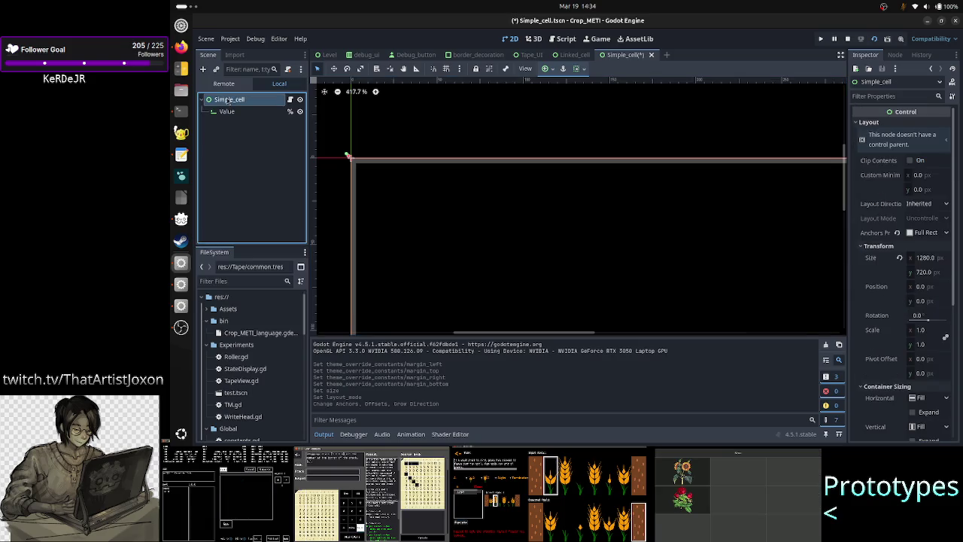
click(232, 147)
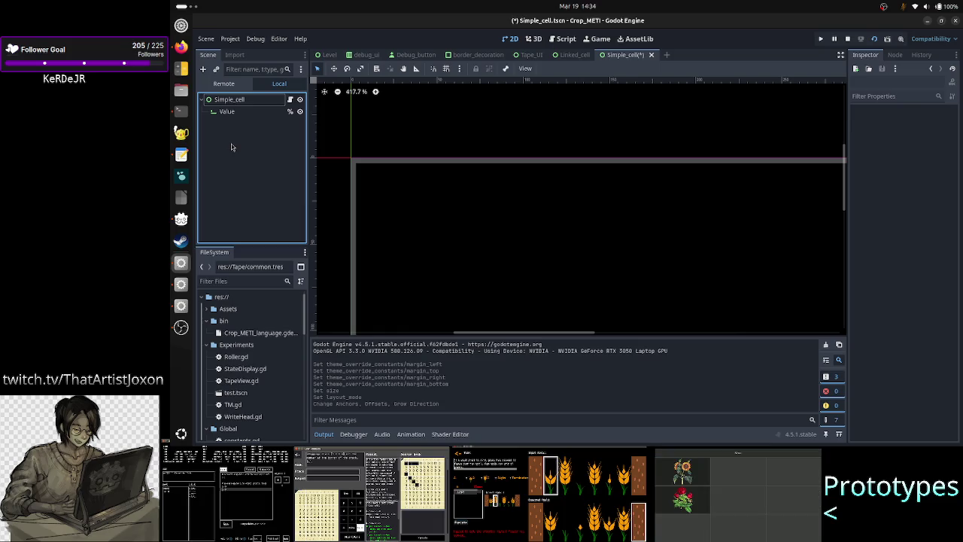
- Save the Simple_cell scene and bring up the running game's Remote scene tree
key(ctrl+s)
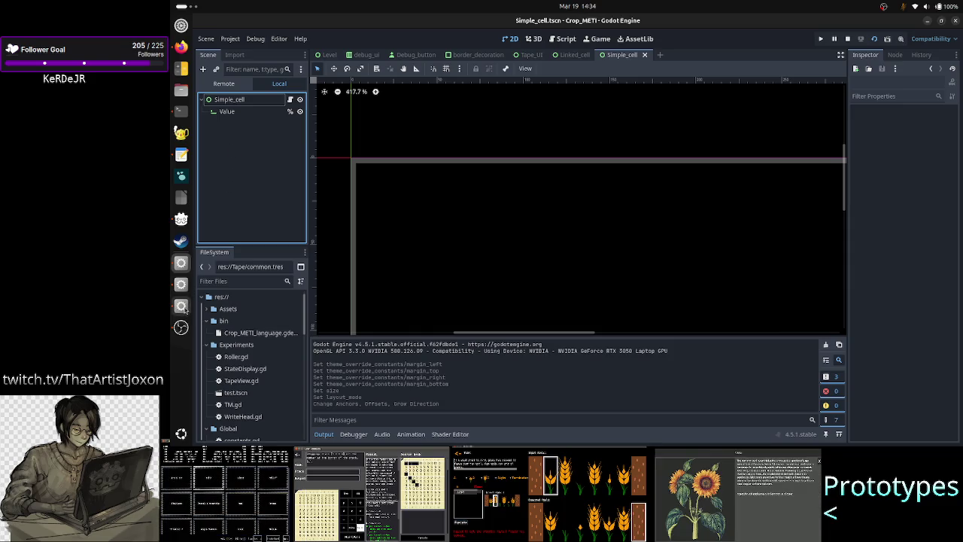
click(180, 284)
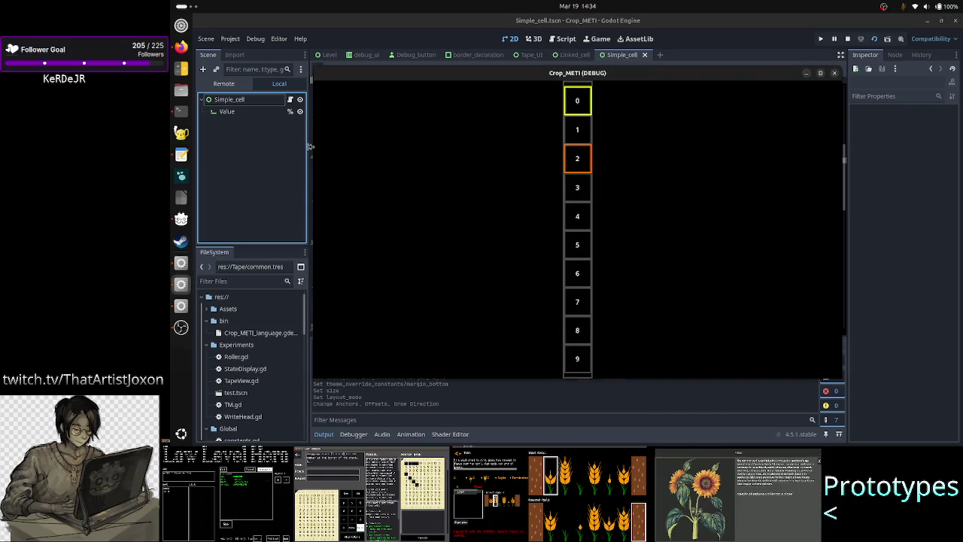
click(226, 84)
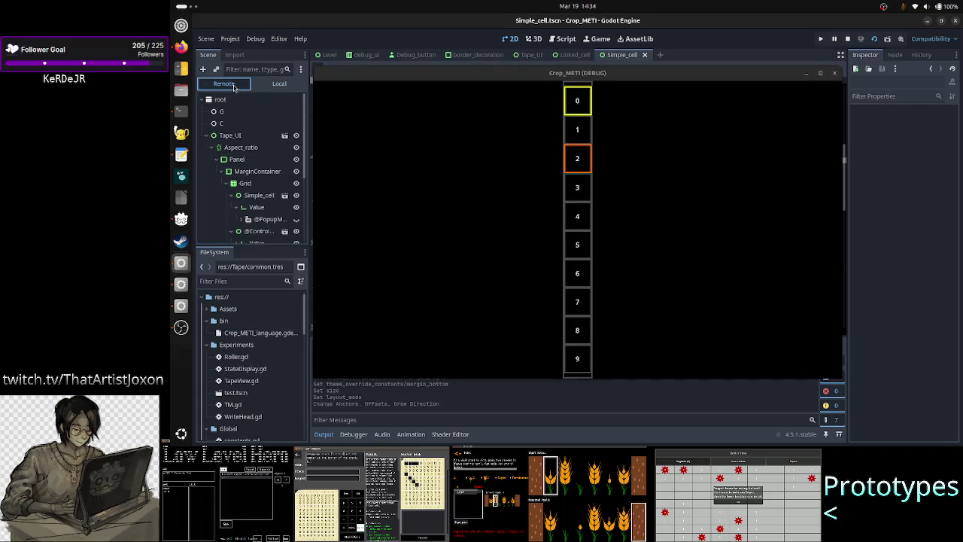
- Inspect the running Simple_cell and Value nodes, then close the Crop_METI debug window
click(258, 196)
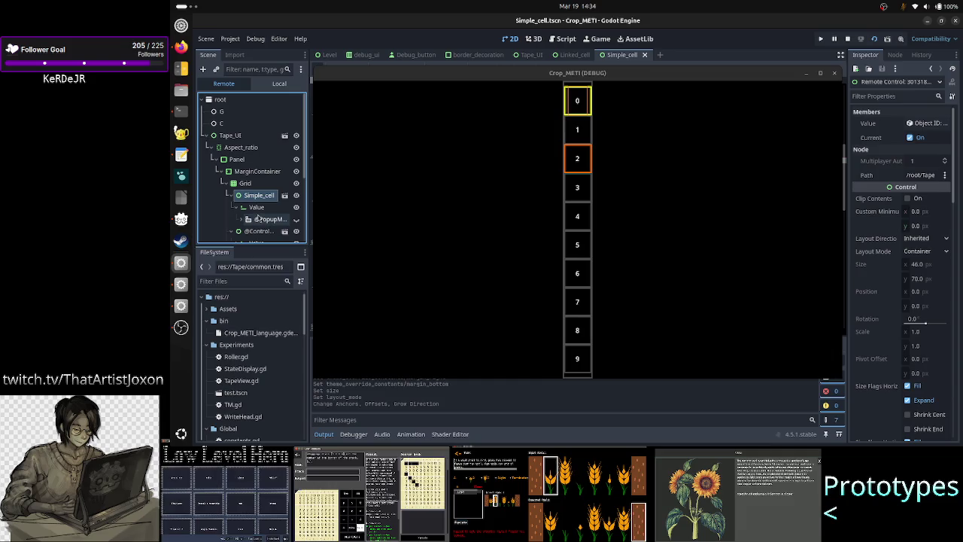
click(258, 210)
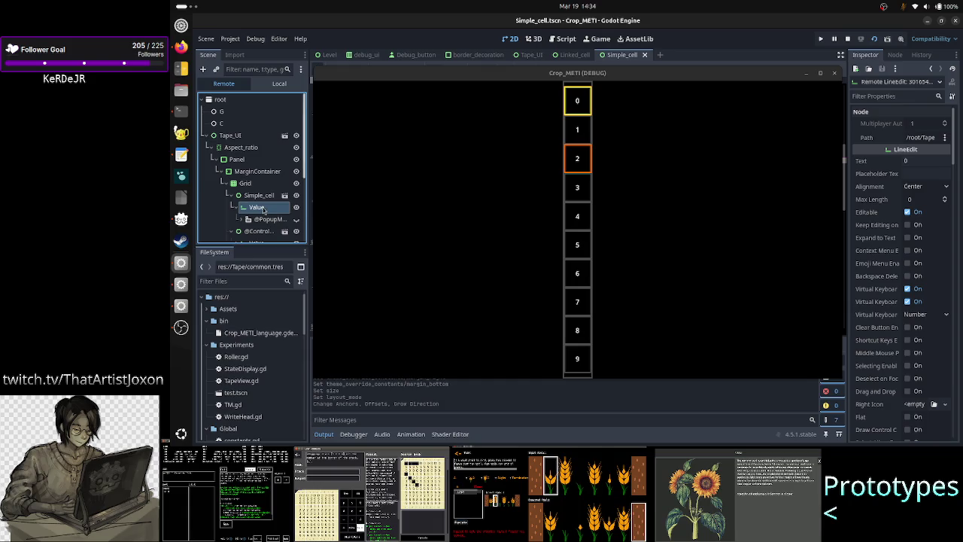
click(261, 197)
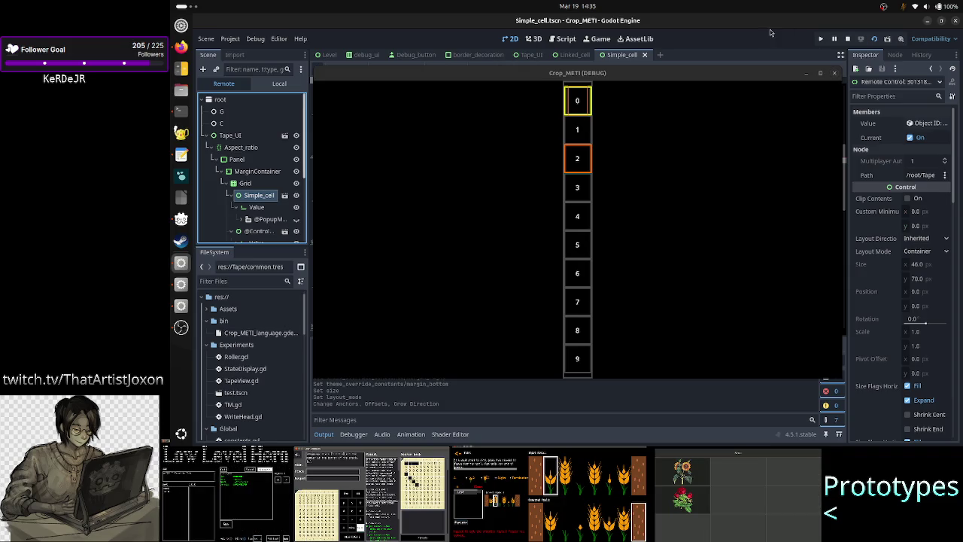
click(807, 74)
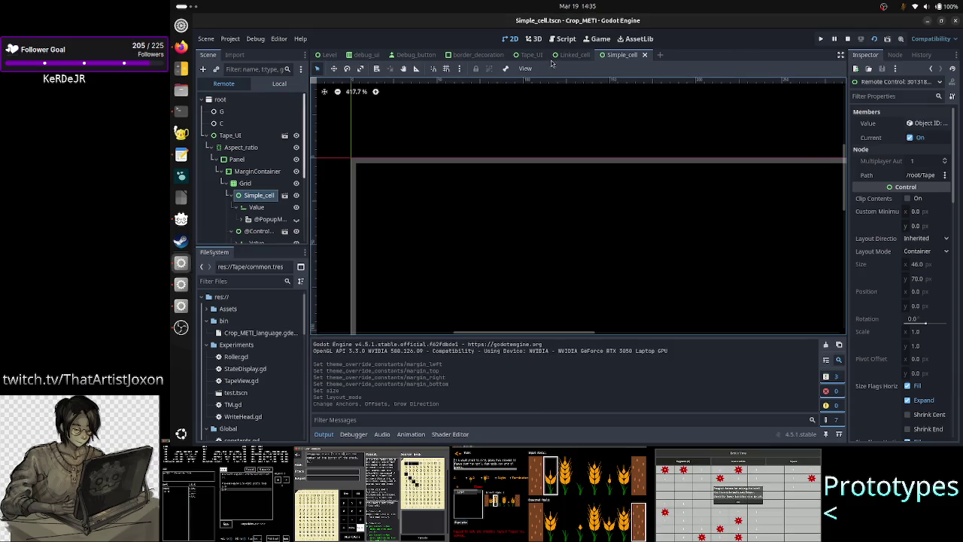
- Return the Scene dock to the Local tree and select the Value node
click(270, 84)
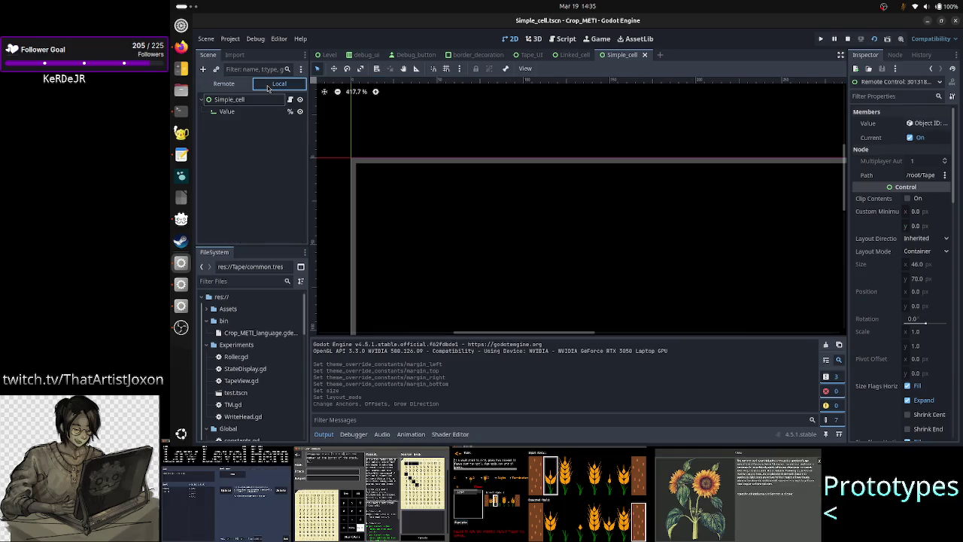
click(230, 99)
click(227, 112)
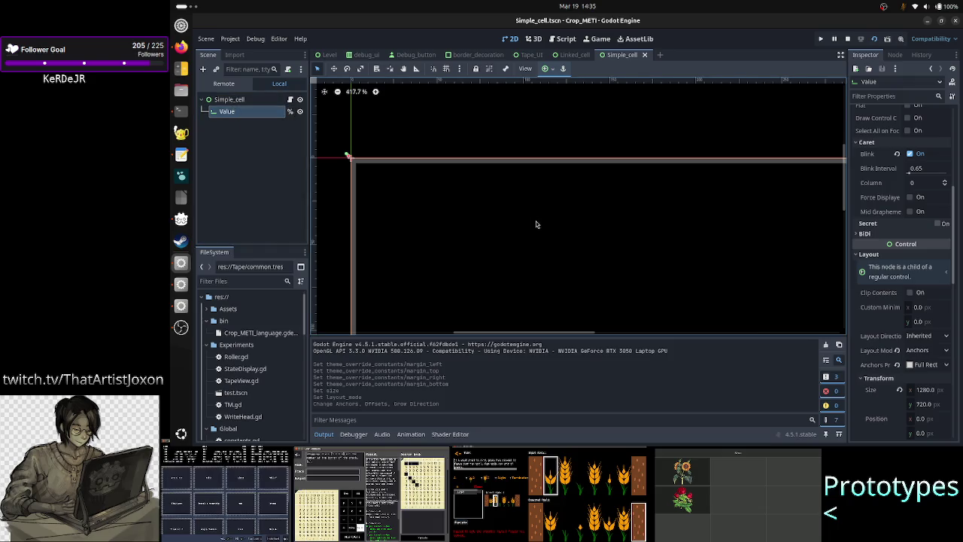
- Set Value's anchors preset to Custom and expand its Anchor Points and Anchor Offsets
click(927, 365)
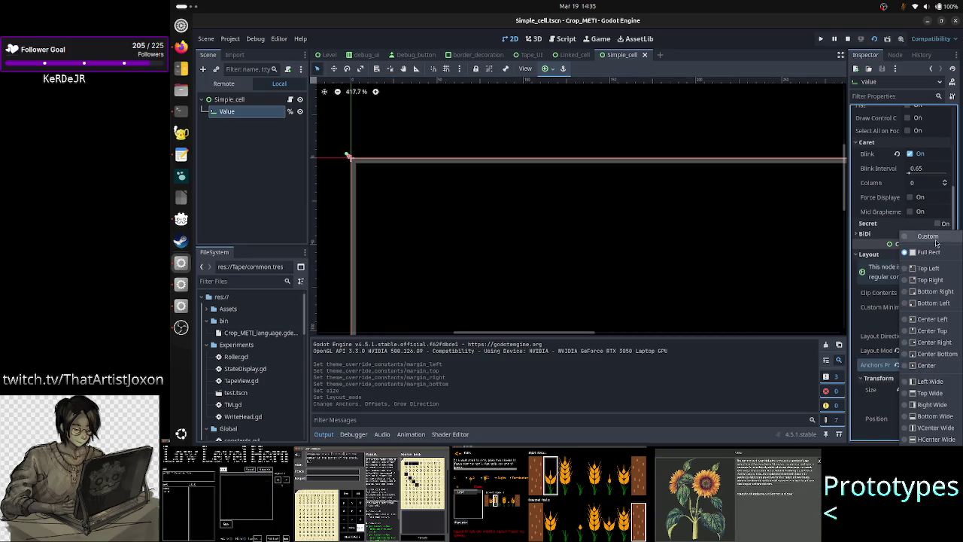
click(926, 236)
scroll(904, 354, down, 1)
click(931, 337)
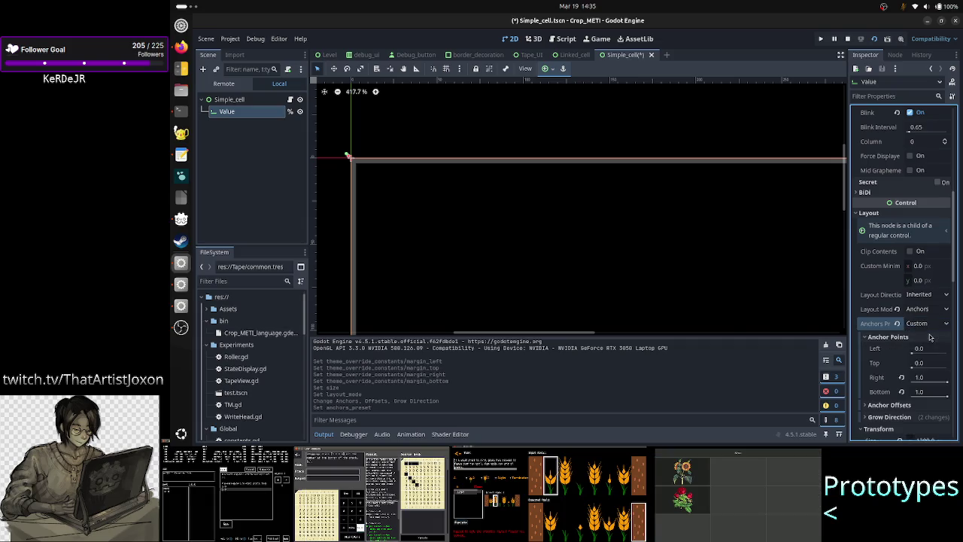
scroll(931, 390, down, 5)
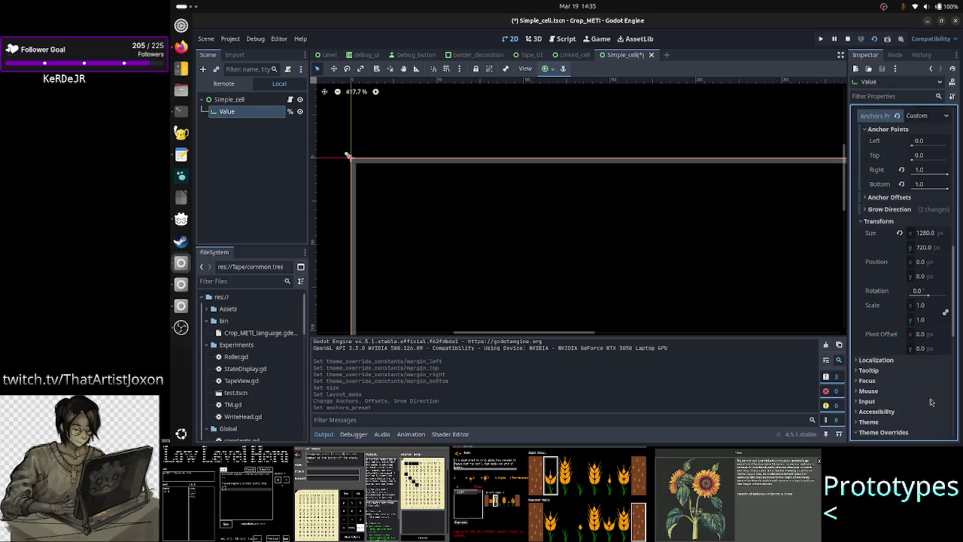
scroll(931, 390, up, 1)
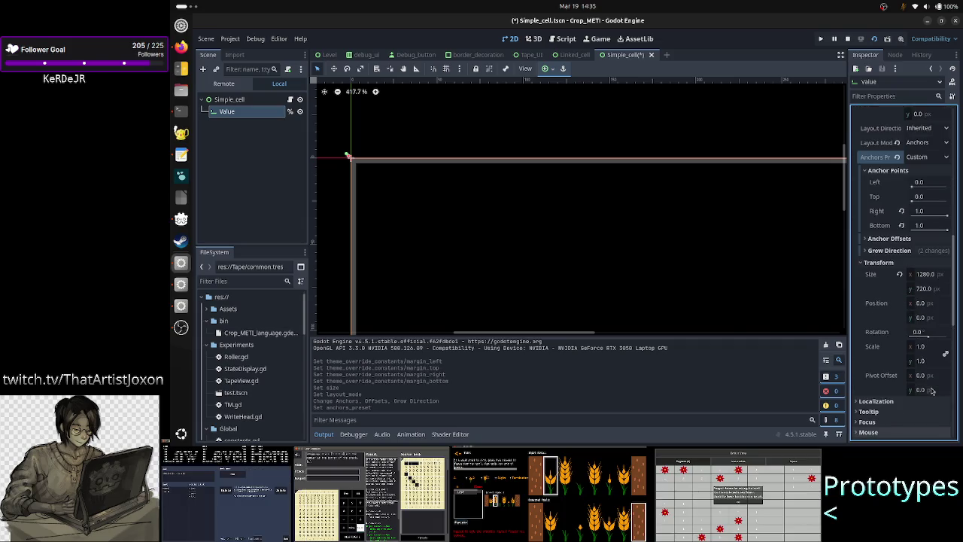
click(924, 239)
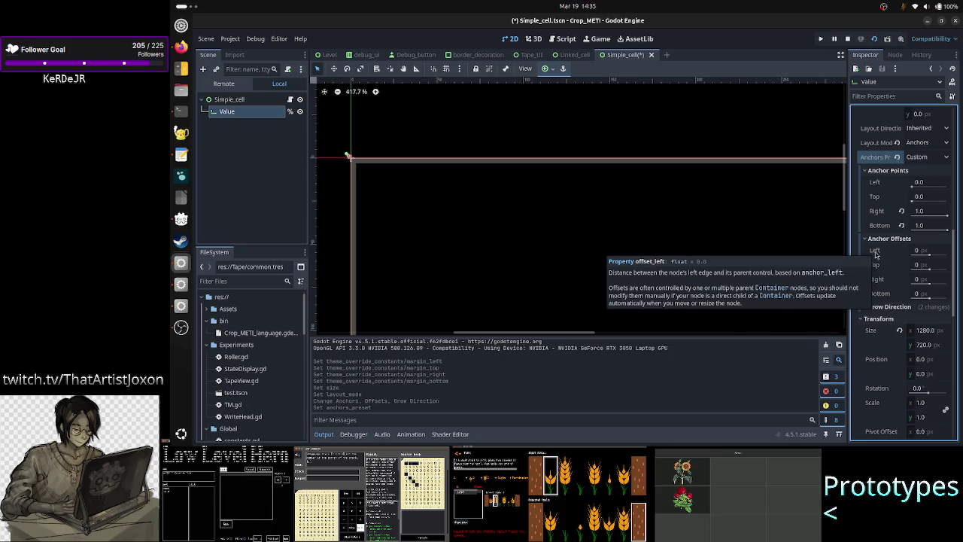
mouse_move(877, 252)
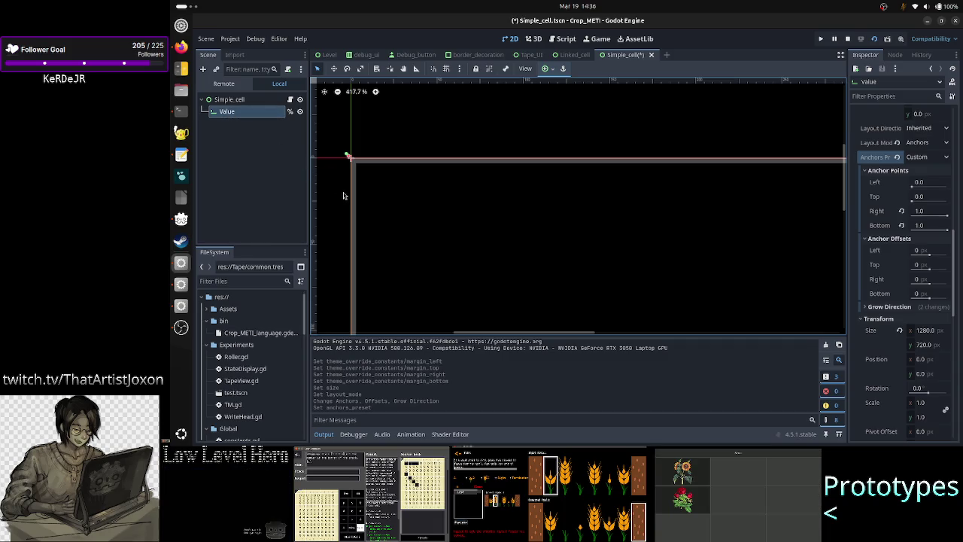
- Reset the Value node's size and its right and bottom anchor offsets to defaults
click(244, 100)
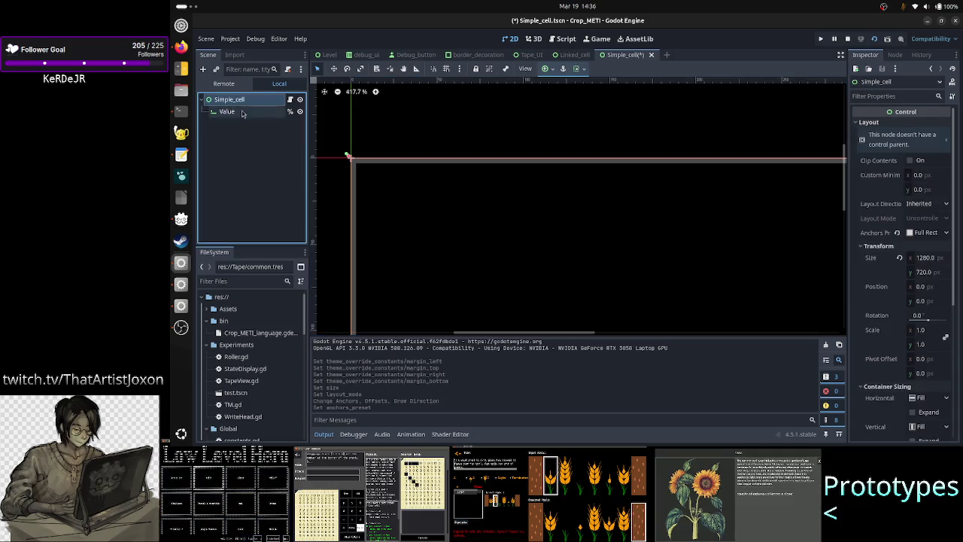
click(242, 111)
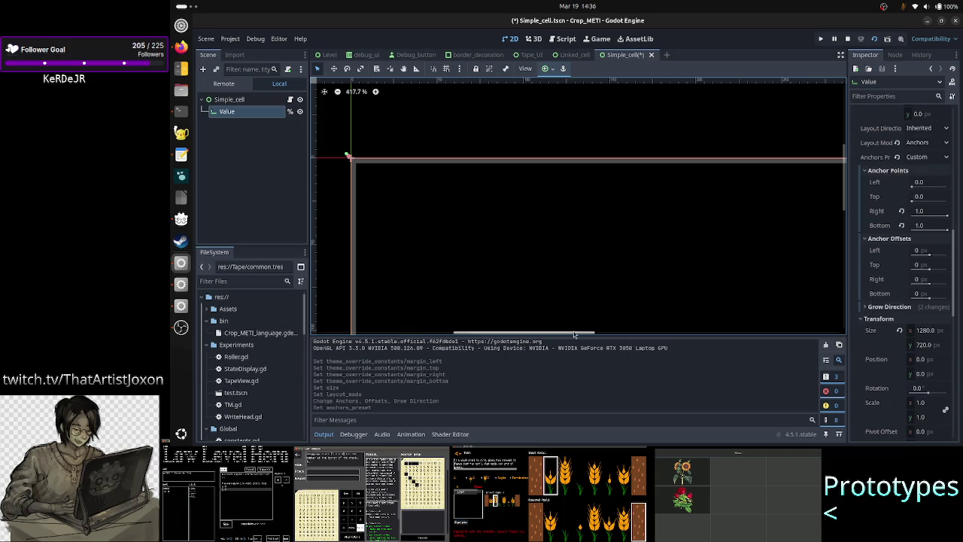
mouse_move(570, 339)
mouse_down()
mouse_move(703, 343)
mouse_move(686, 347)
mouse_up()
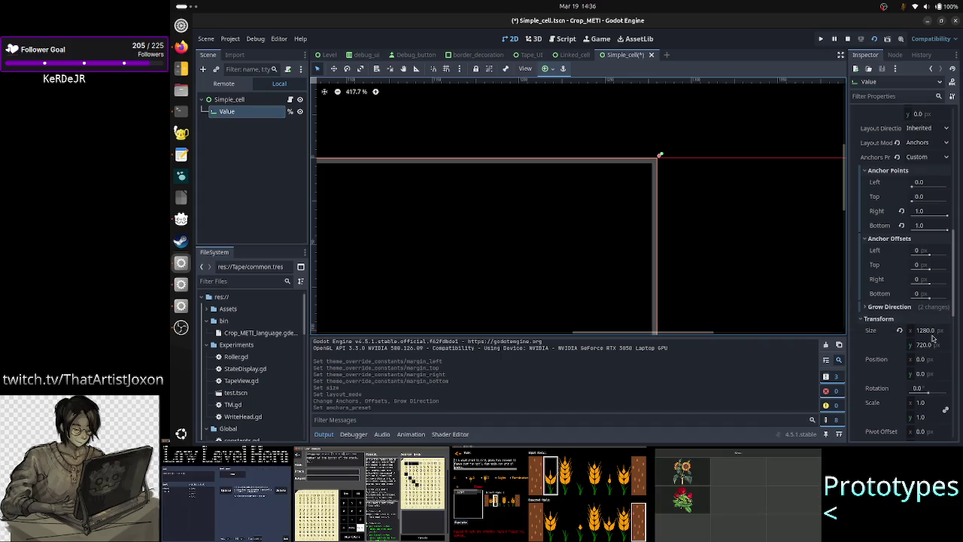
click(899, 331)
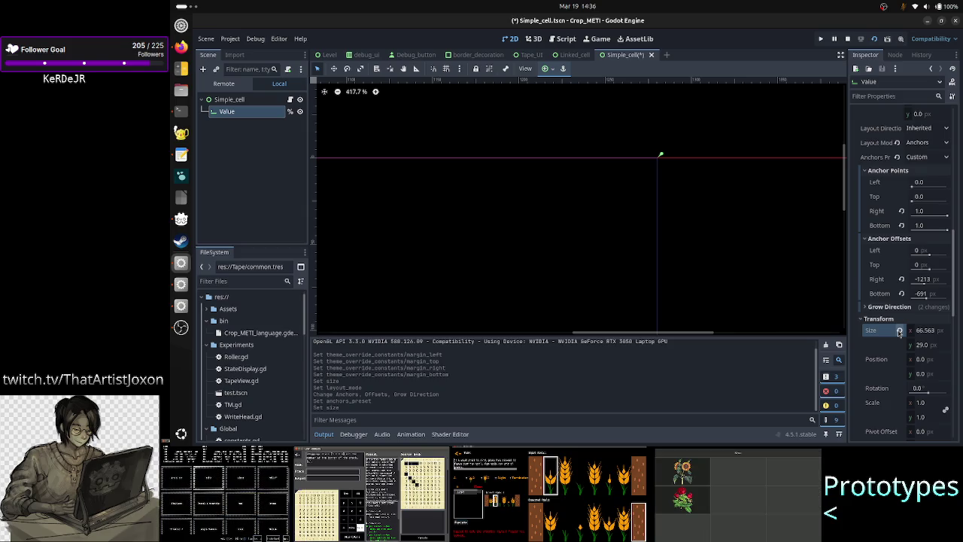
click(901, 279)
click(901, 294)
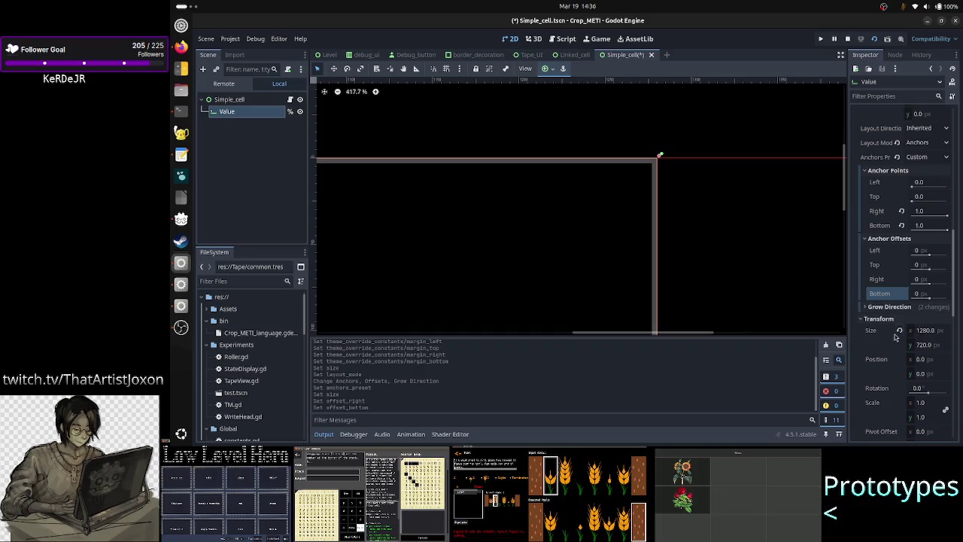
click(899, 331)
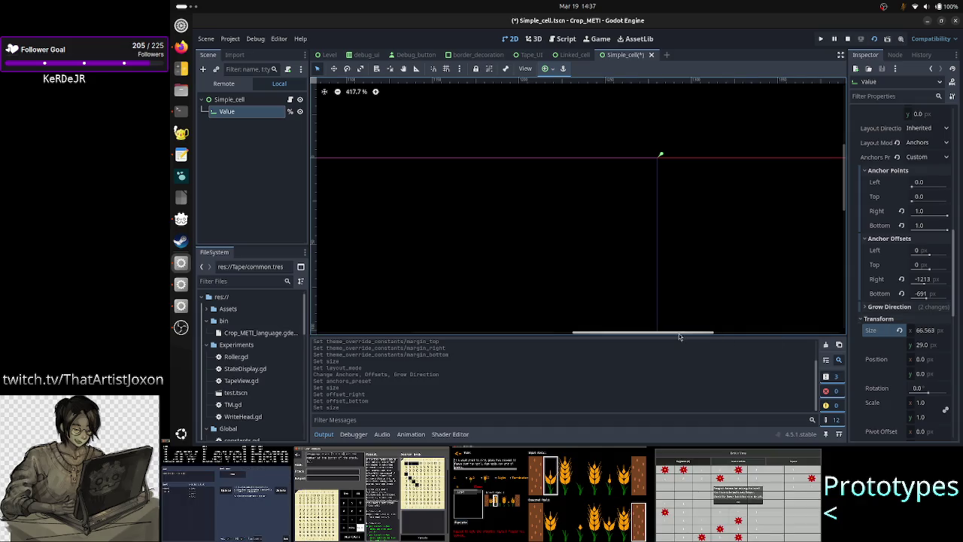
mouse_move(679, 336)
mouse_down()
mouse_move(489, 338)
mouse_move(654, 338)
mouse_move(555, 342)
mouse_up()
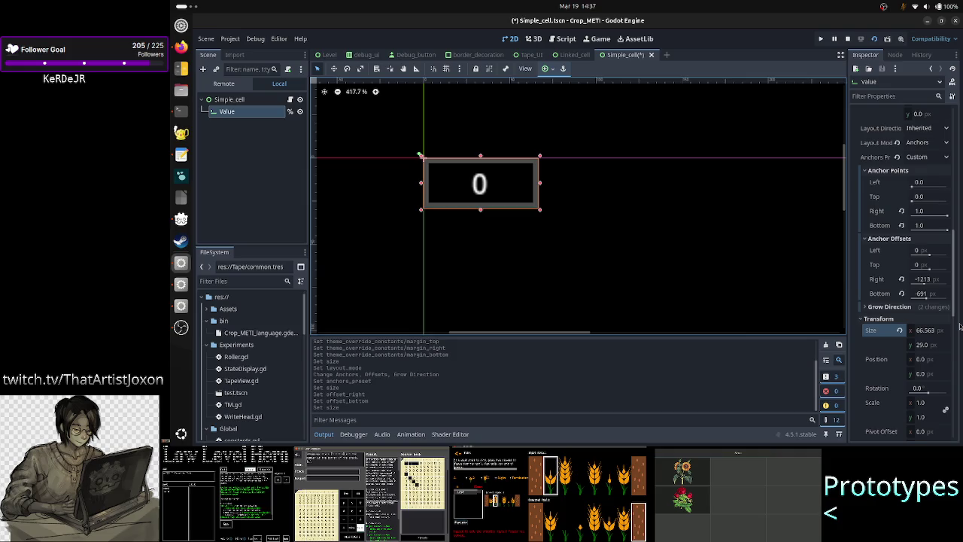
- Set the Value node's right anchor offset to 1270
scroll(929, 261, up, 5)
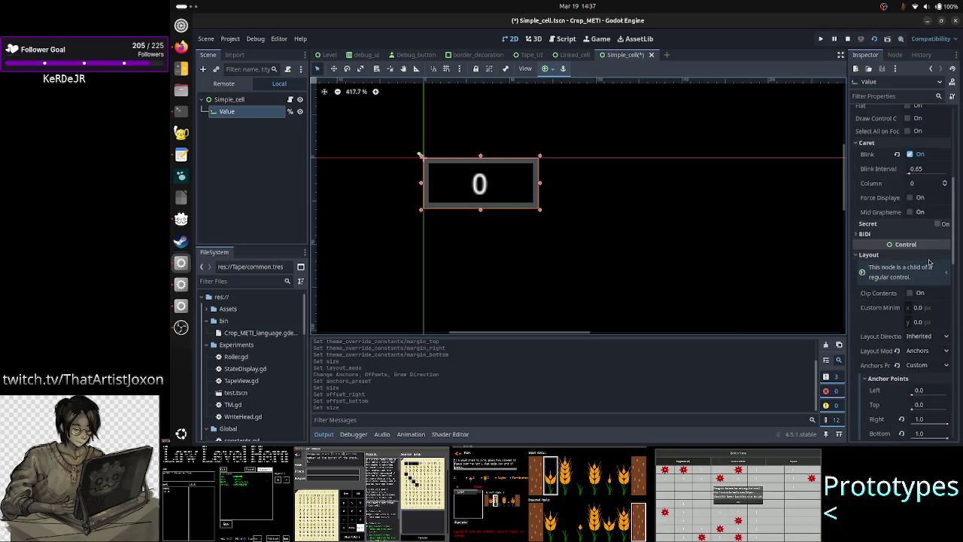
scroll(929, 261, up, 2)
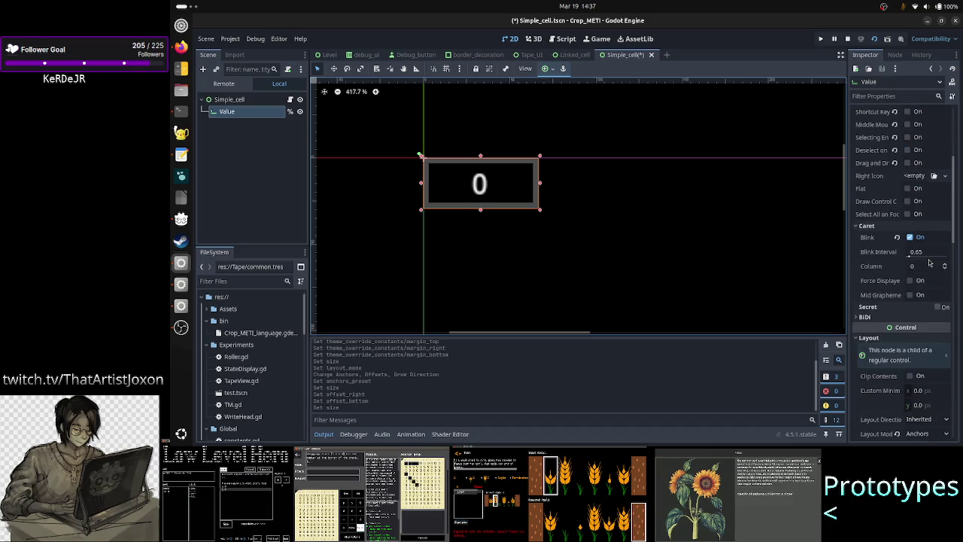
scroll(930, 261, up, 5)
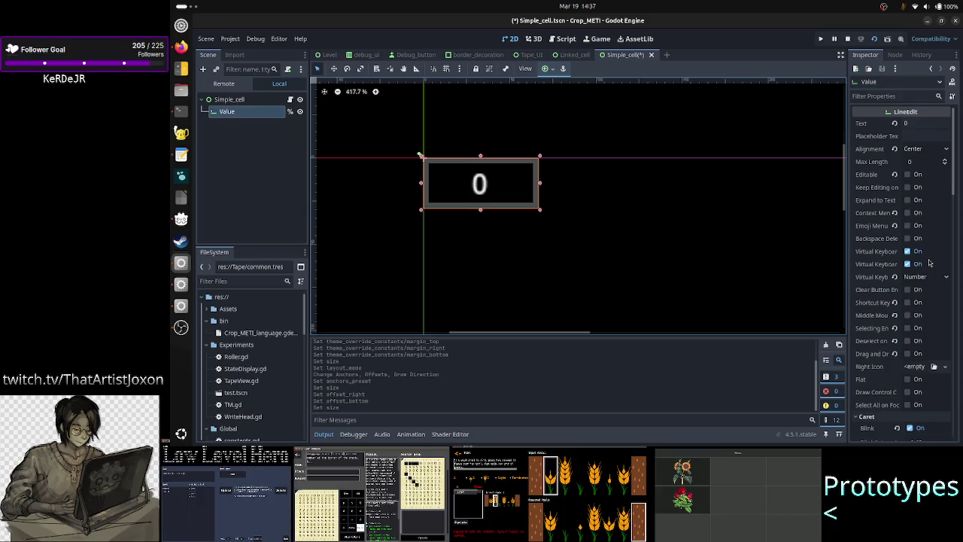
scroll(929, 261, down, 10)
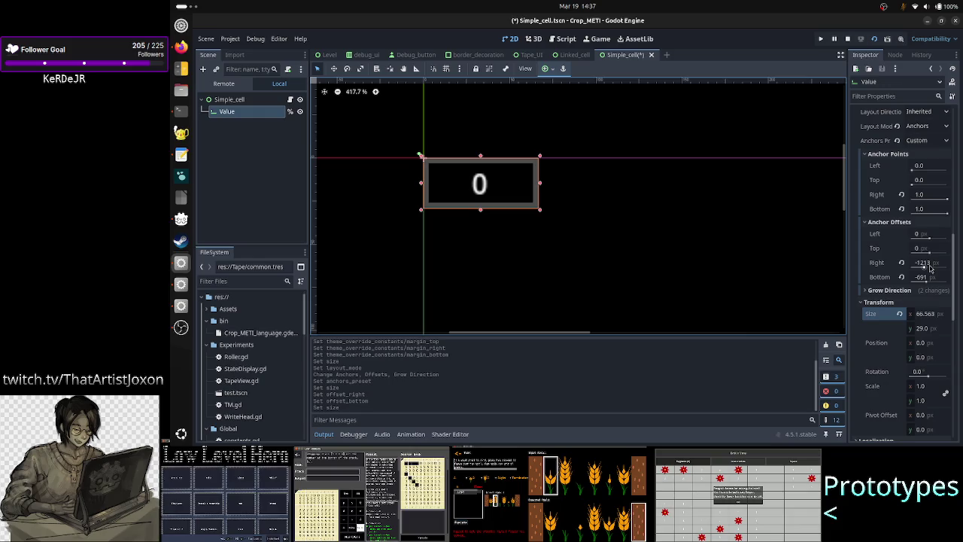
click(928, 265)
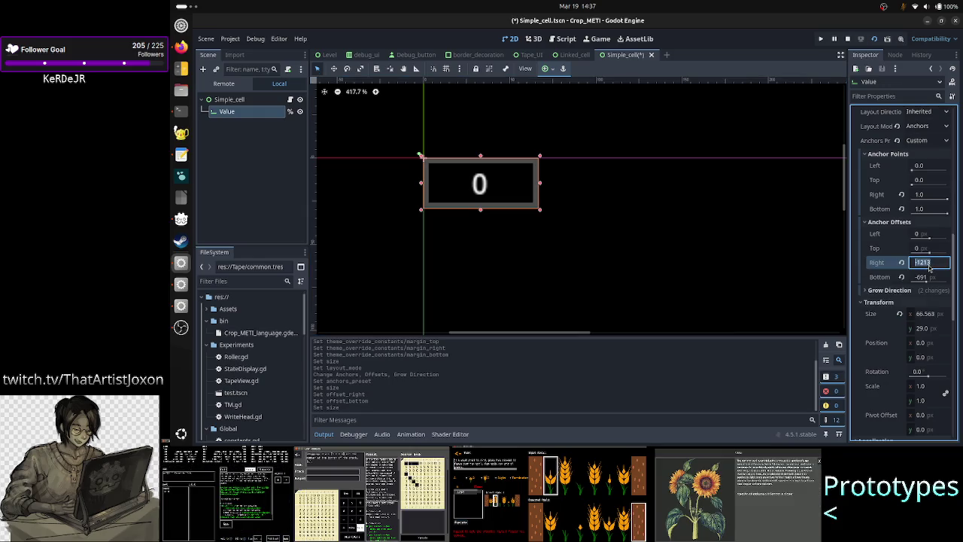
text(1270)
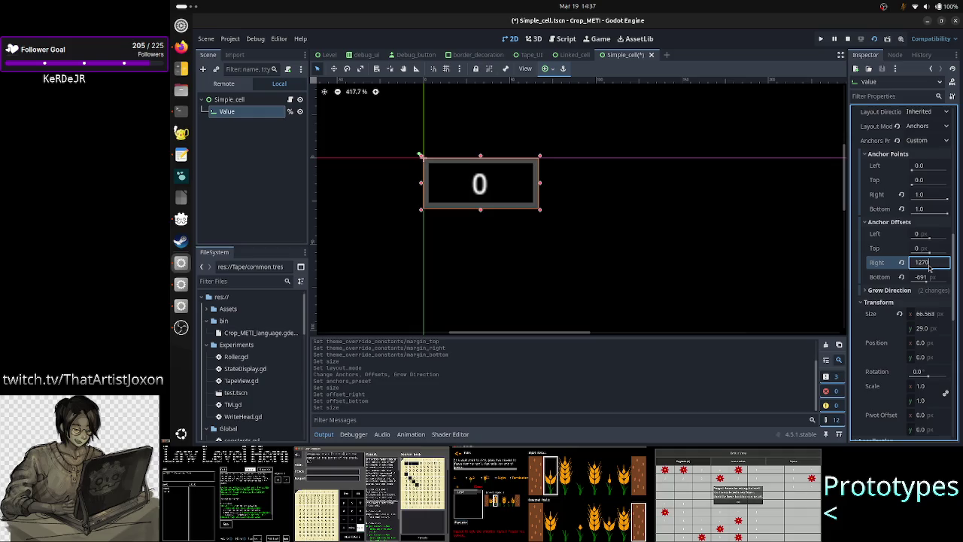
key(Return)
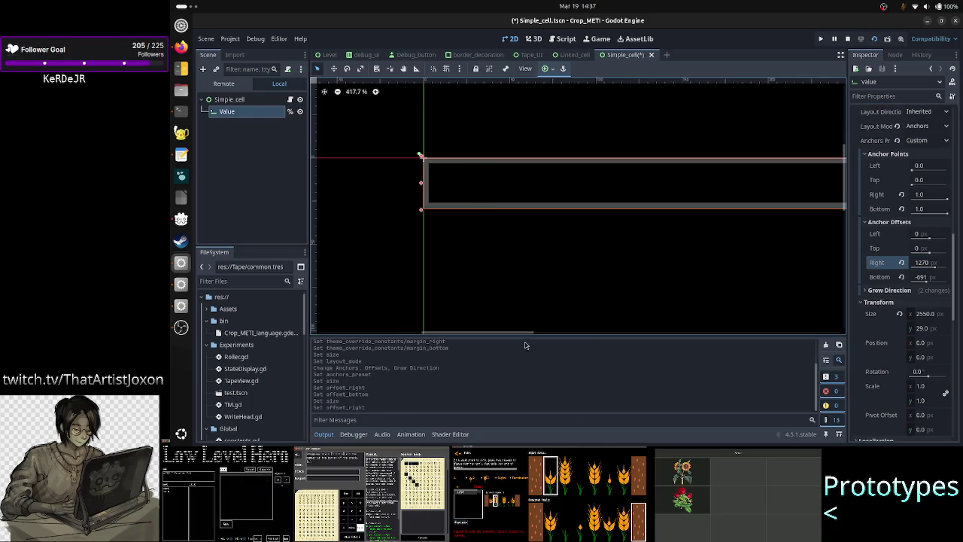
- Undo an accidental Simple_cell move on the canvas and reselect the Value node
scroll(603, 295, down, 3)
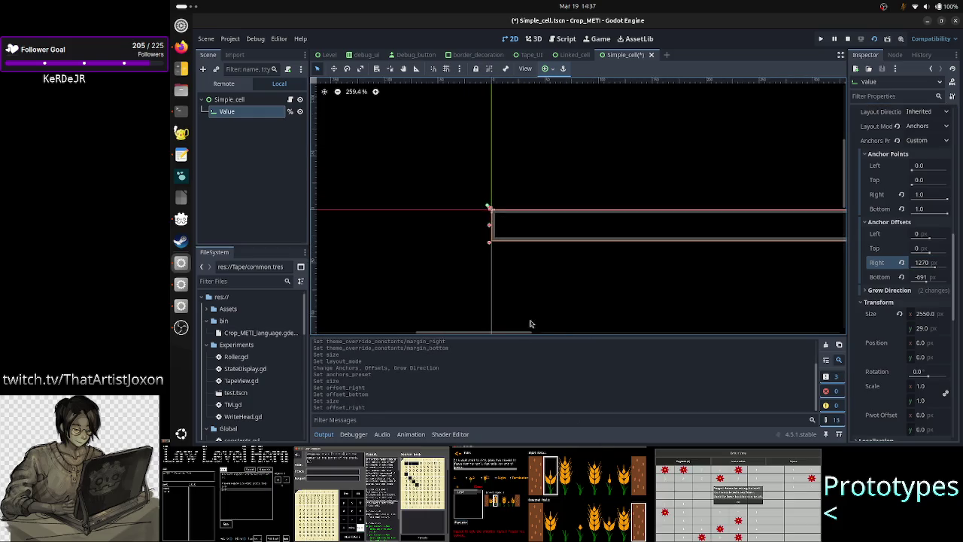
drag(514, 333, 503, 332)
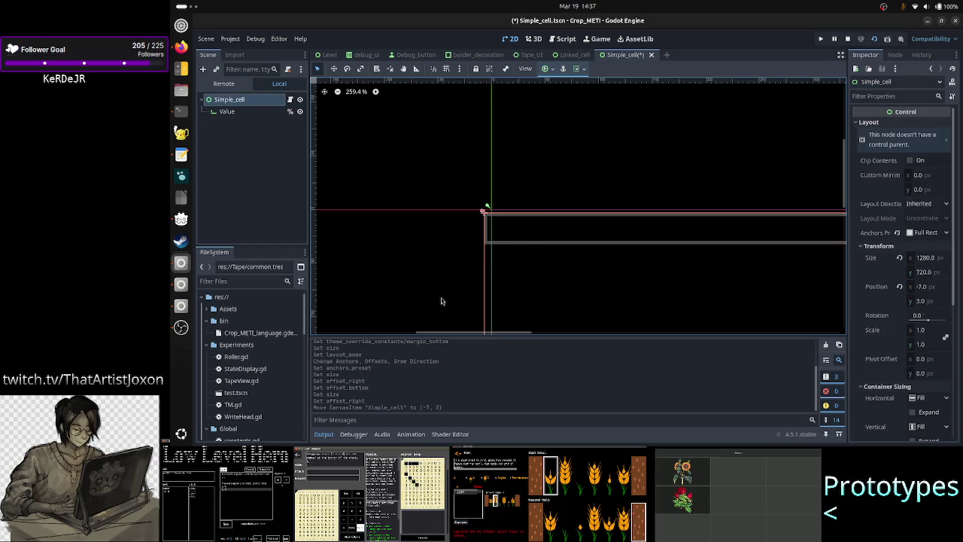
key(ctrl+z)
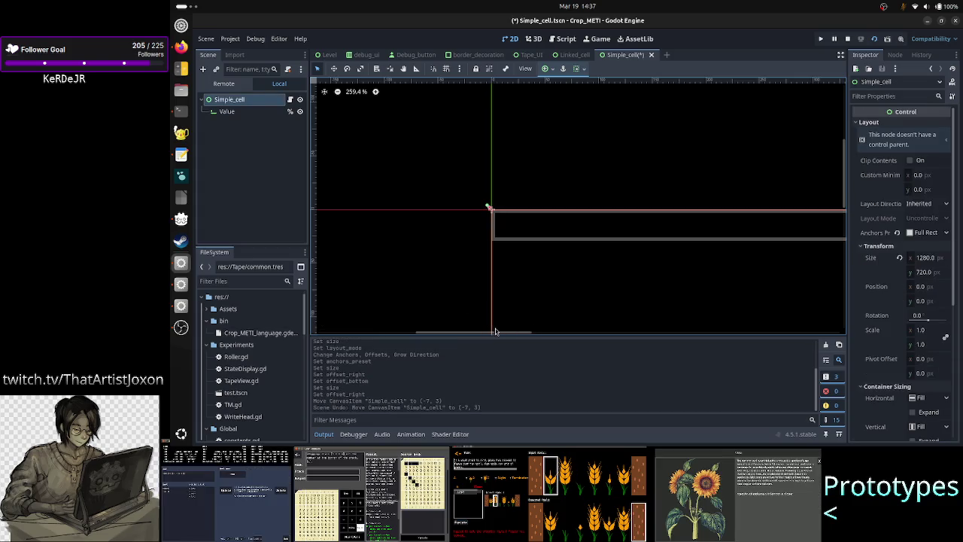
drag(488, 335, 708, 340)
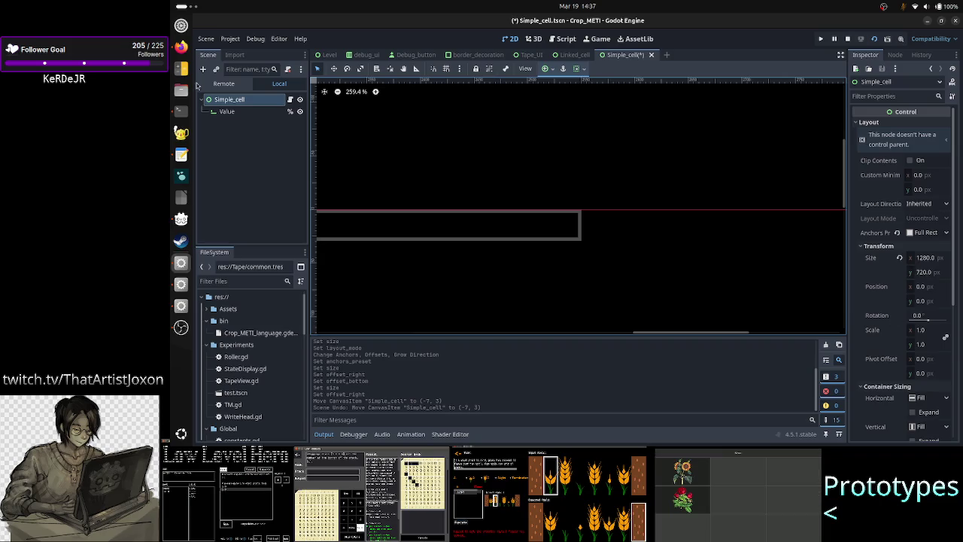
click(226, 111)
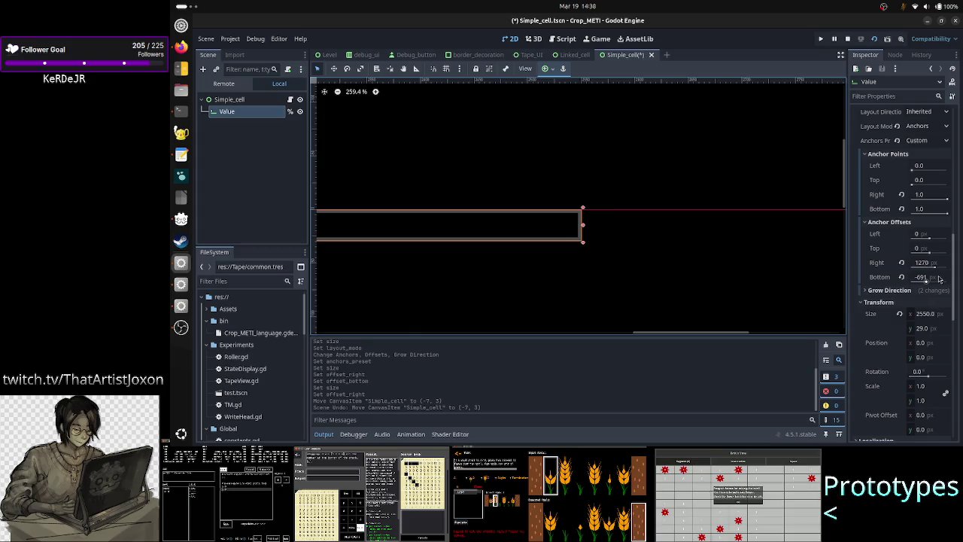
click(249, 102)
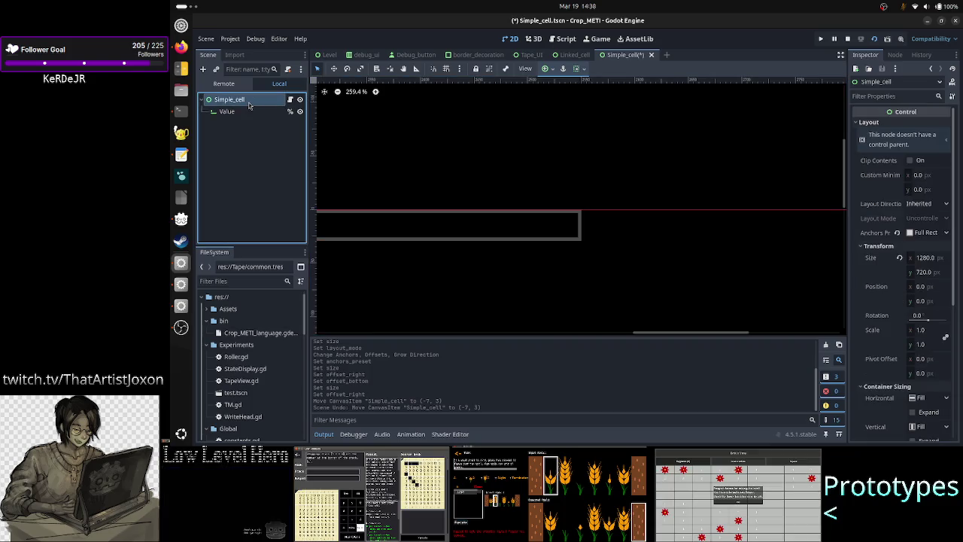
click(245, 115)
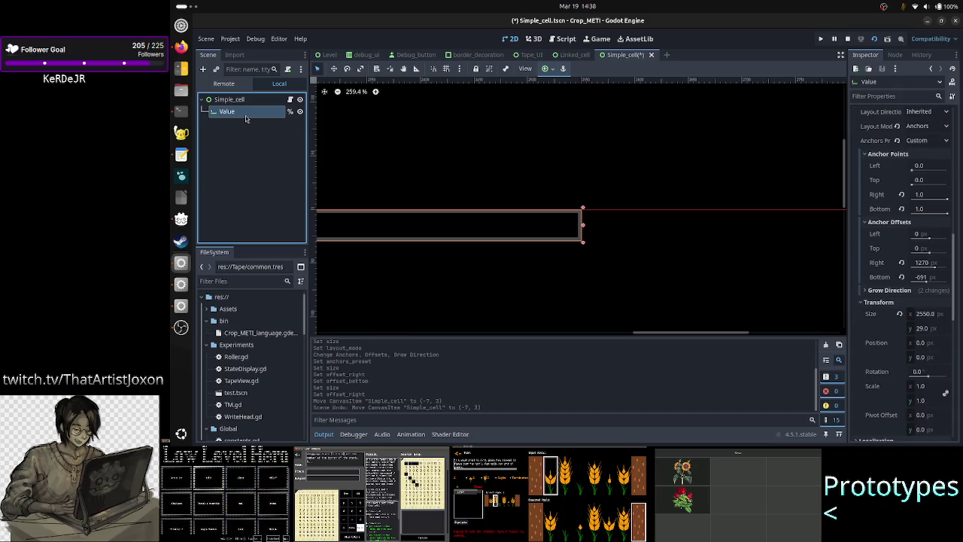
- Set the Value label's anchor offsets to Right 1280 and Bottom 720
click(931, 262)
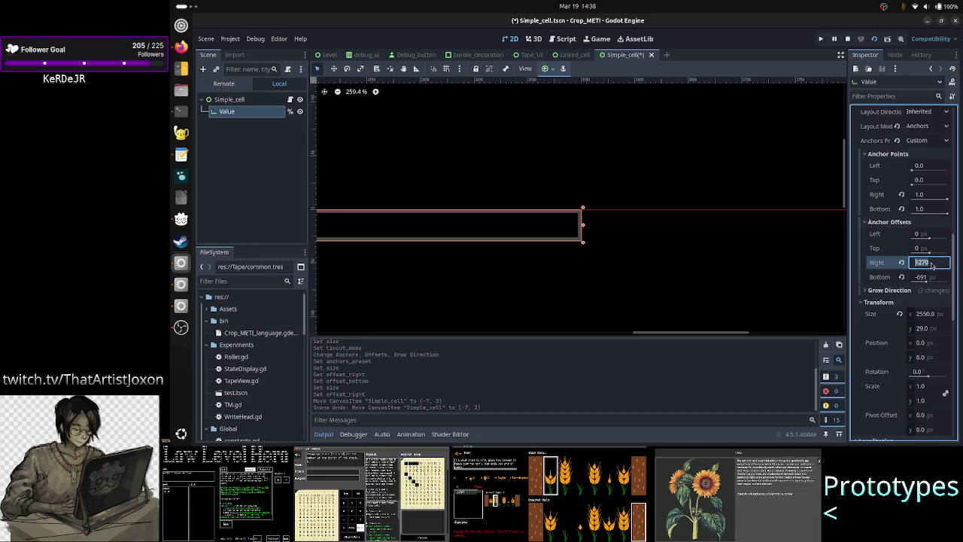
text(1280)
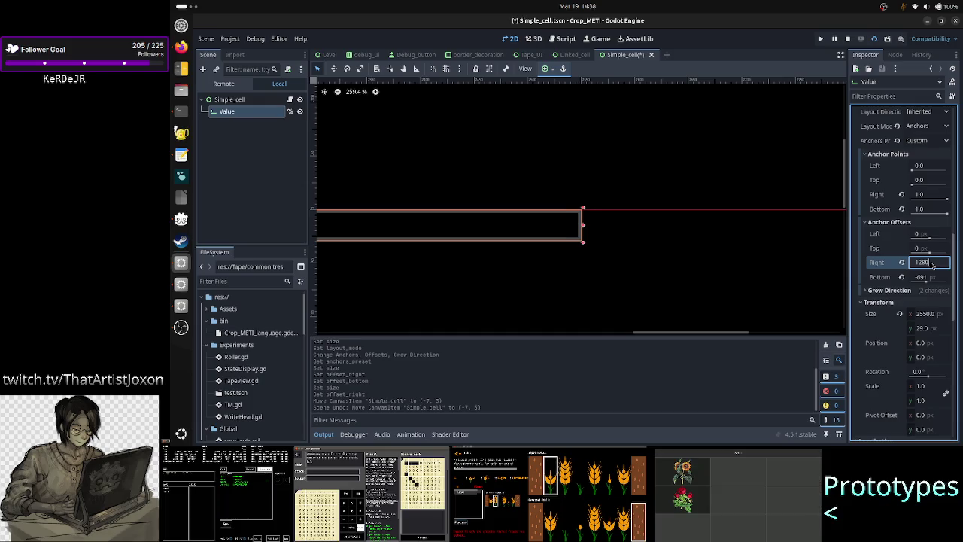
key(Return)
click(924, 278)
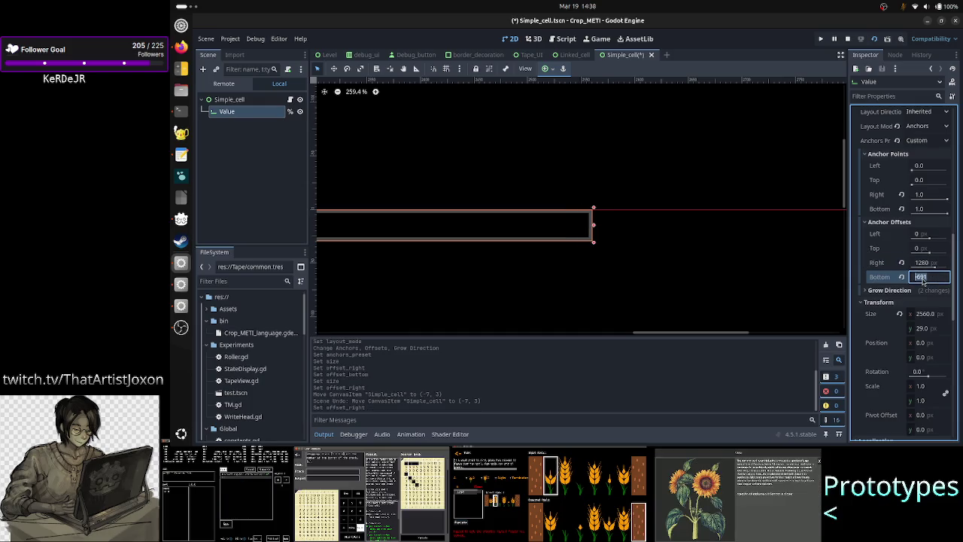
text(720)
key(Return)
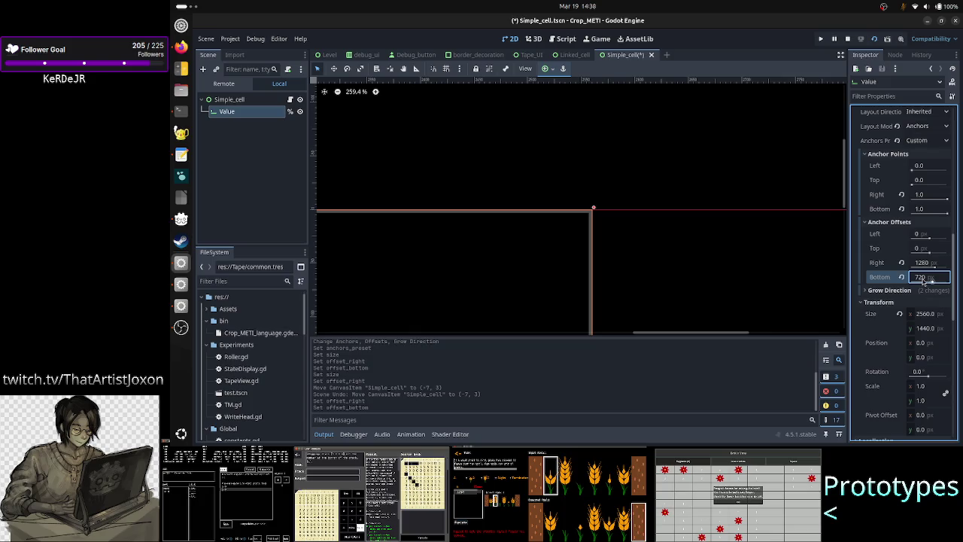
click(694, 324)
- Set the Value label's Transform Size width to 1280
scroll(611, 187, down, 10)
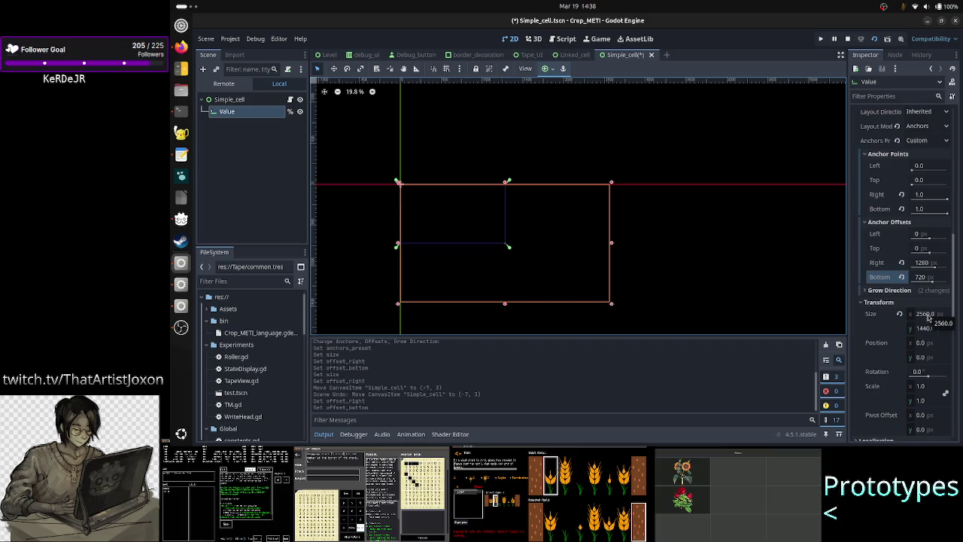
click(928, 314)
text(0)
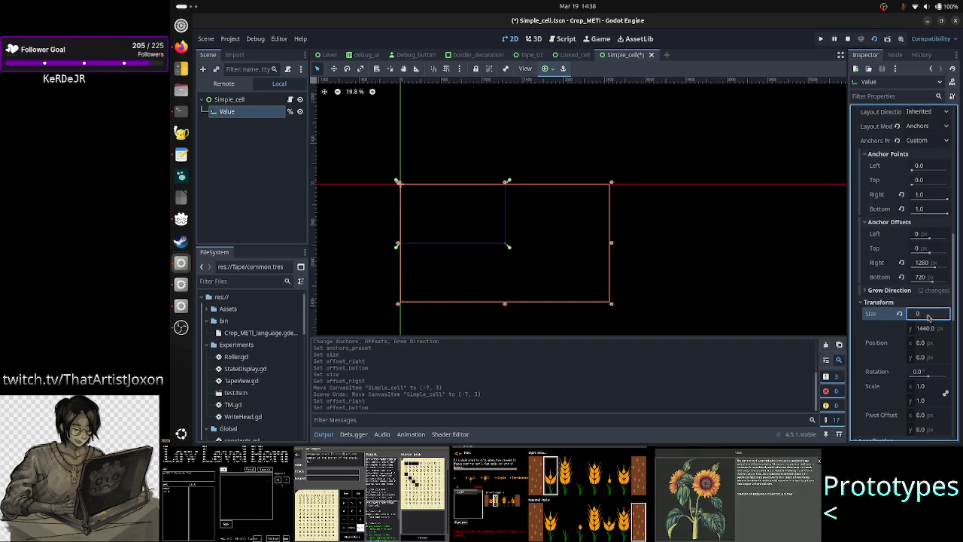
text(128)
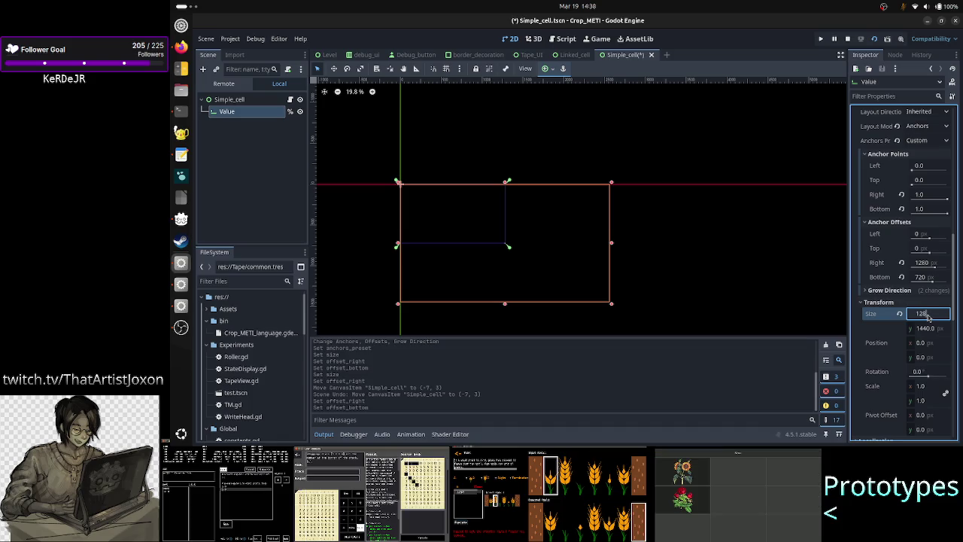
text(0.0)
key(Return)
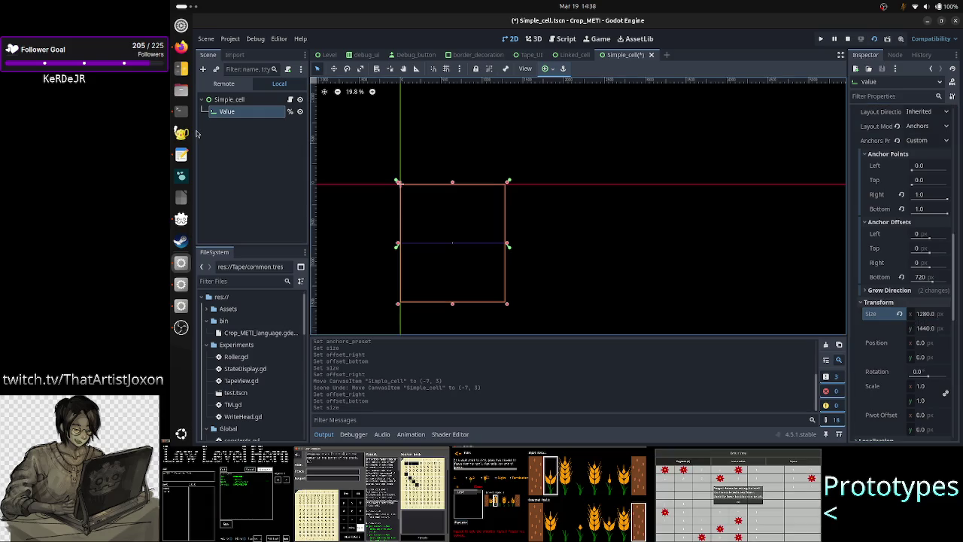
click(667, 56)
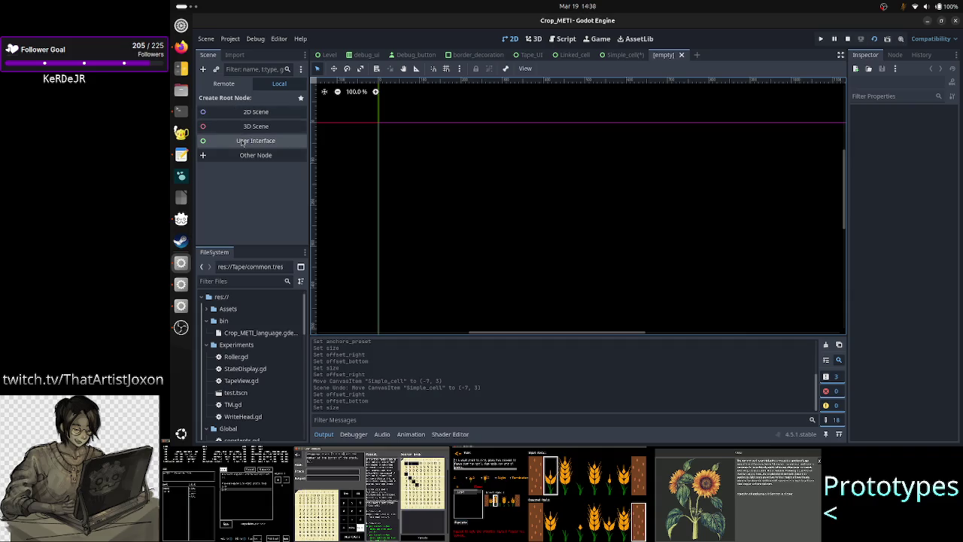
- Create a User Interface Control root in the new scene with Full Rect anchors
click(242, 140)
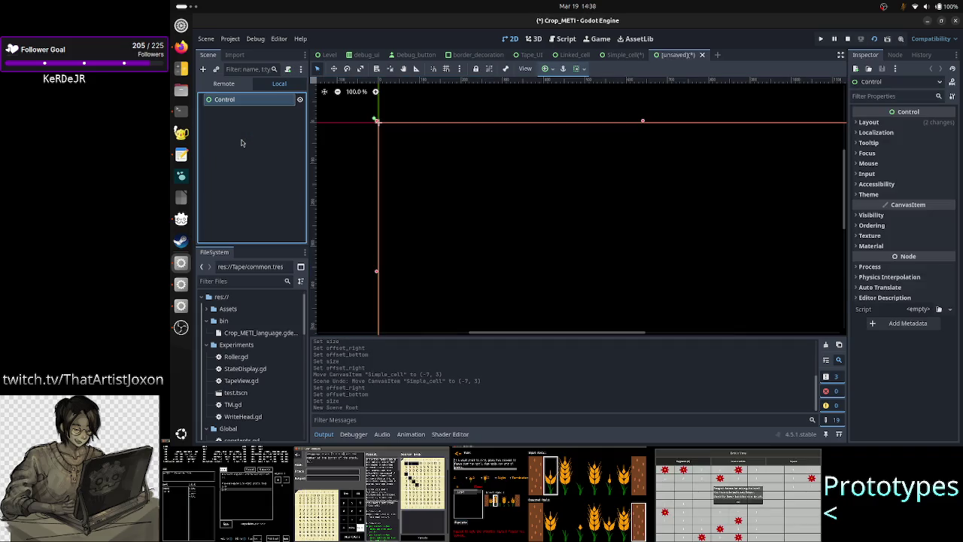
click(554, 70)
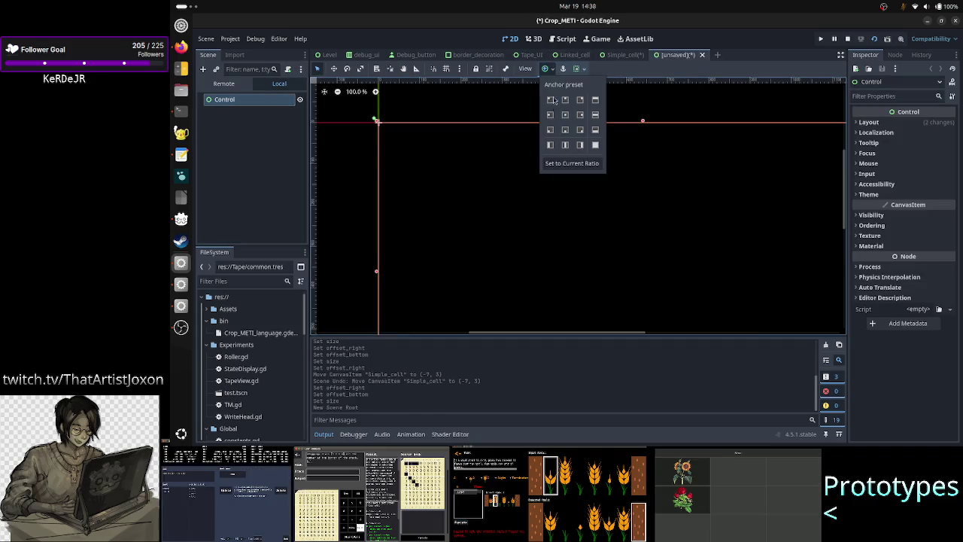
click(595, 145)
click(267, 147)
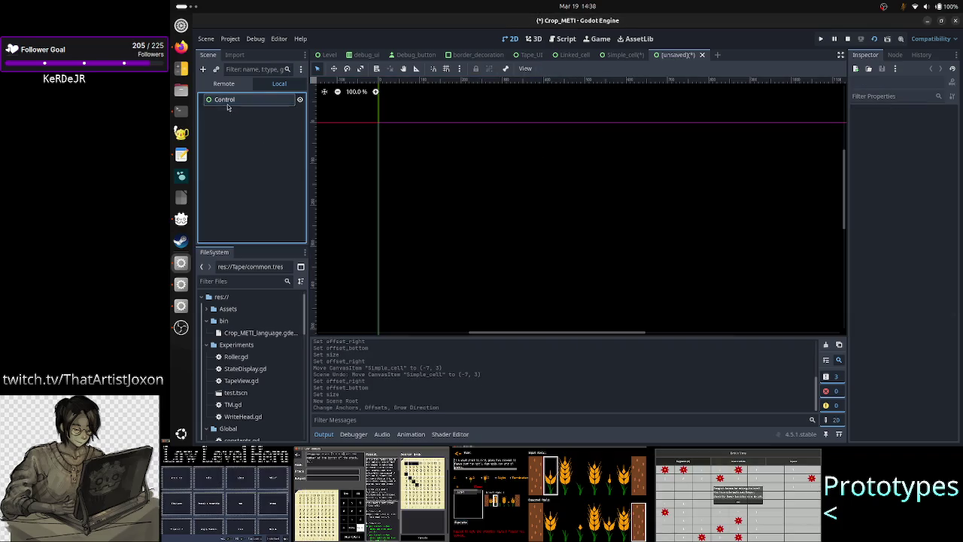
- Add a Panel child under the Control and anchor it Full Rect
click(202, 69)
text(panel)
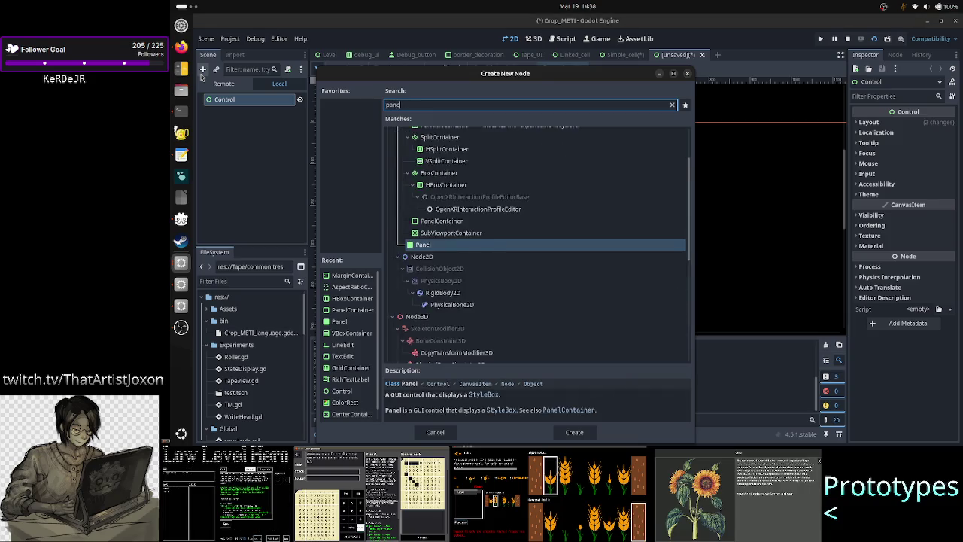
key(Return)
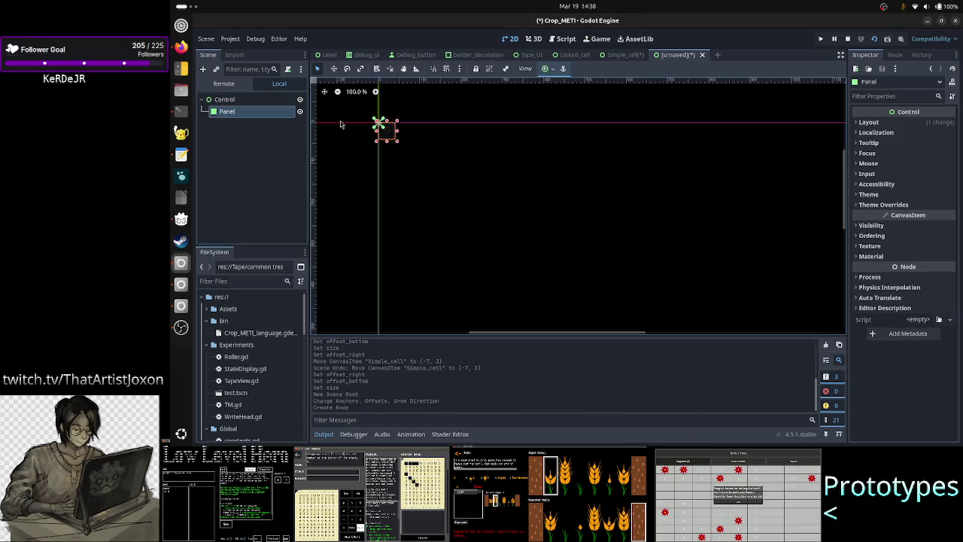
click(546, 68)
click(595, 144)
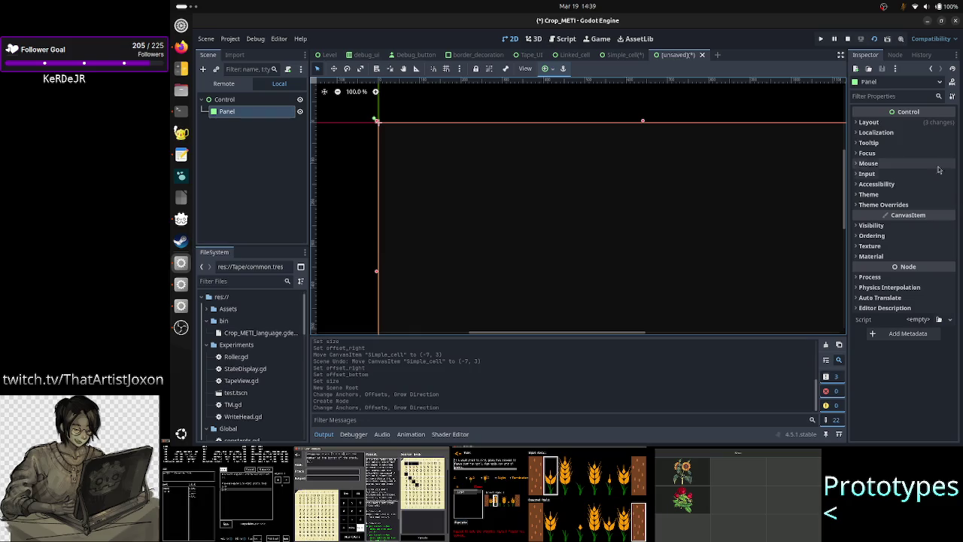
- Switch the Panel's anchors preset to Custom and expand its anchor points and offsets
click(869, 121)
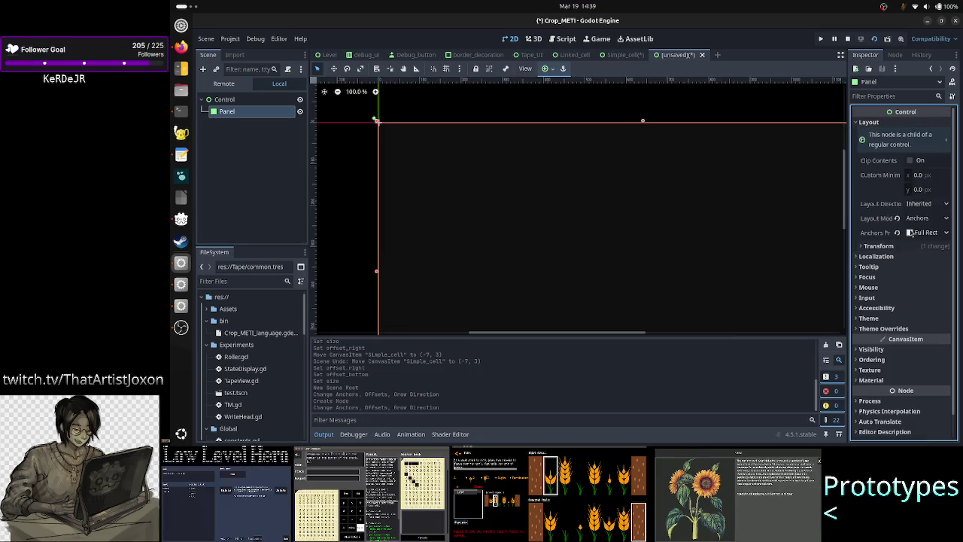
click(922, 244)
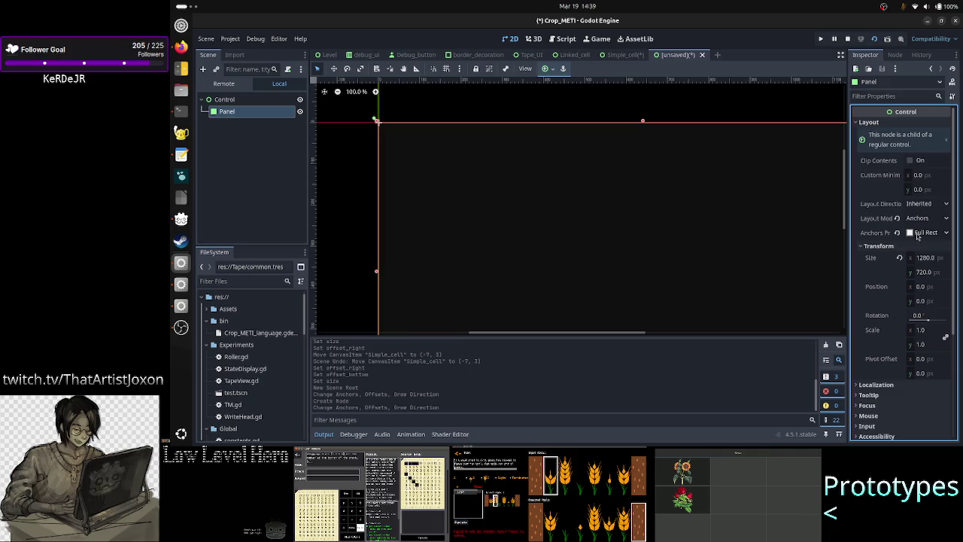
click(917, 233)
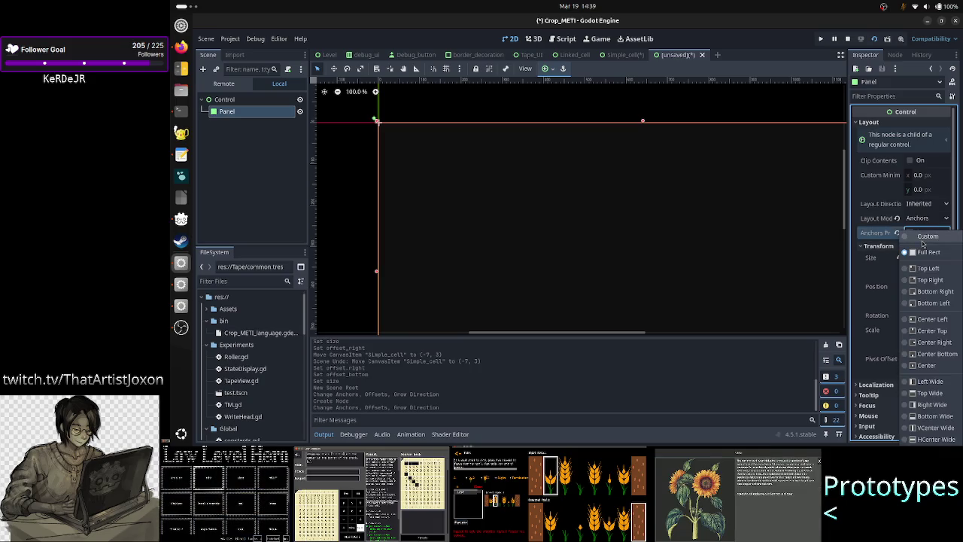
click(922, 244)
click(905, 247)
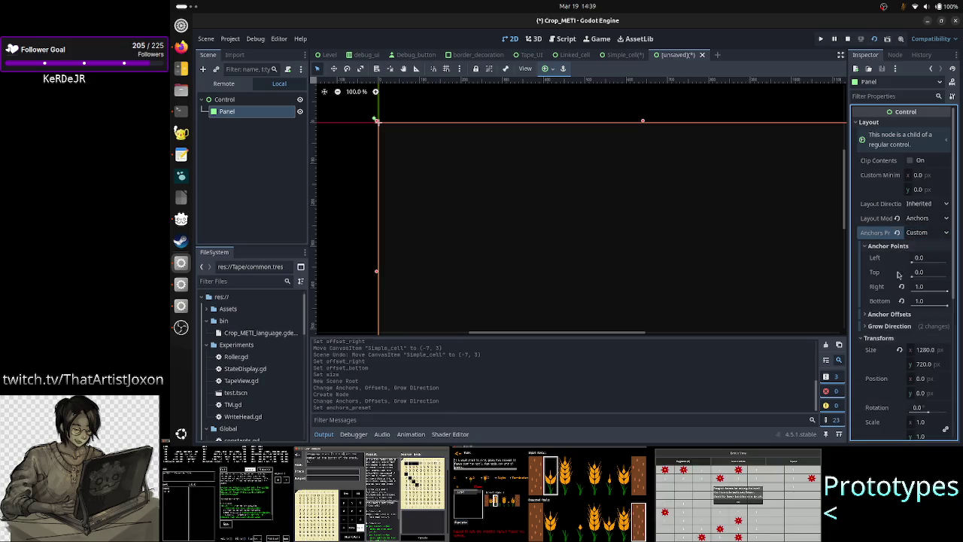
click(895, 315)
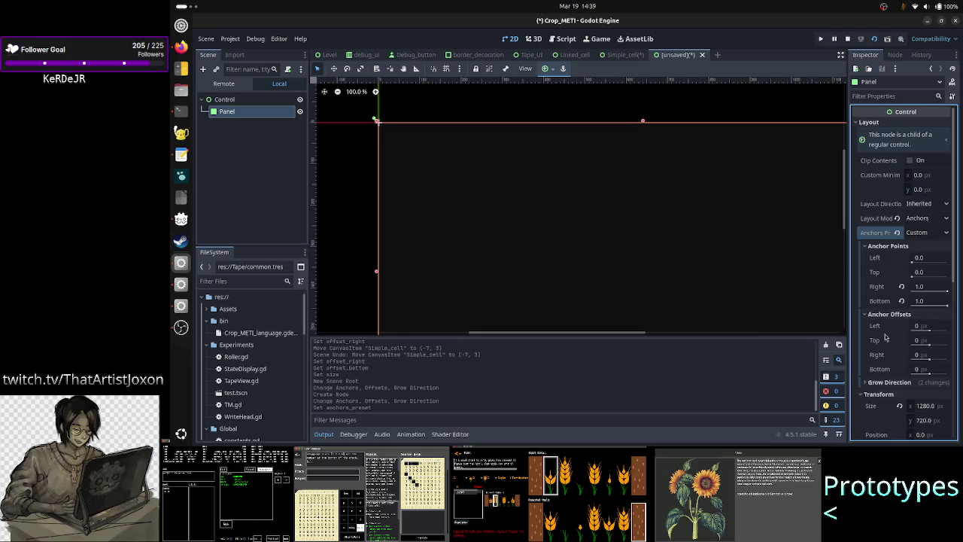
scroll(886, 339, down, 1)
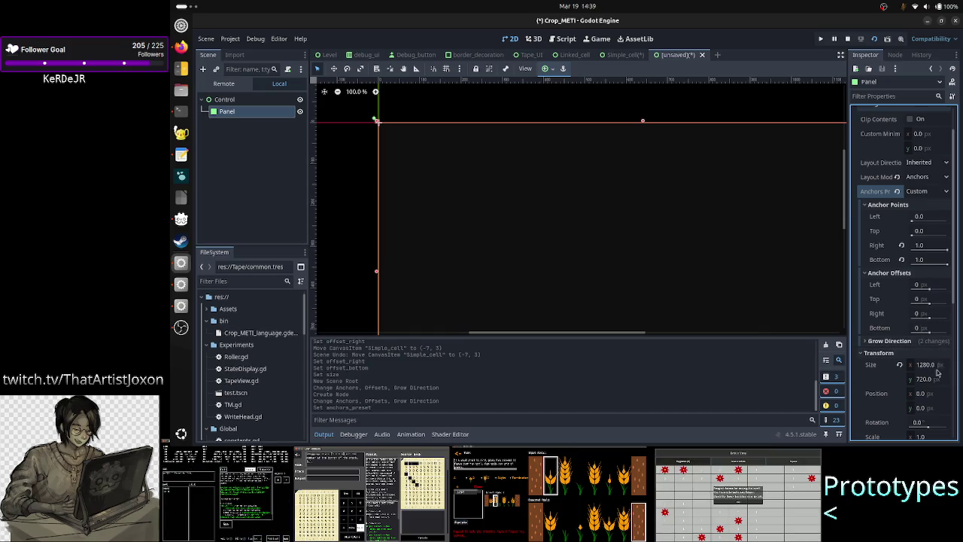
- Close the scratch scene without saving and give the Value label Full Rect anchors
click(702, 55)
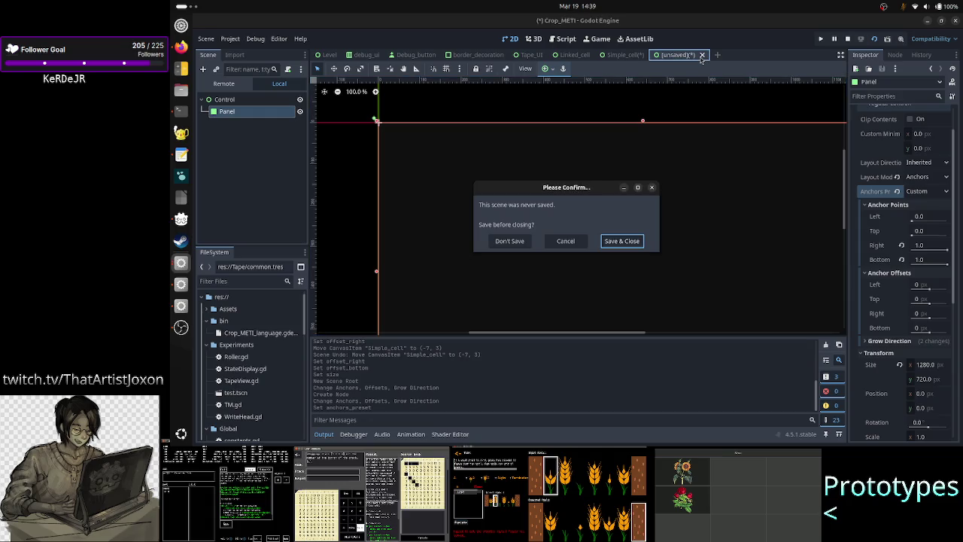
click(513, 244)
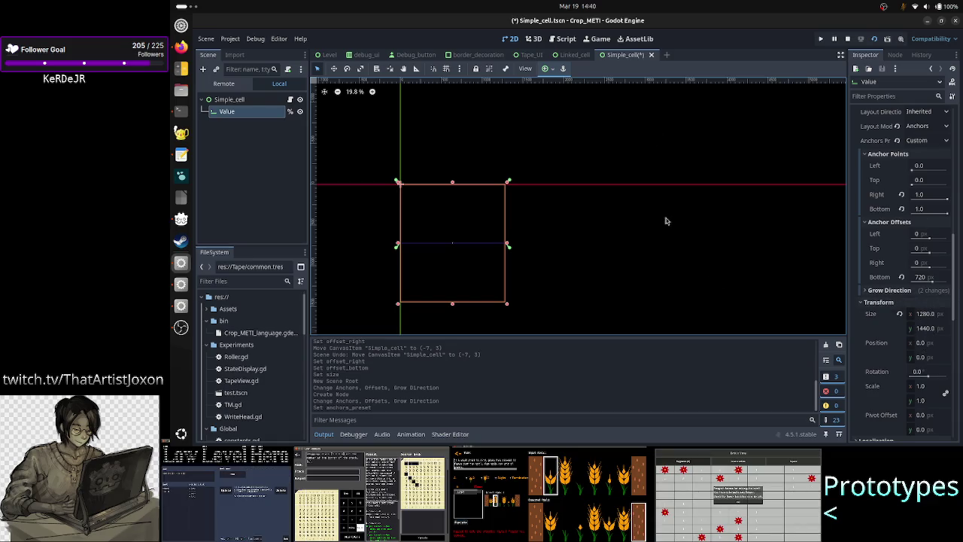
click(549, 70)
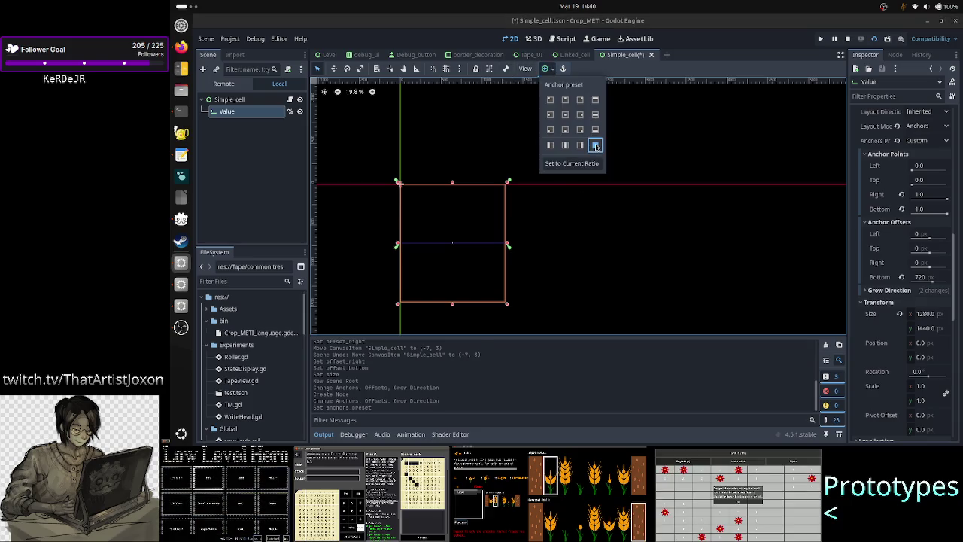
click(595, 145)
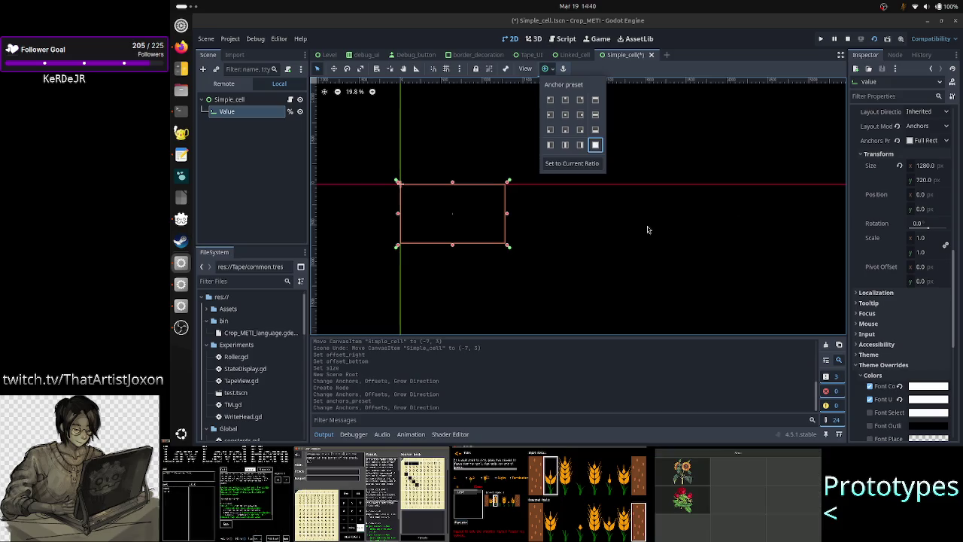
click(953, 284)
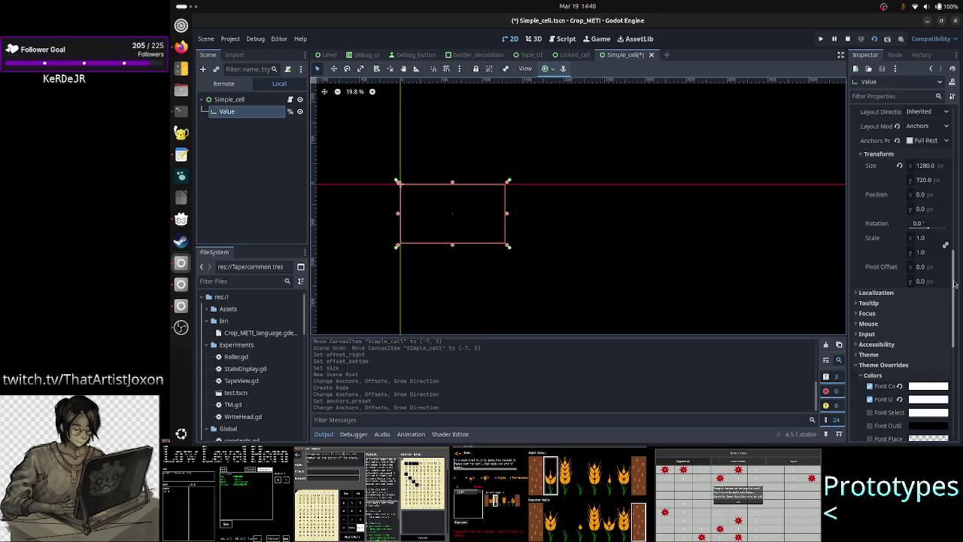
- Switch Value's anchors preset to Custom and expand its Grow Direction settings
click(927, 143)
click(927, 153)
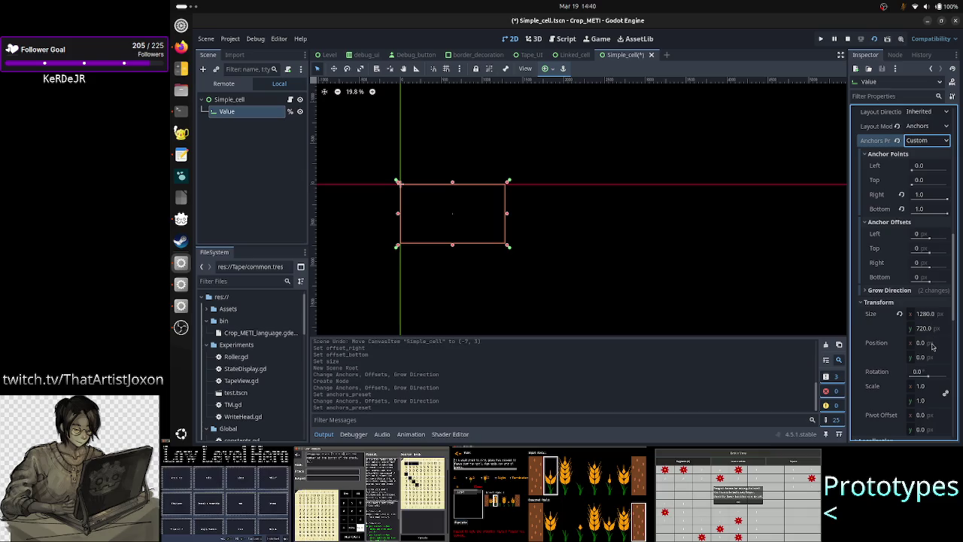
click(922, 291)
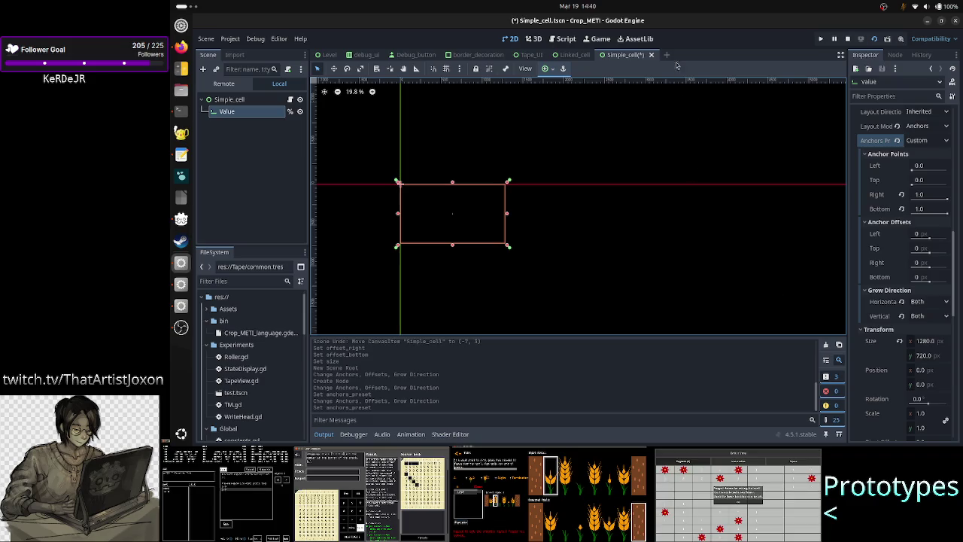
click(288, 200)
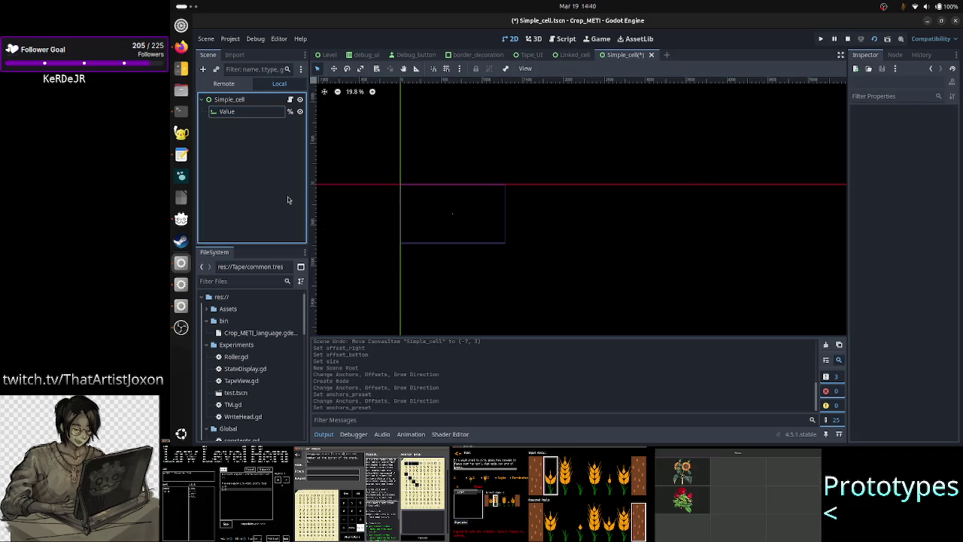
- Save Simple_cell and review the Value and Simple_cell root Full Rect layouts
key(ctrl+s)
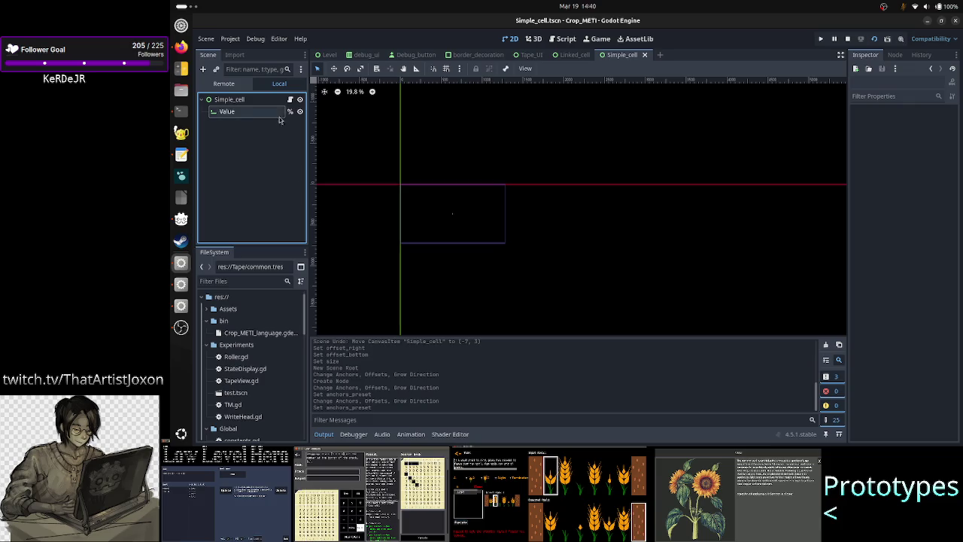
click(228, 99)
click(240, 112)
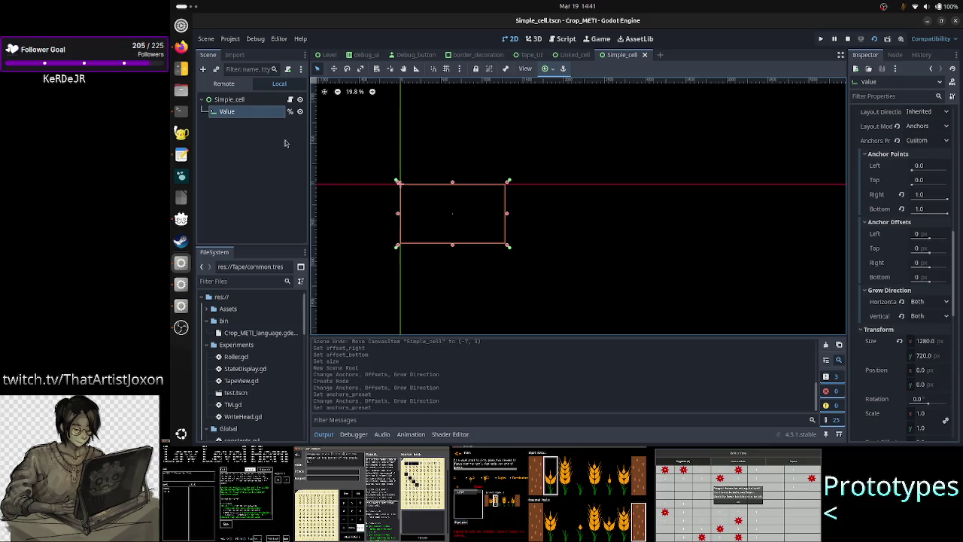
click(245, 103)
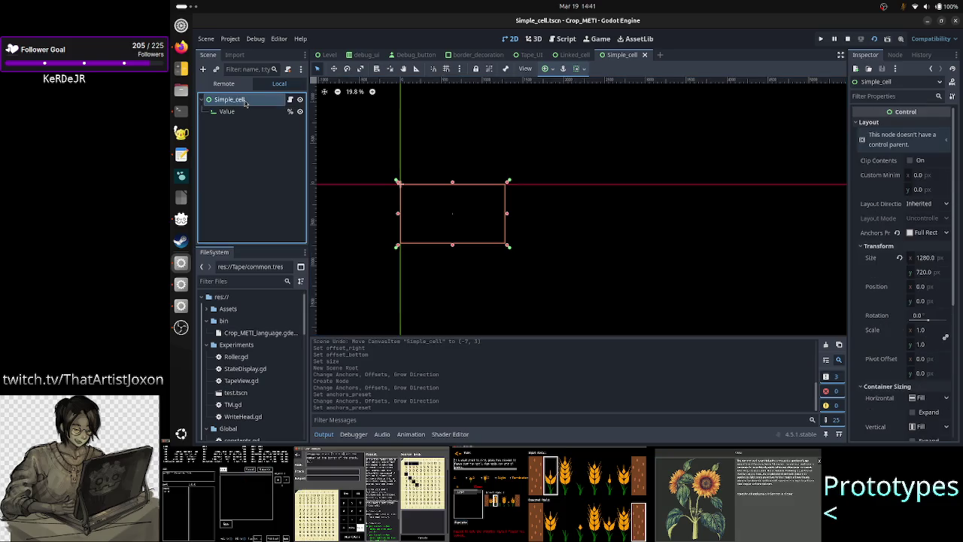
- Save the Simple_cell scene and stop the still-running game
click(229, 111)
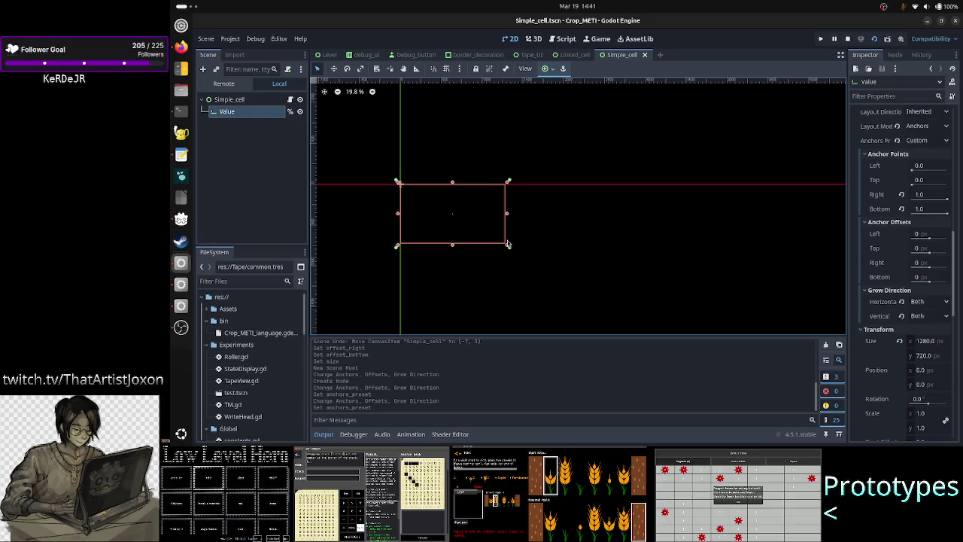
key(ctrl+s)
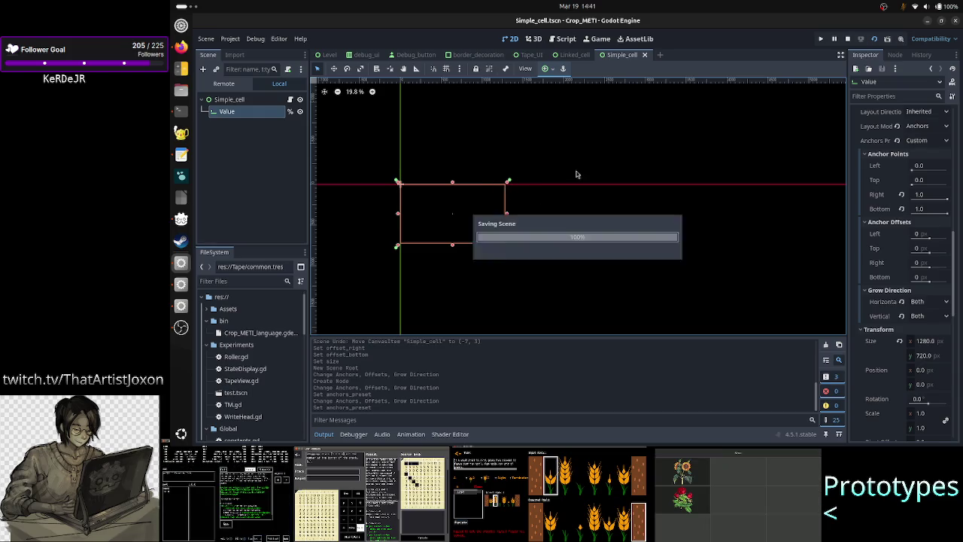
click(847, 39)
- Test-run Simple_cell, close its window, then run the Tape_UI scene
click(874, 40)
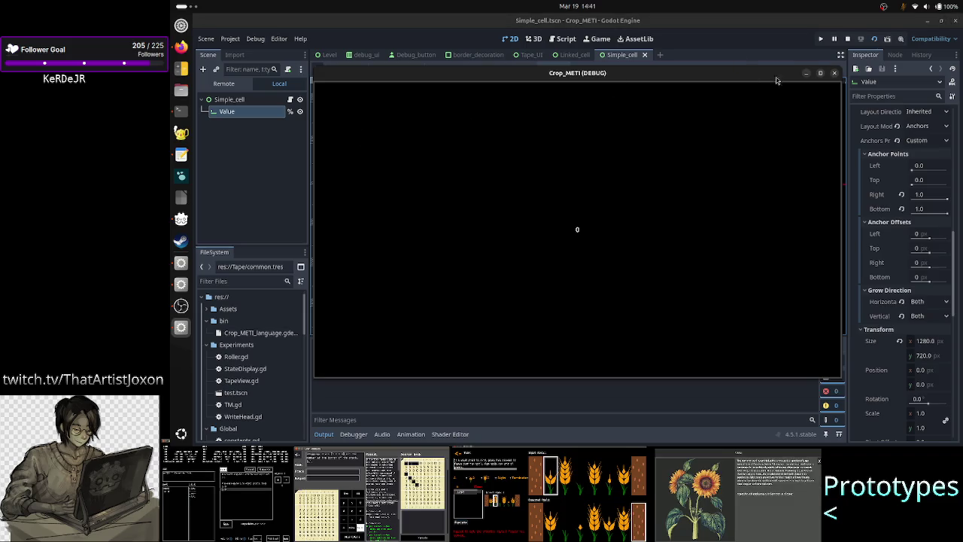
click(834, 73)
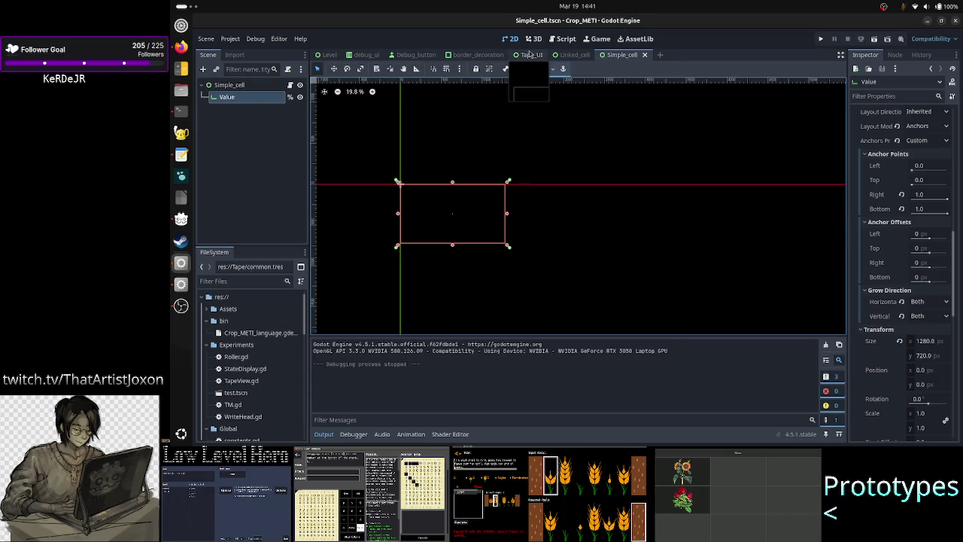
click(541, 55)
click(874, 40)
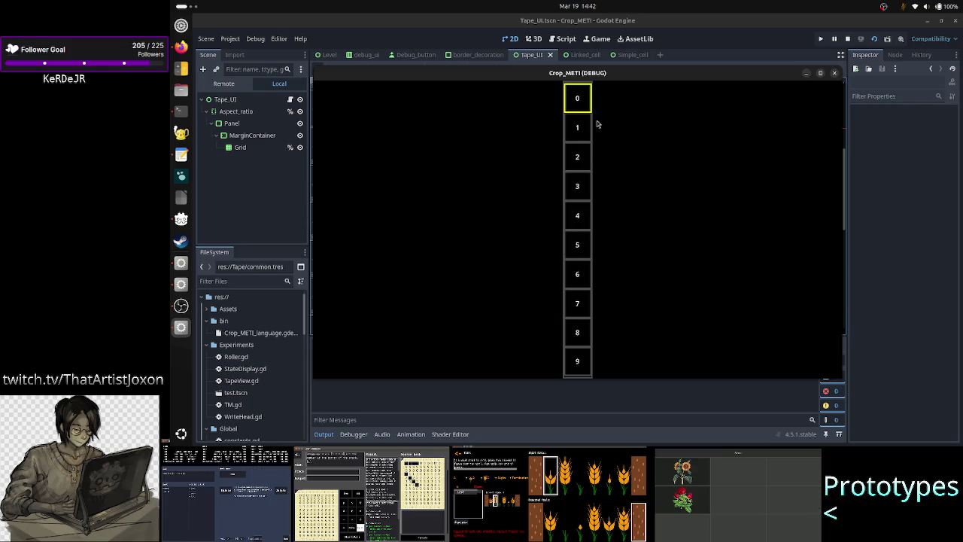
- Keep the running Tape_UI game window Always on Top and show the Remote scene tree
right_click(405, 74)
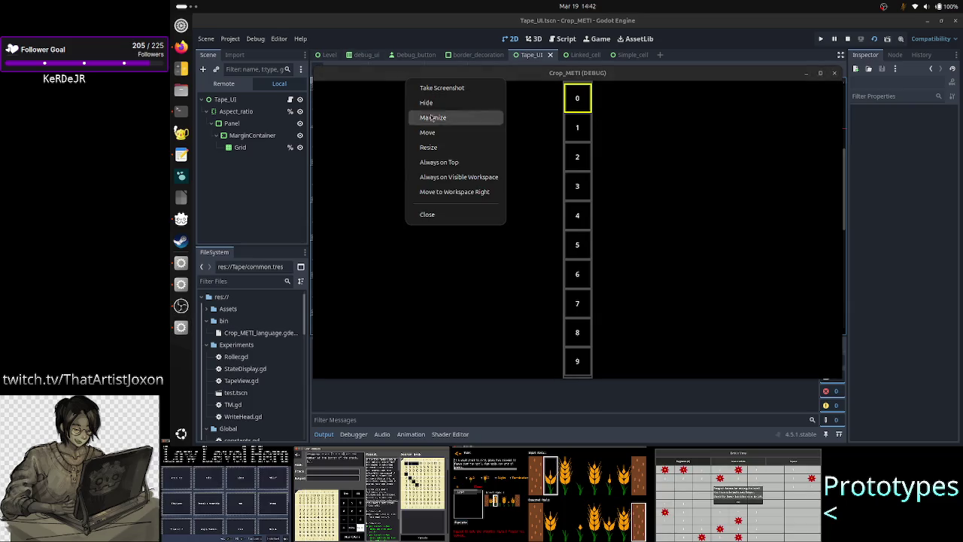
click(444, 163)
click(222, 82)
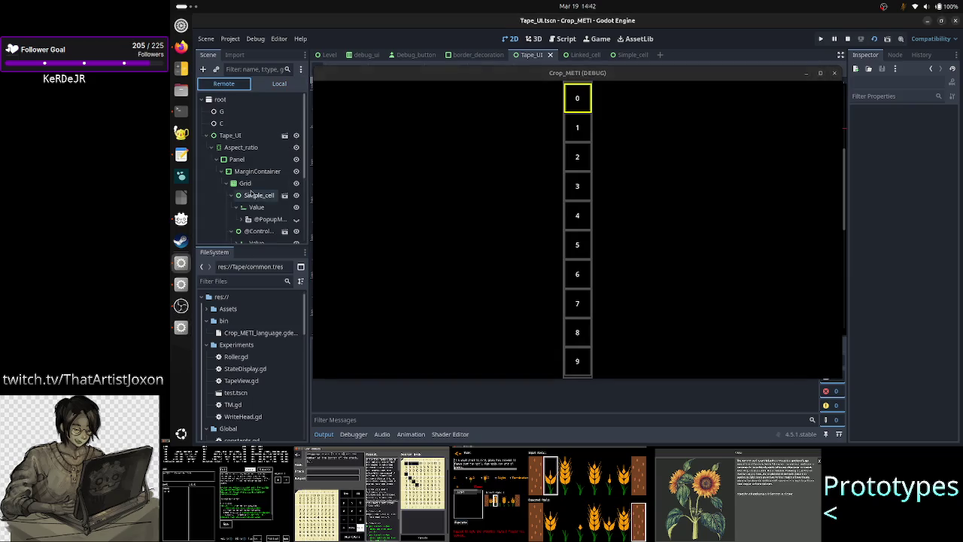
click(251, 196)
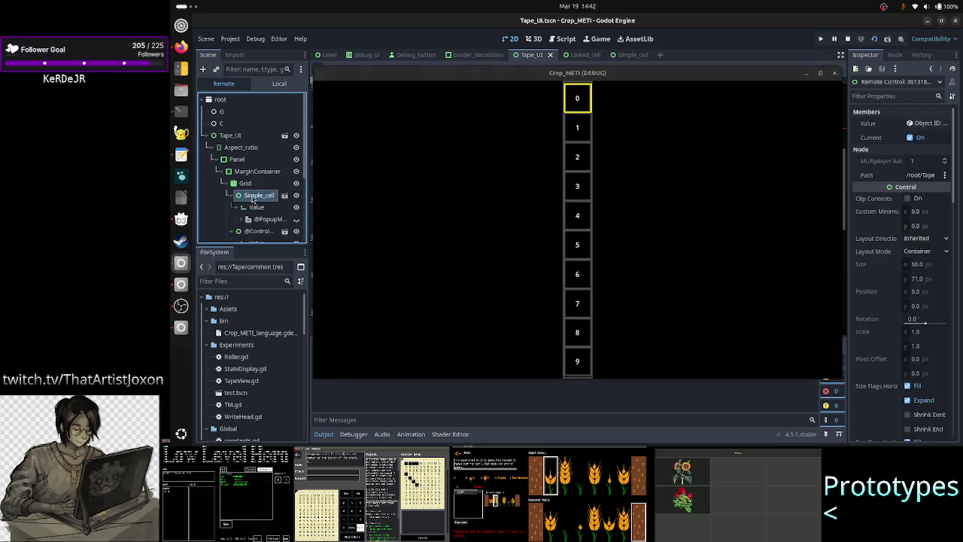
click(245, 183)
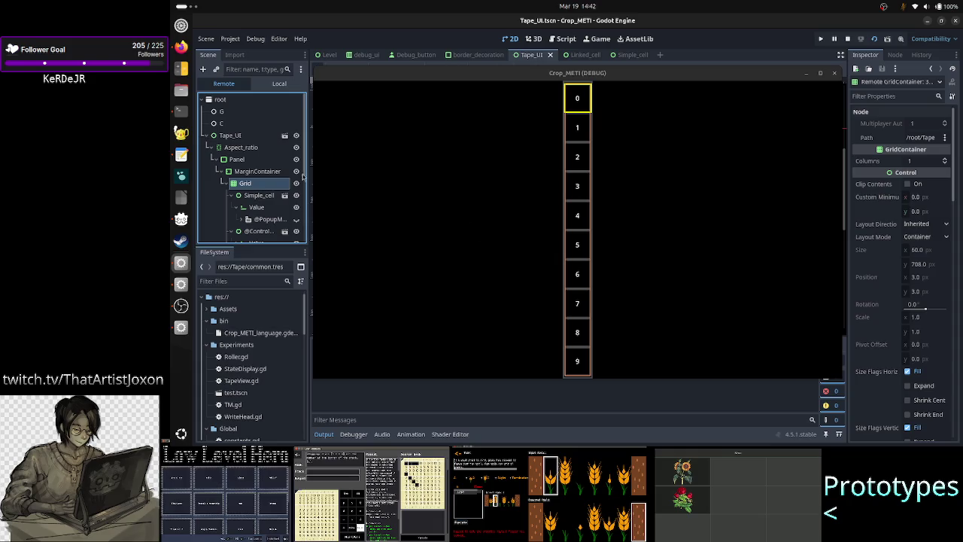
ctrl+click(250, 172)
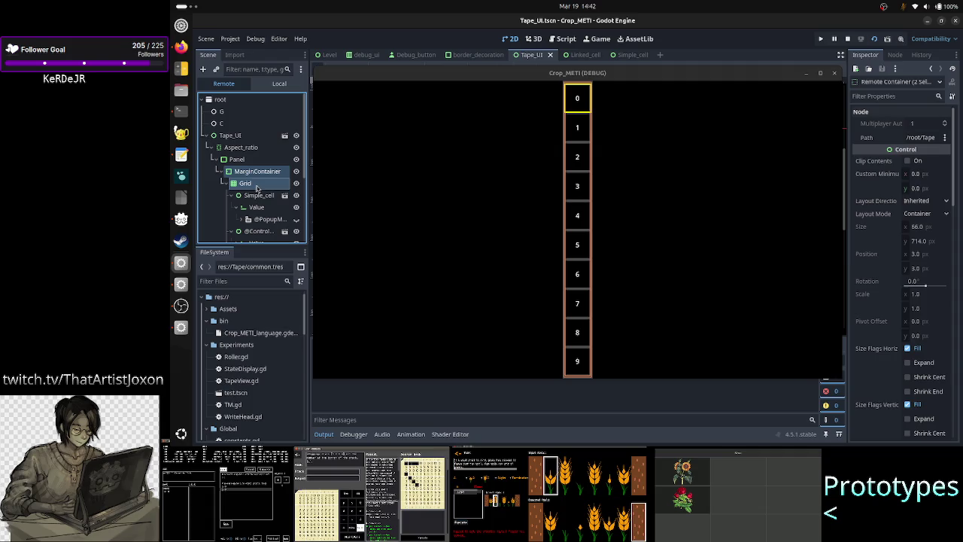
click(251, 184)
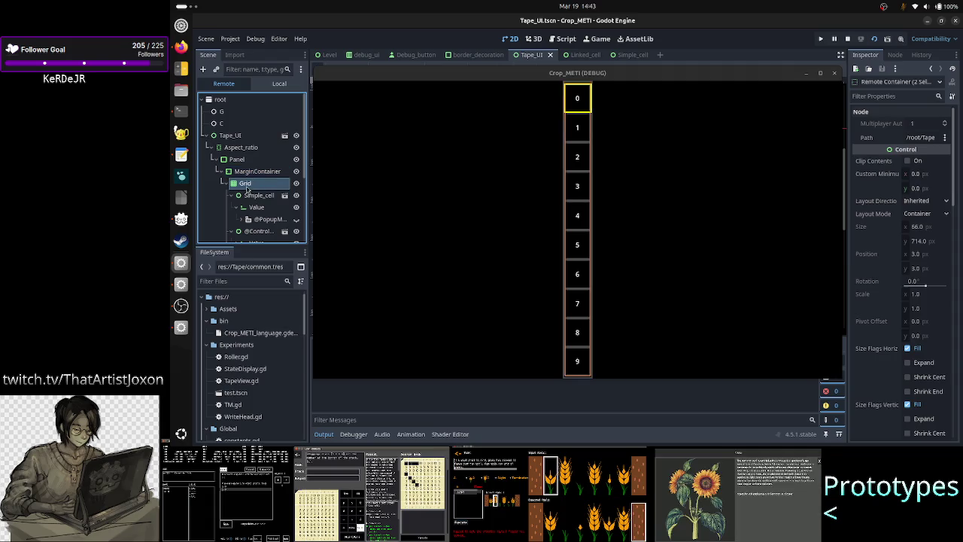
click(259, 172)
- Set MarginContainer's left, top, right and bottom margins to 10, then check Grid's size
scroll(917, 316, down, 5)
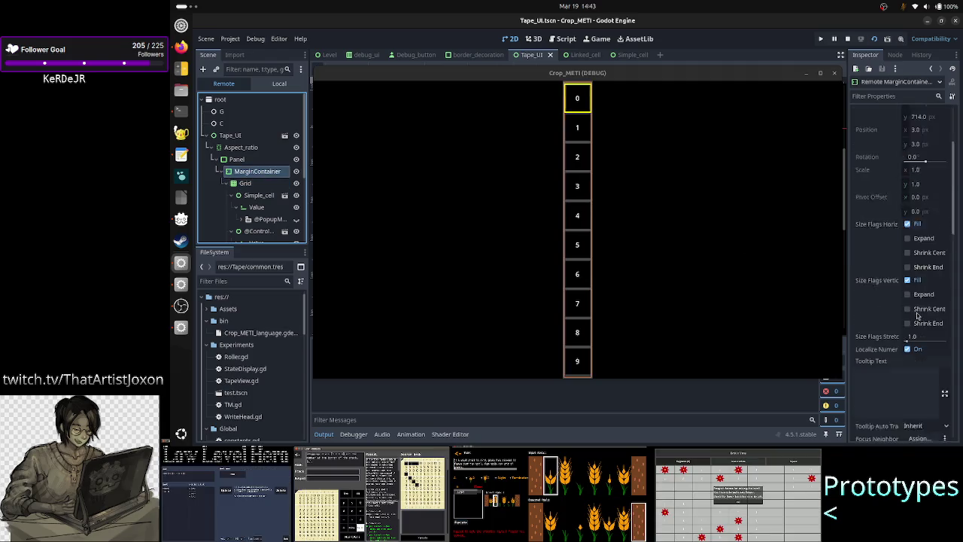
scroll(917, 316, down, 5)
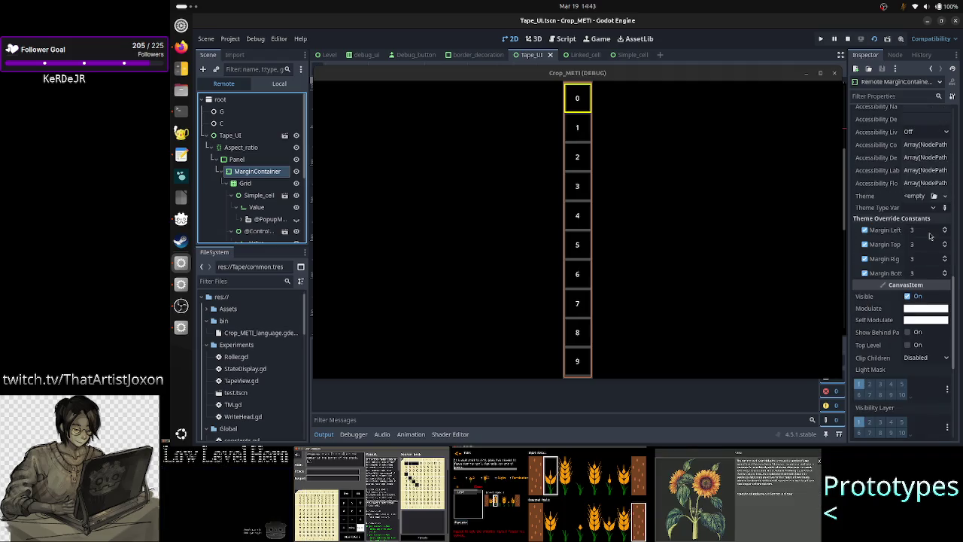
click(929, 235)
text(10)
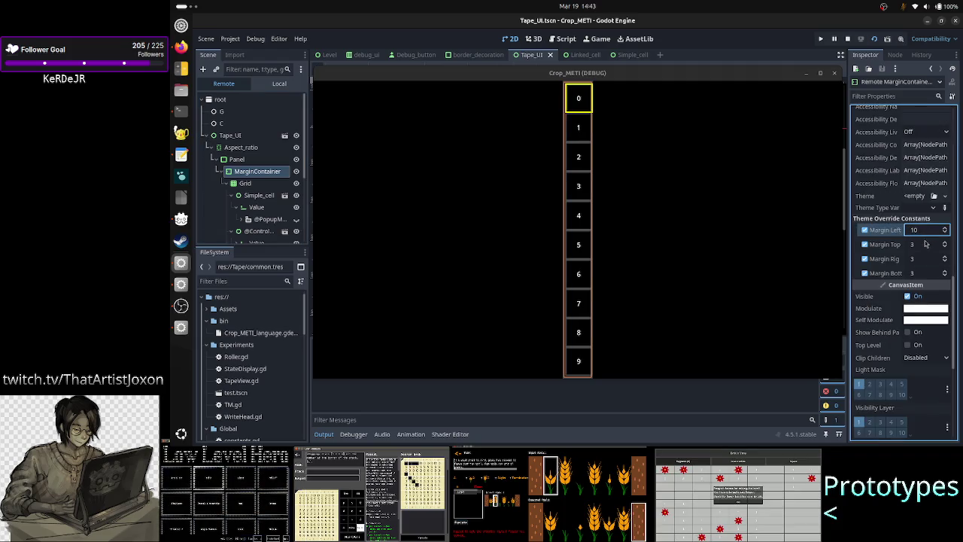
click(918, 250)
click(918, 250)
text(10)
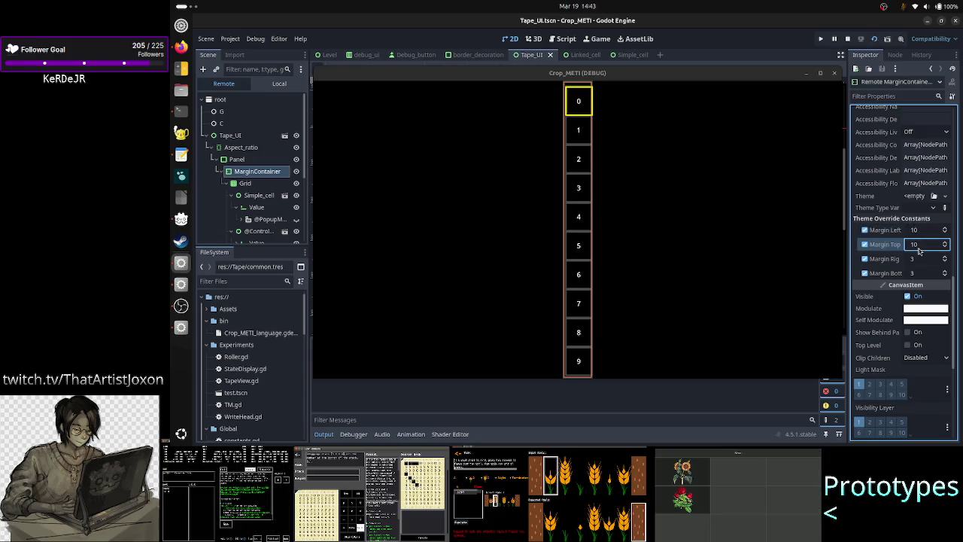
click(919, 260)
text(10)
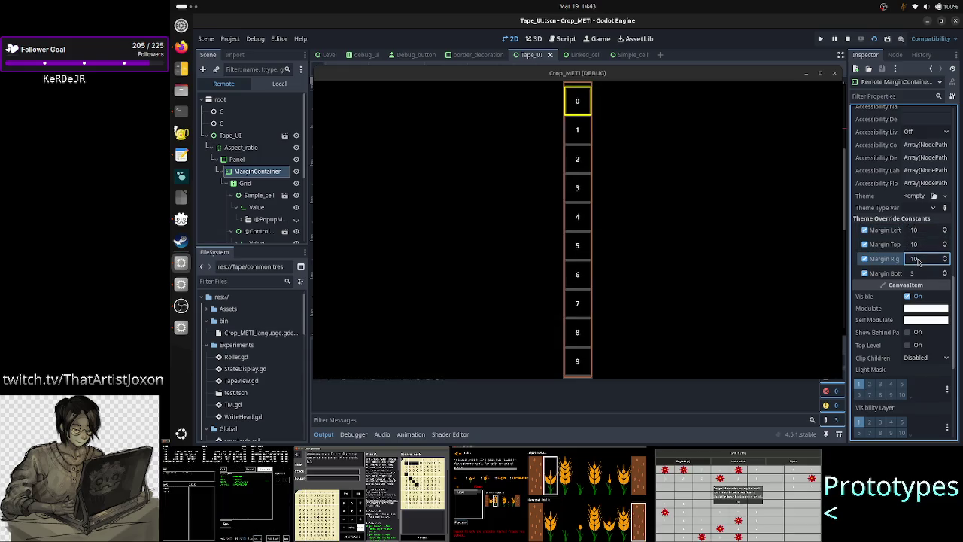
click(923, 275)
text(10)
key(Return)
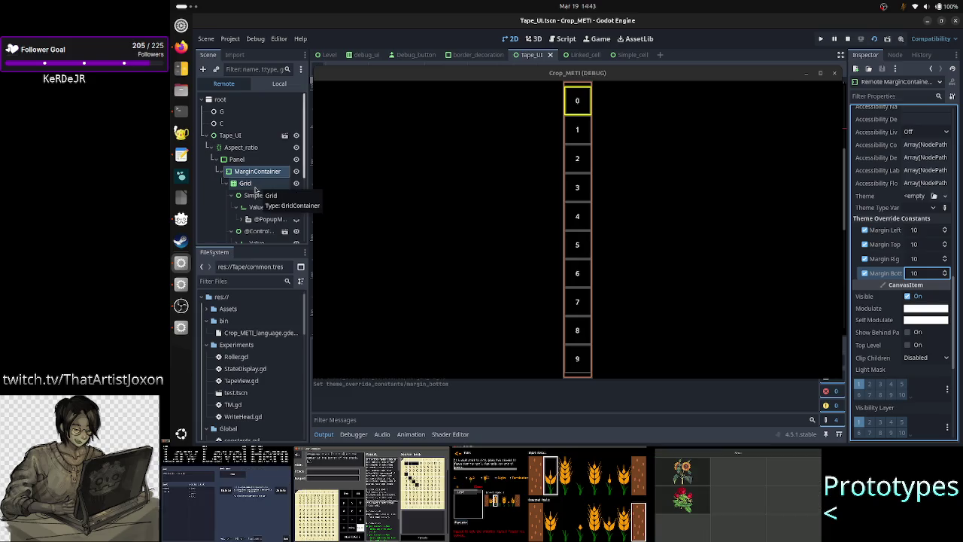
click(255, 185)
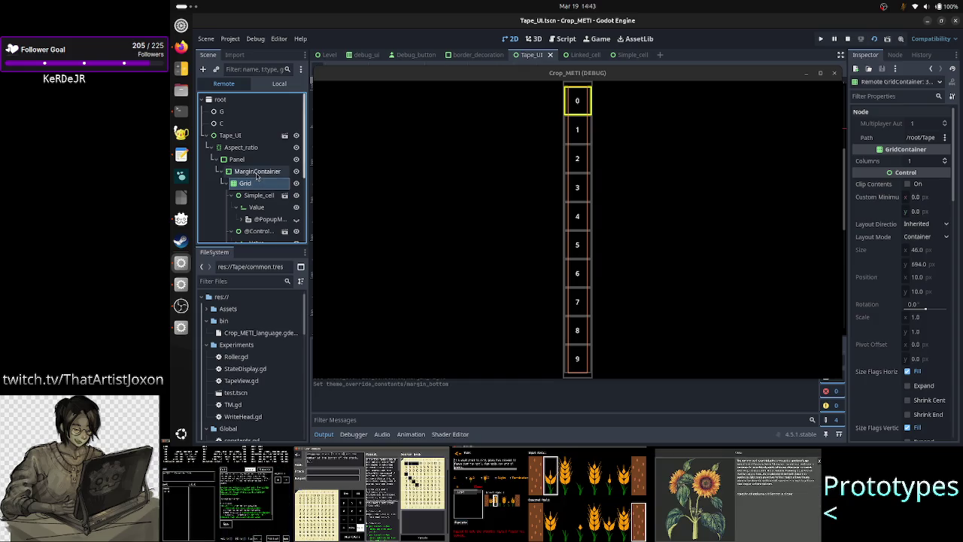
- Compare the sizes of the live MarginContainer, Grid and Simple_cell nodes in the Remote tree
click(257, 173)
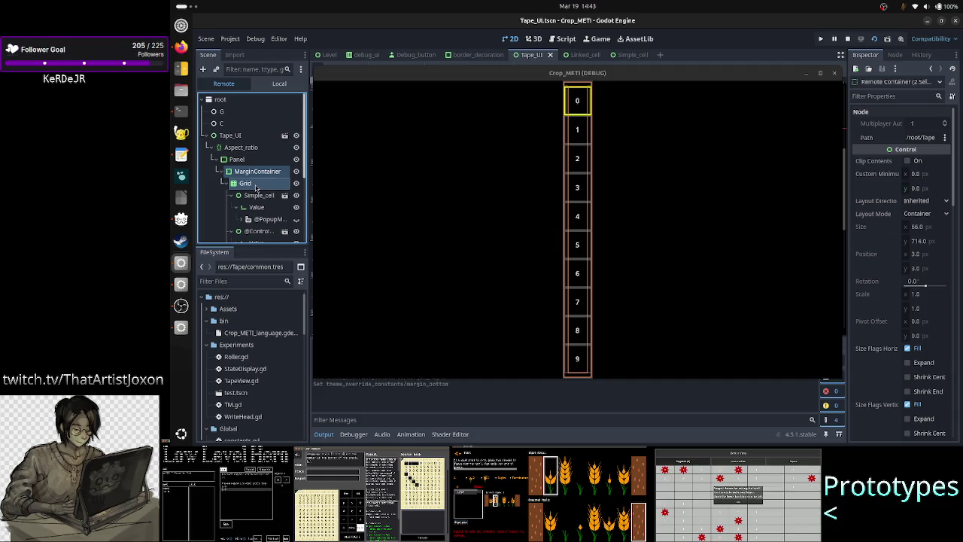
click(251, 194)
key(Up)
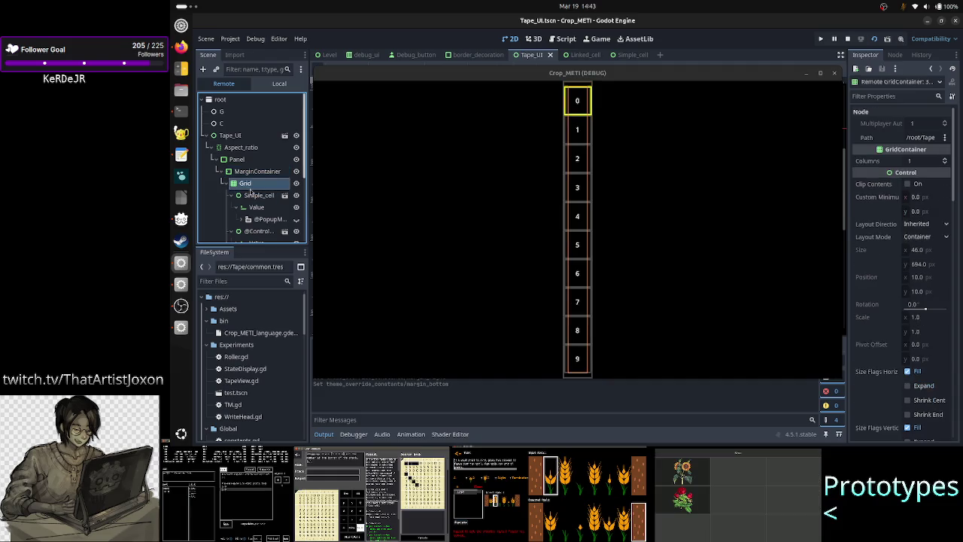
click(258, 172)
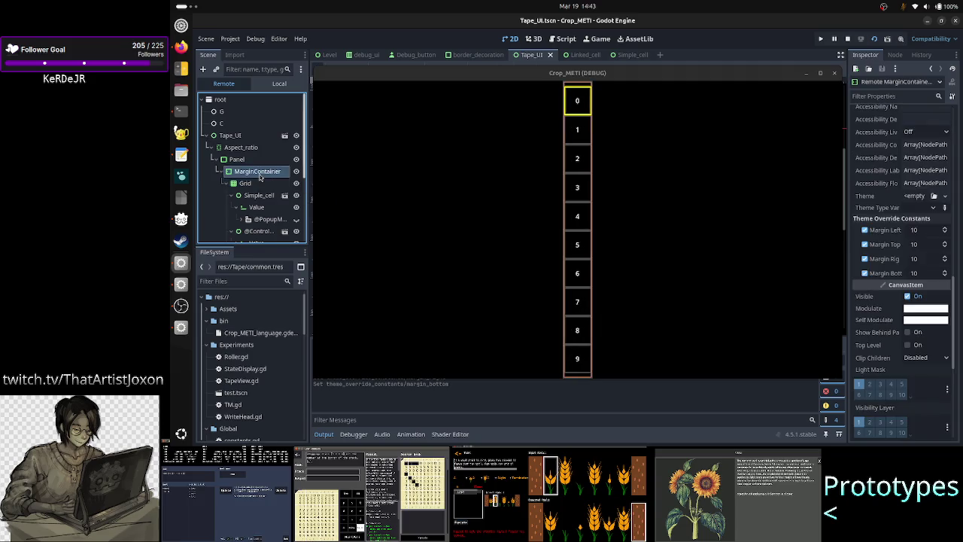
click(256, 183)
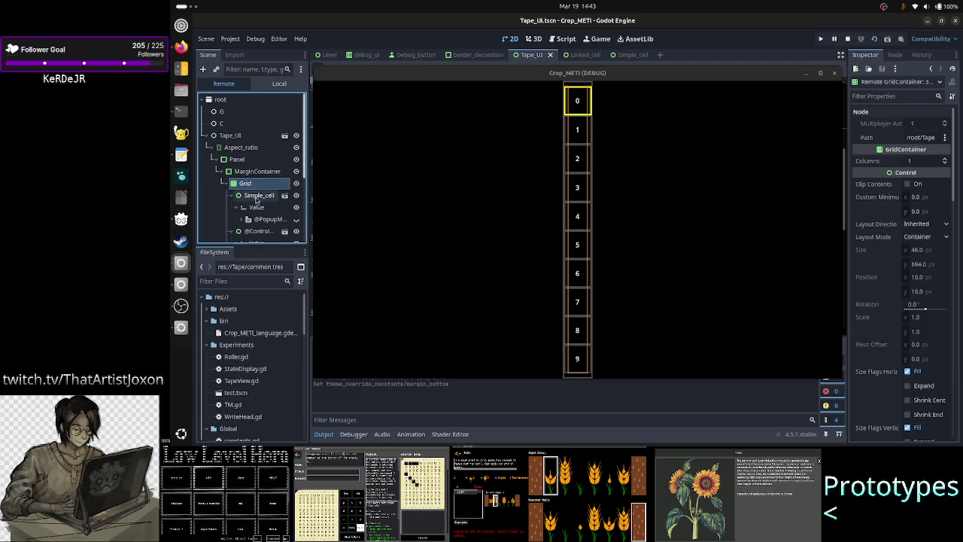
click(256, 197)
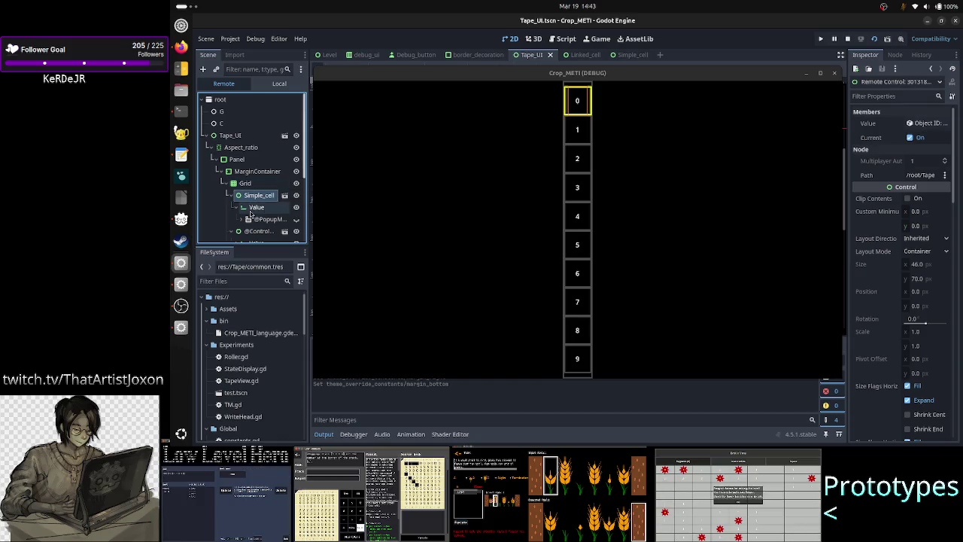
- Check the live Value field against its Simple_cell parent, then return to the Simple_cell scene
click(251, 212)
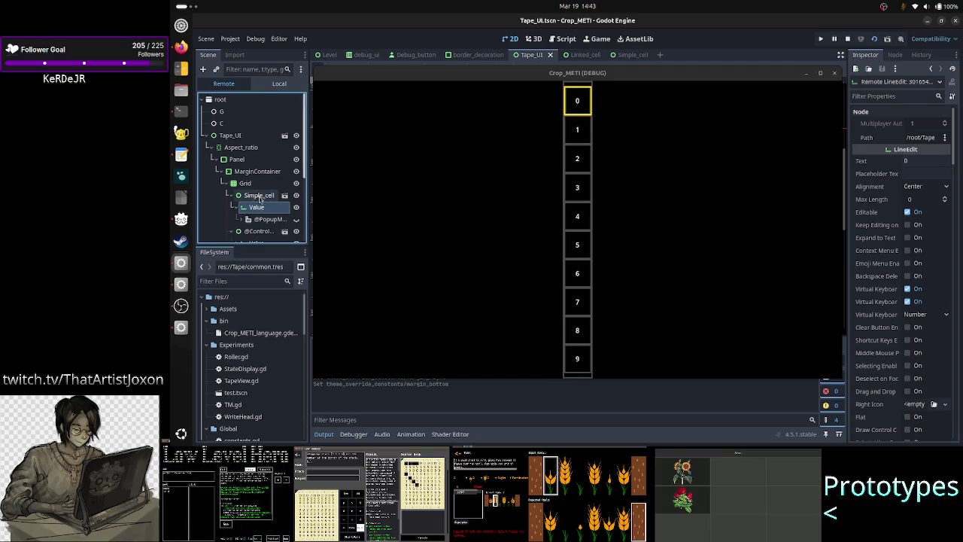
click(252, 196)
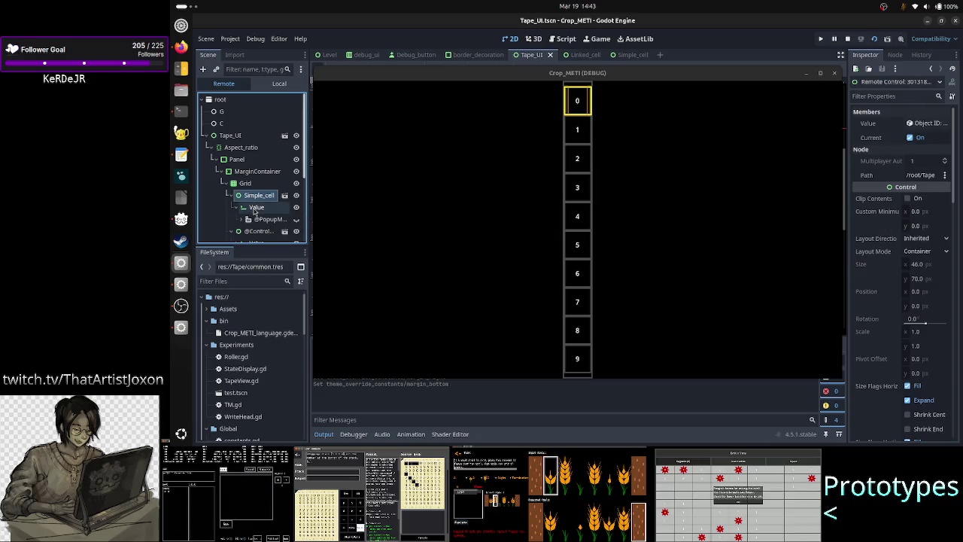
click(256, 207)
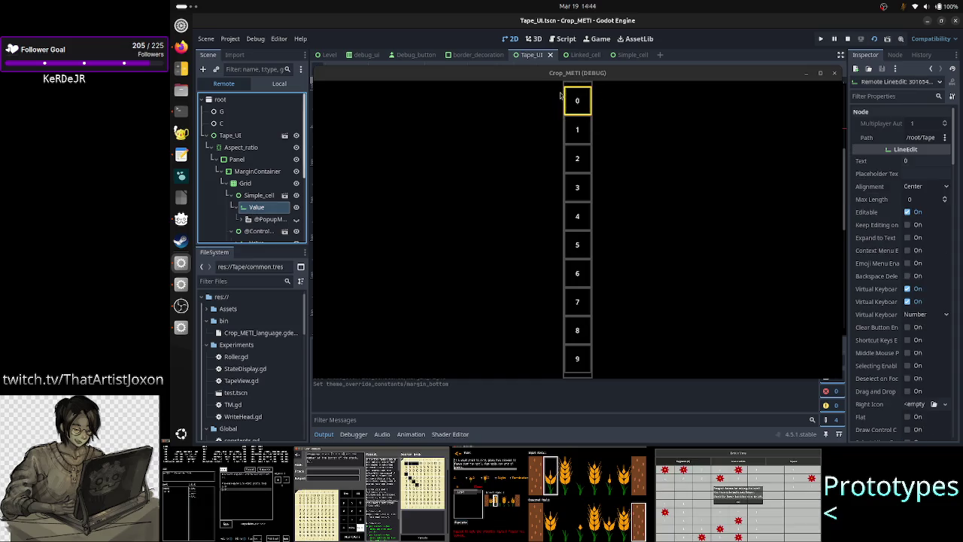
click(259, 194)
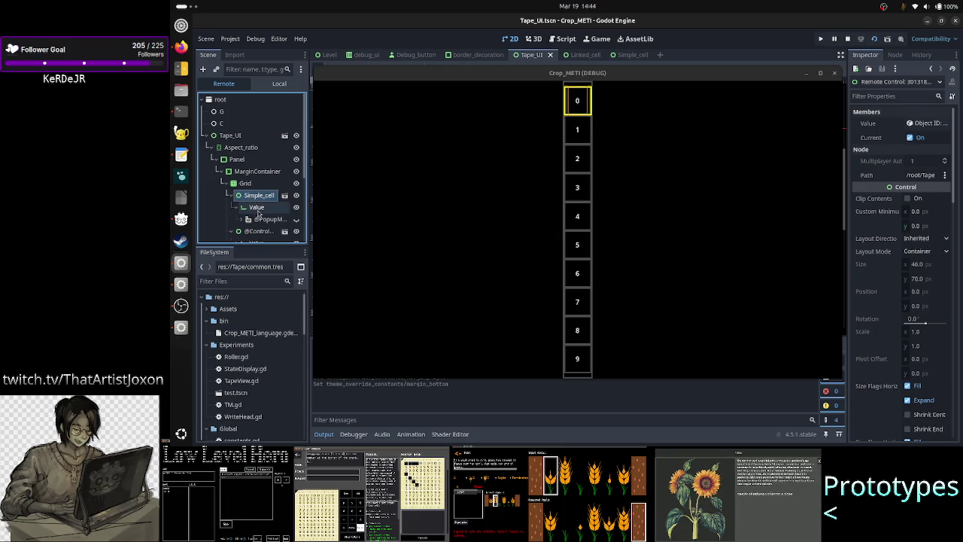
click(257, 210)
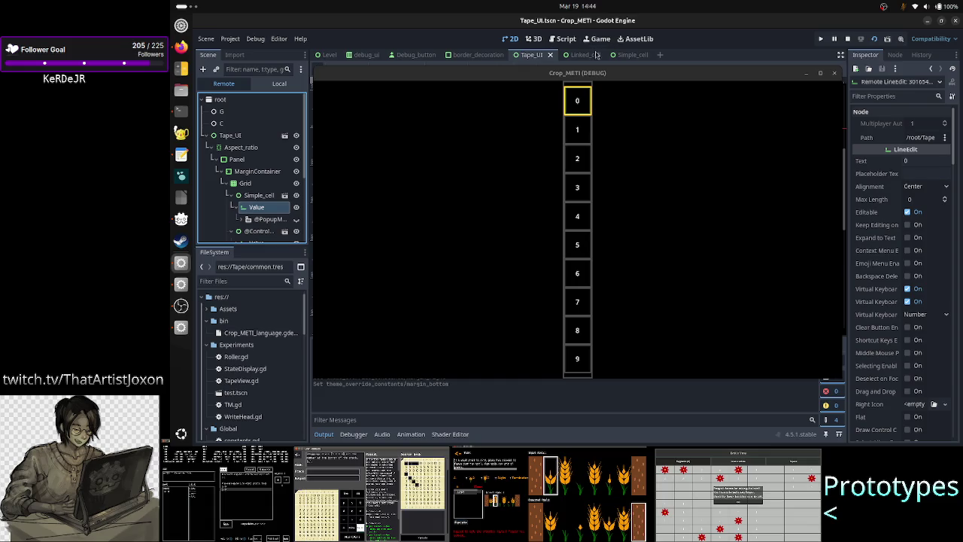
click(623, 55)
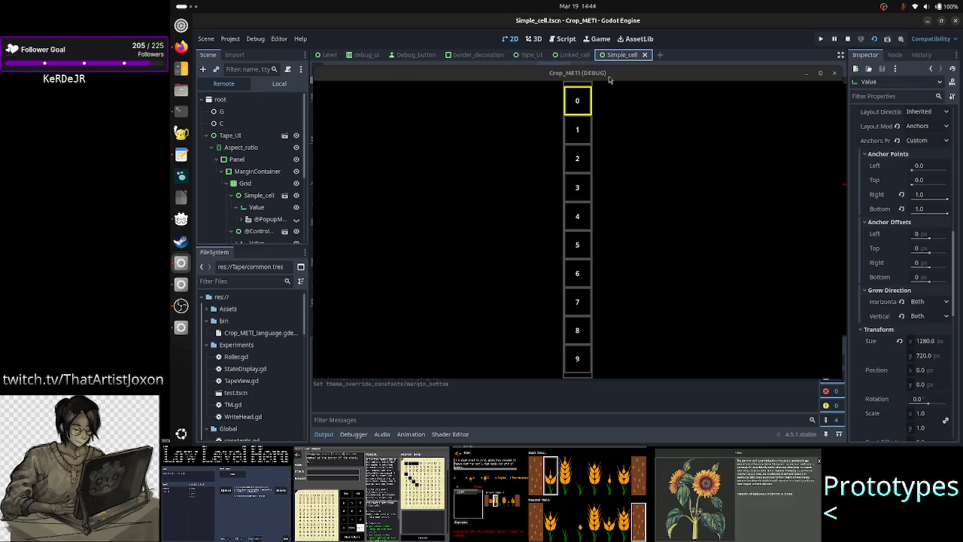
- Hide the game and check the Value node's anchors in the local Simple_cell tree
click(805, 75)
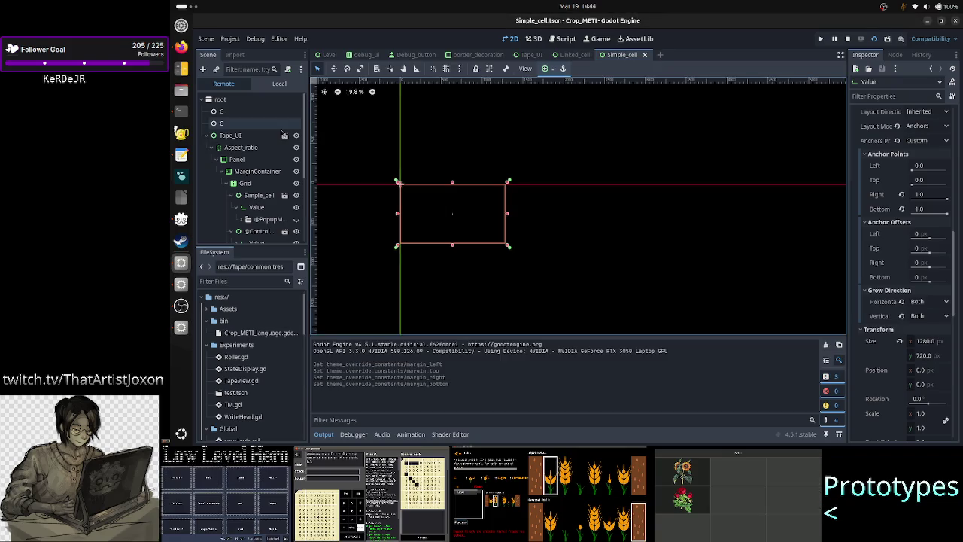
click(279, 83)
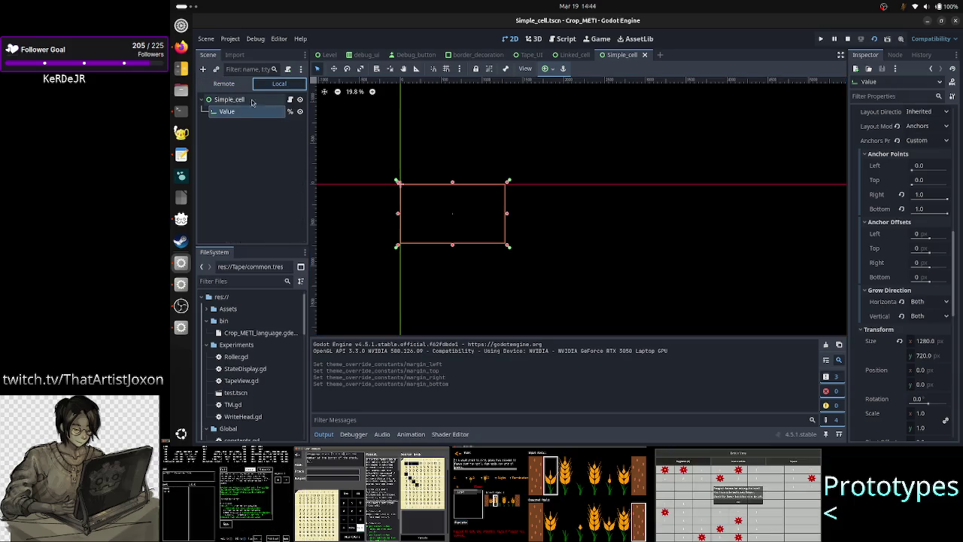
click(236, 101)
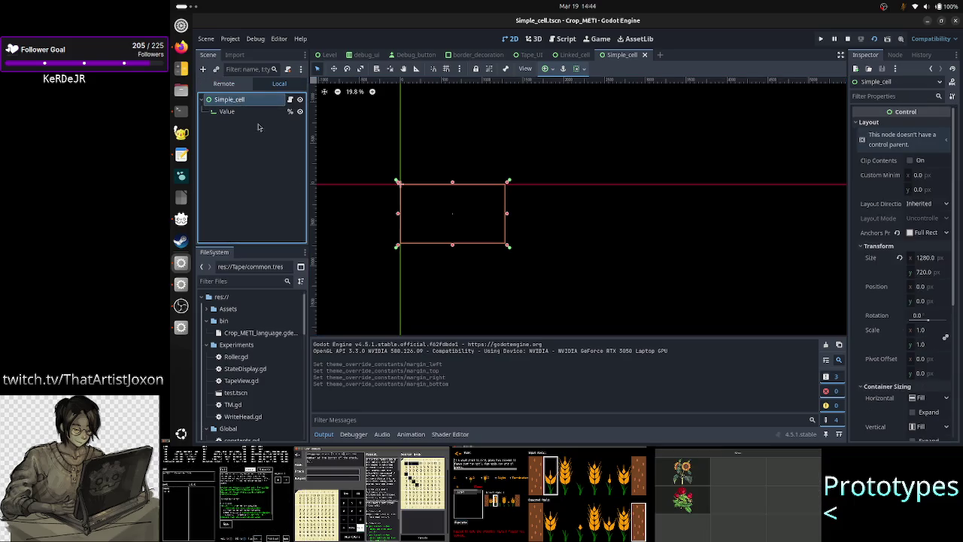
click(240, 112)
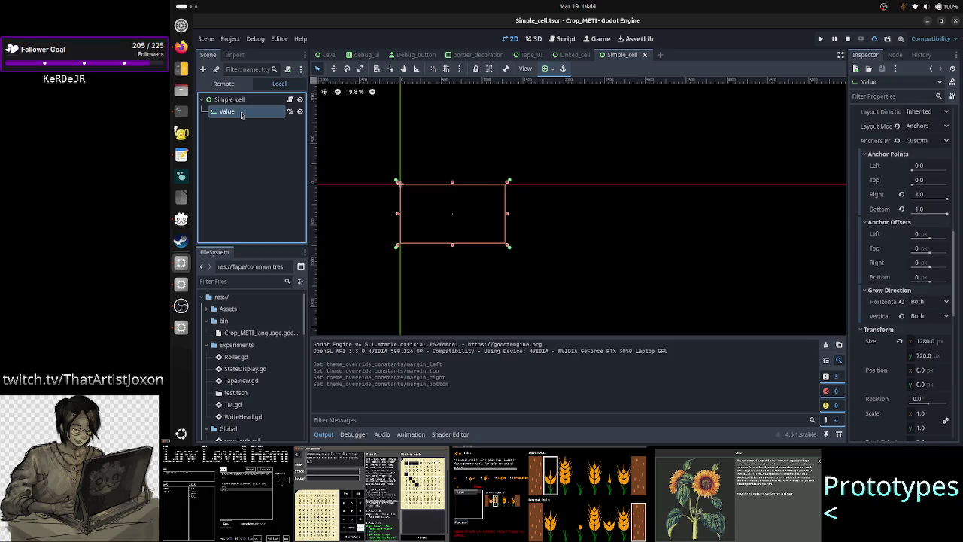
- Switch to the Remote tree, raise the Crop_METI debug window, and select the live Value node
click(223, 83)
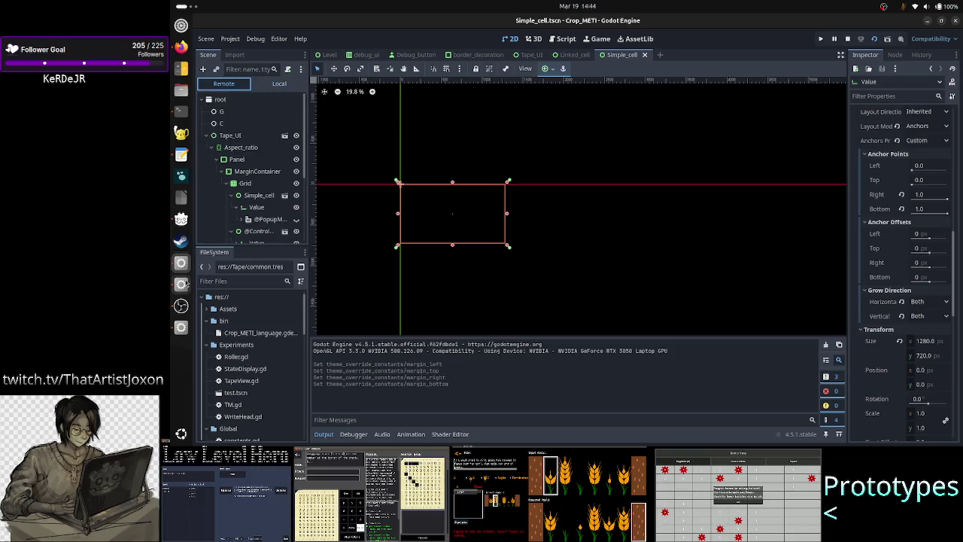
click(179, 336)
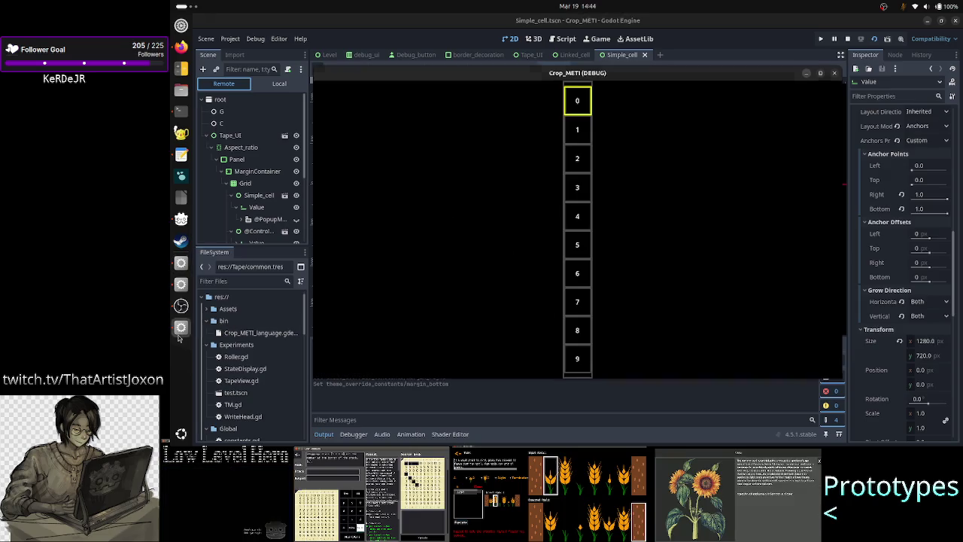
click(256, 207)
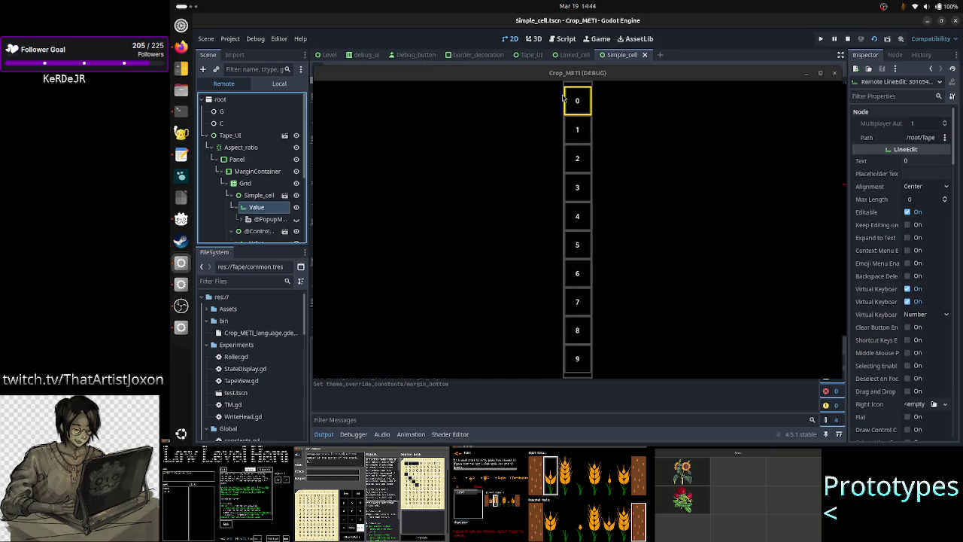
- Compare the live Simple_cell control's size with its Value node's properties
click(260, 196)
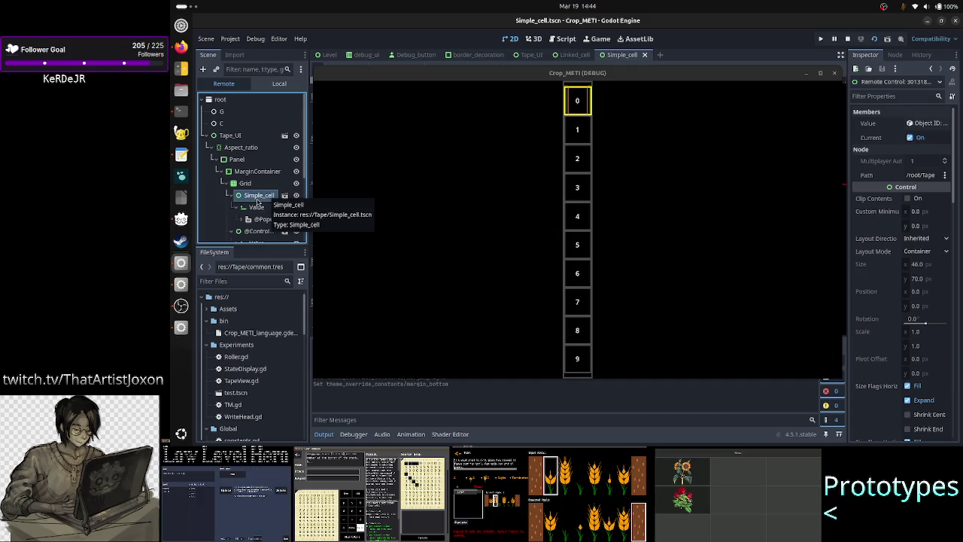
click(256, 210)
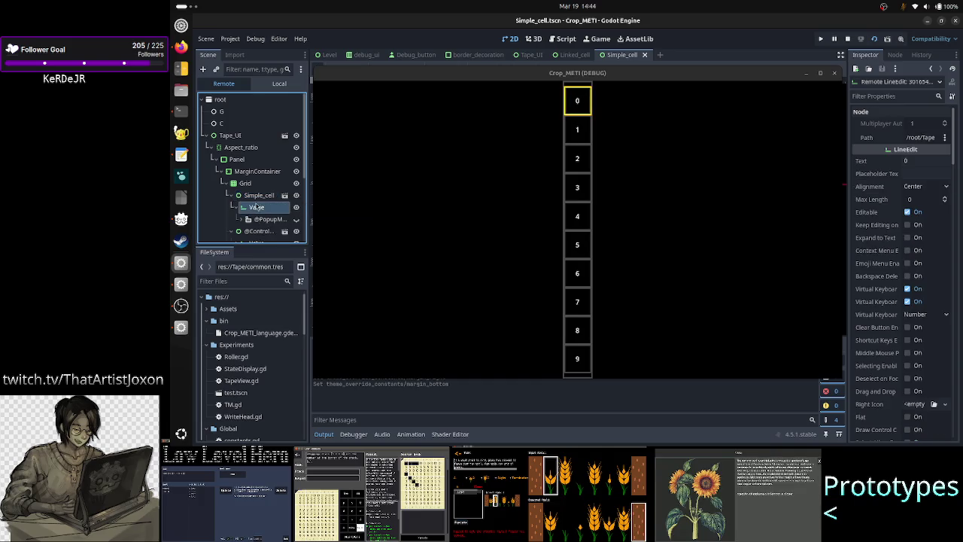
click(257, 198)
click(258, 210)
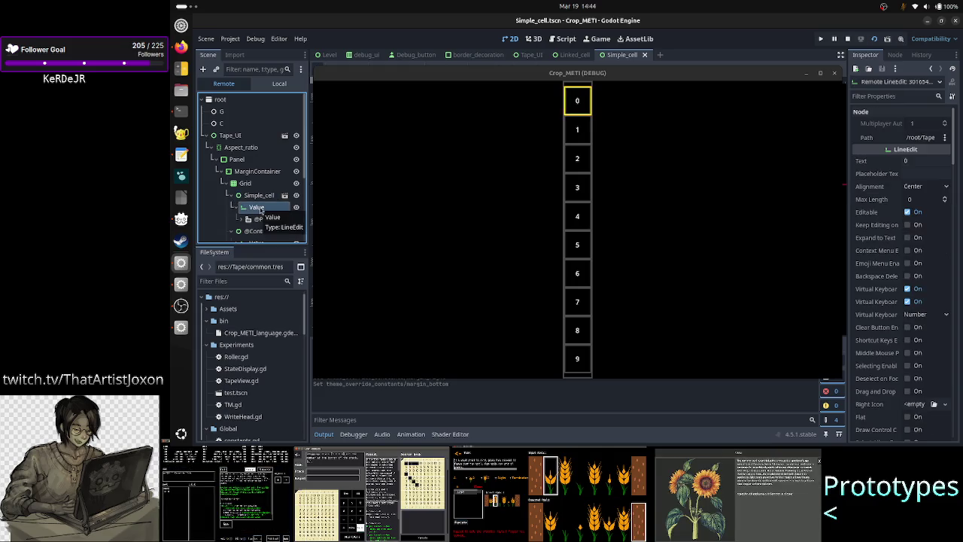
click(263, 197)
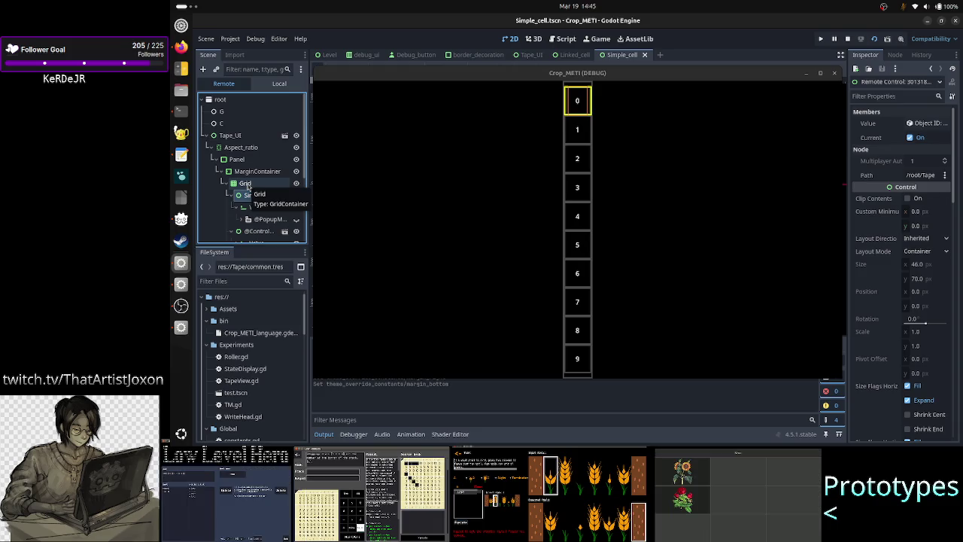
- Inspect the live Grid container, then stop the Crop_METI debug run
click(246, 183)
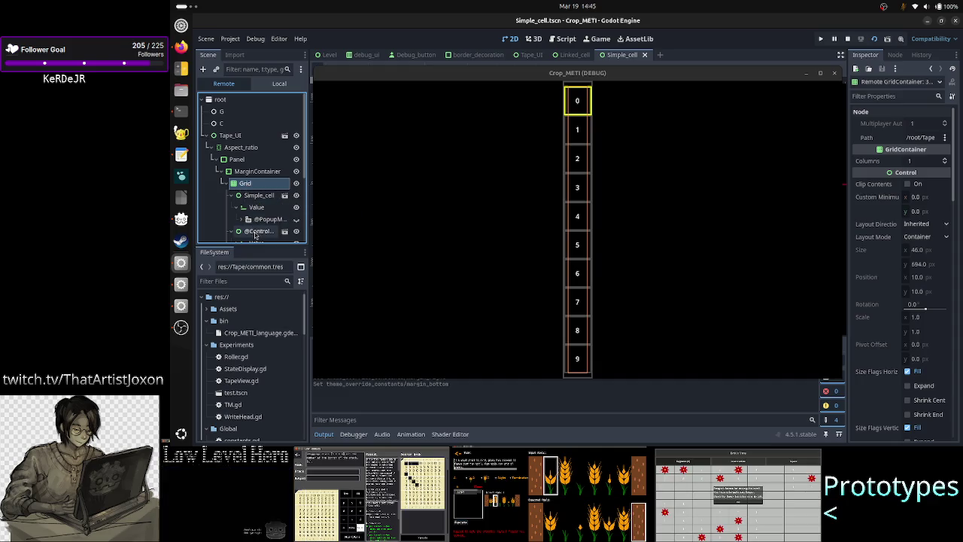
scroll(259, 213, down, 3)
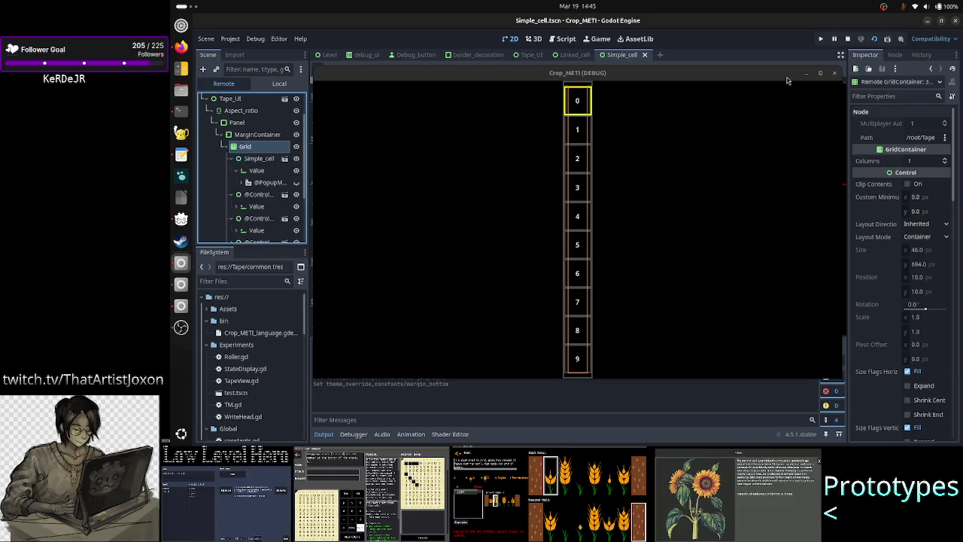
click(847, 39)
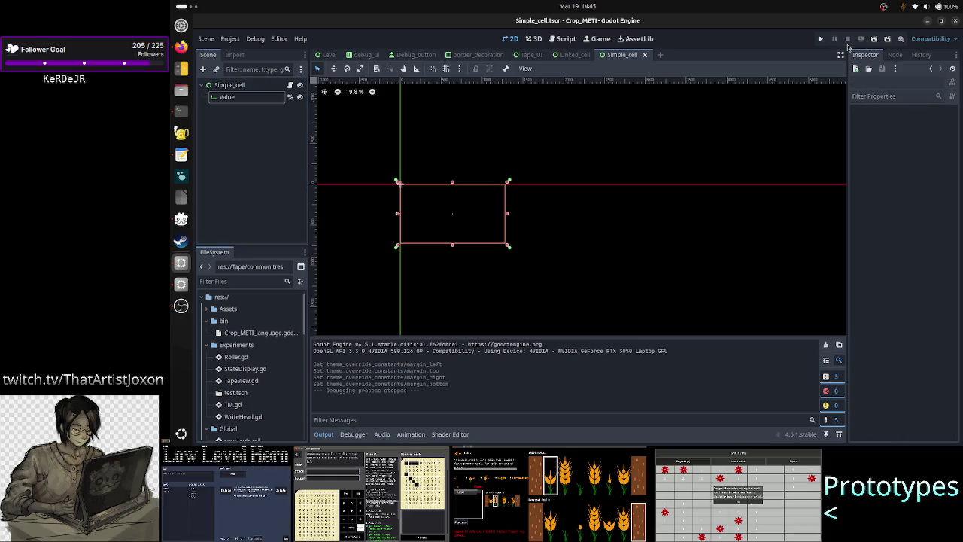
- Flip to Tape_UI and back, then open Simple_cell.gd from the Simple_cell node's script icon
click(530, 56)
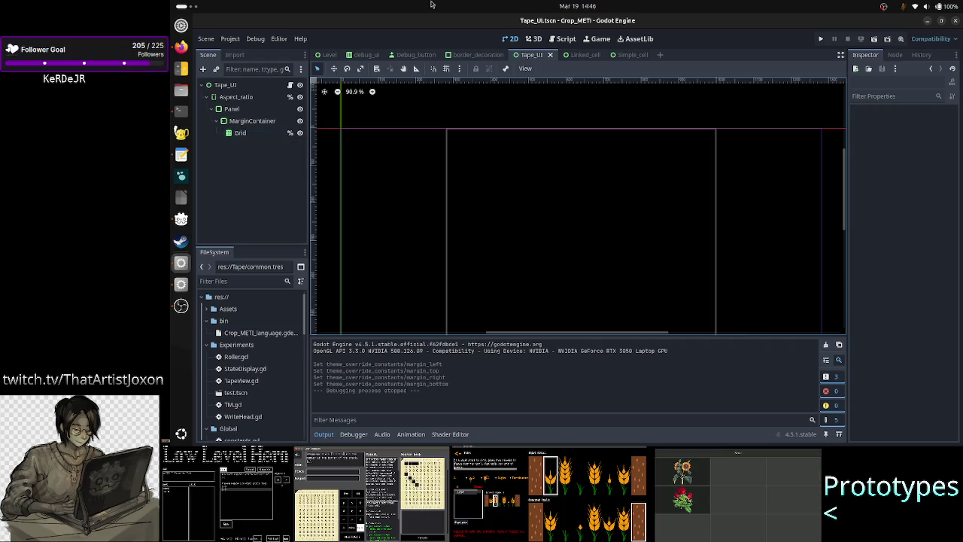
click(630, 56)
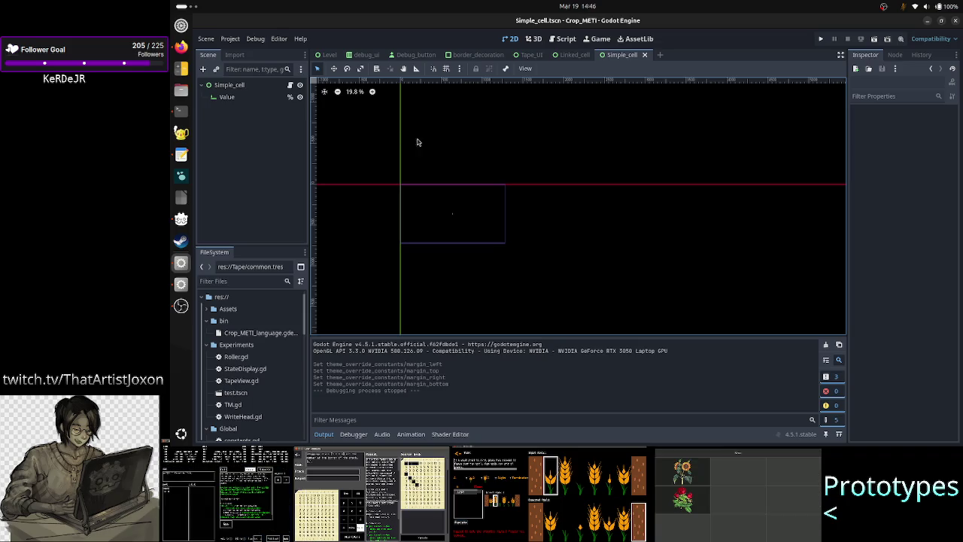
click(291, 86)
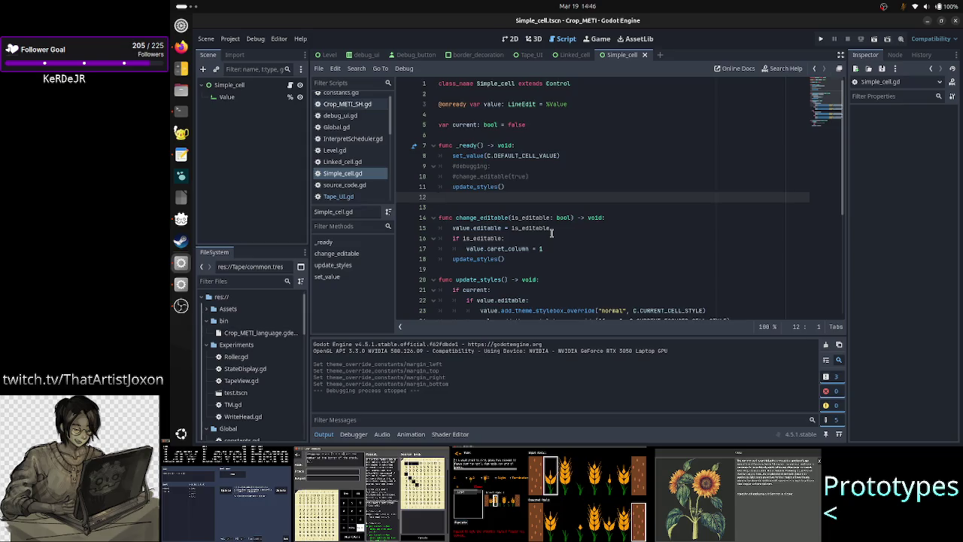
- Read through Simple_cell.gd's update_styles and set_value code, then go back to the 2D view
scroll(552, 233, down, 3)
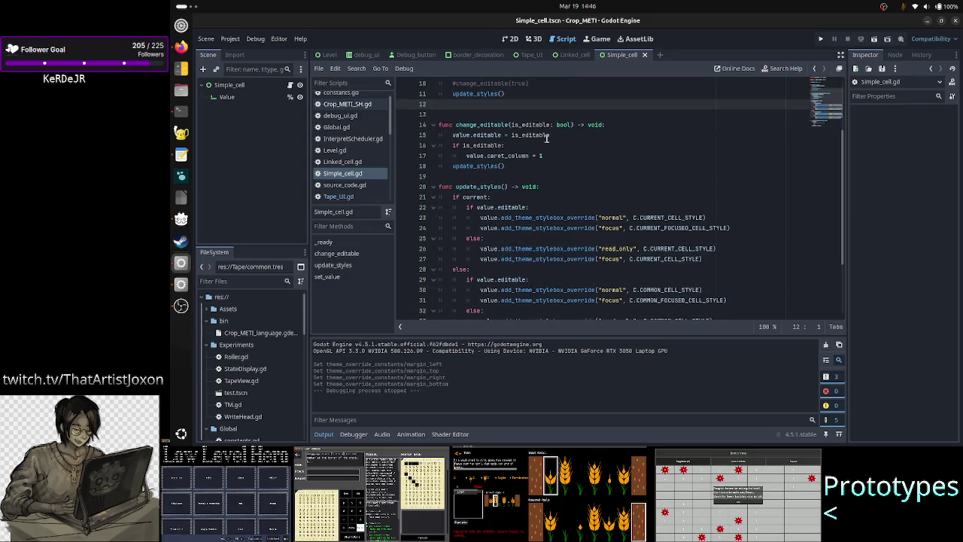
double_click(485, 135)
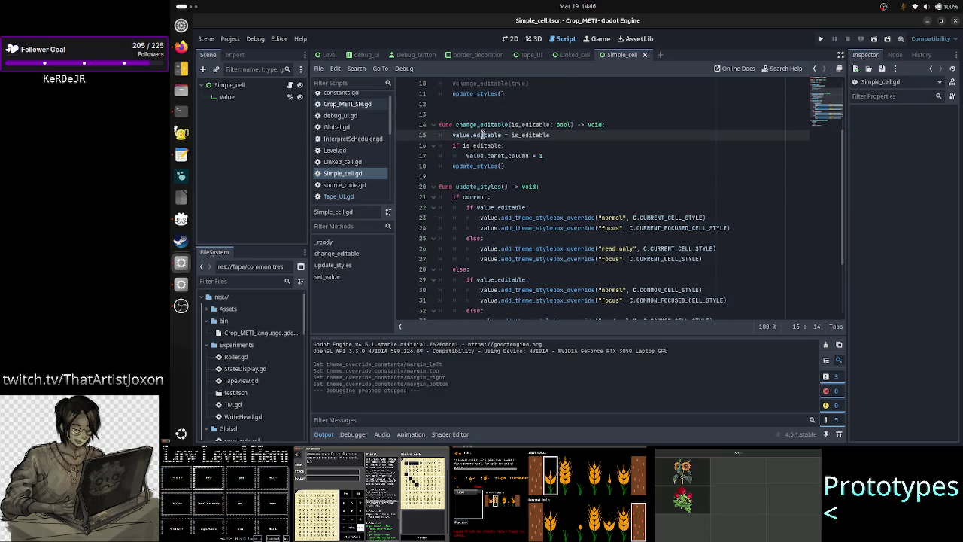
click(543, 155)
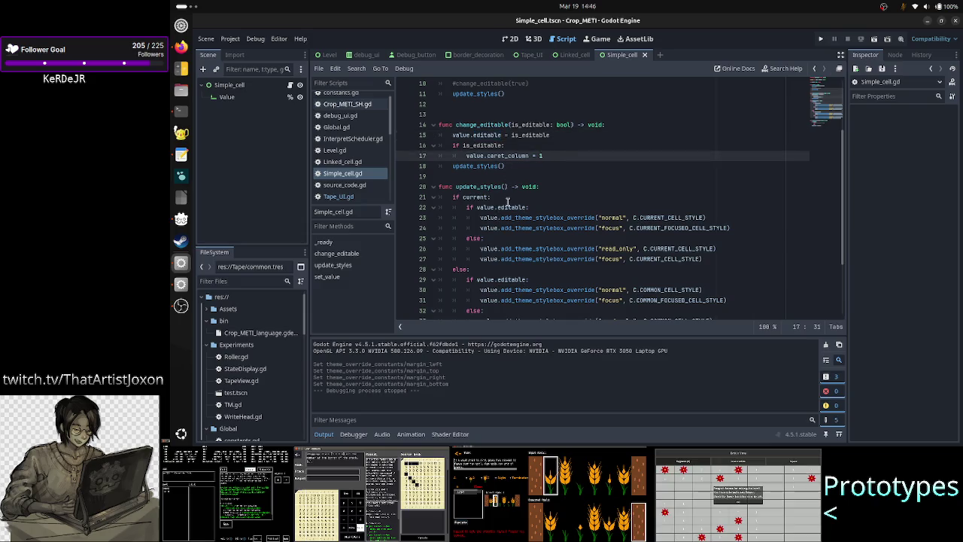
scroll(507, 225, down, 1)
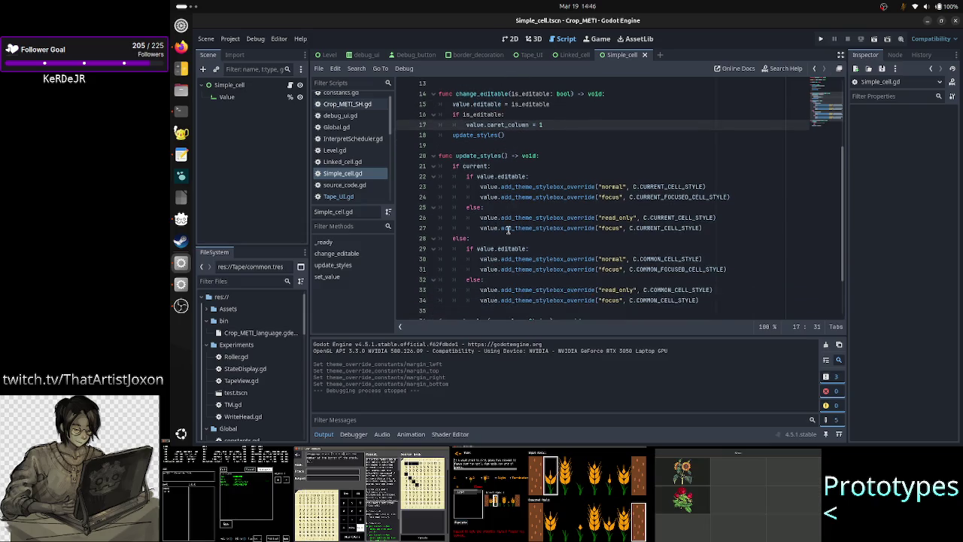
double_click(559, 188)
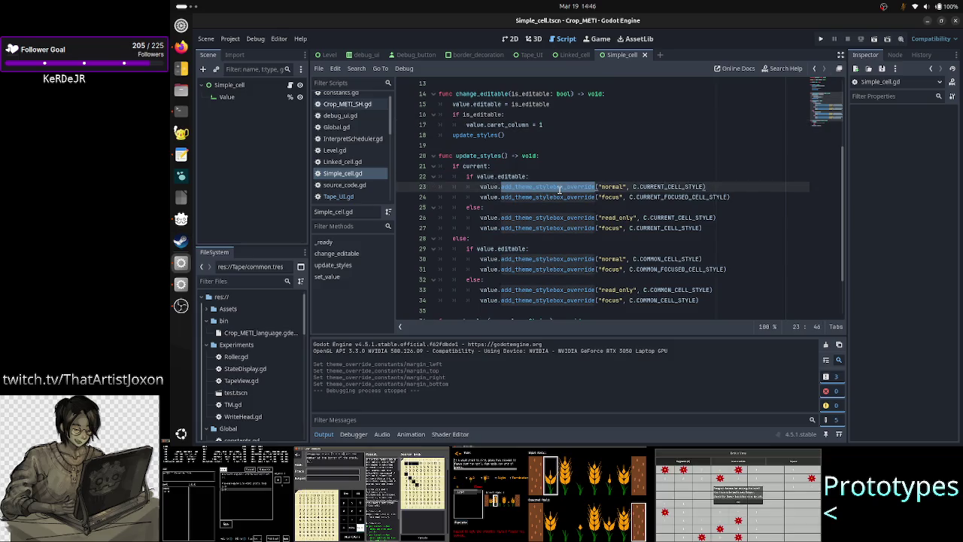
click(562, 197)
scroll(556, 230, down, 2)
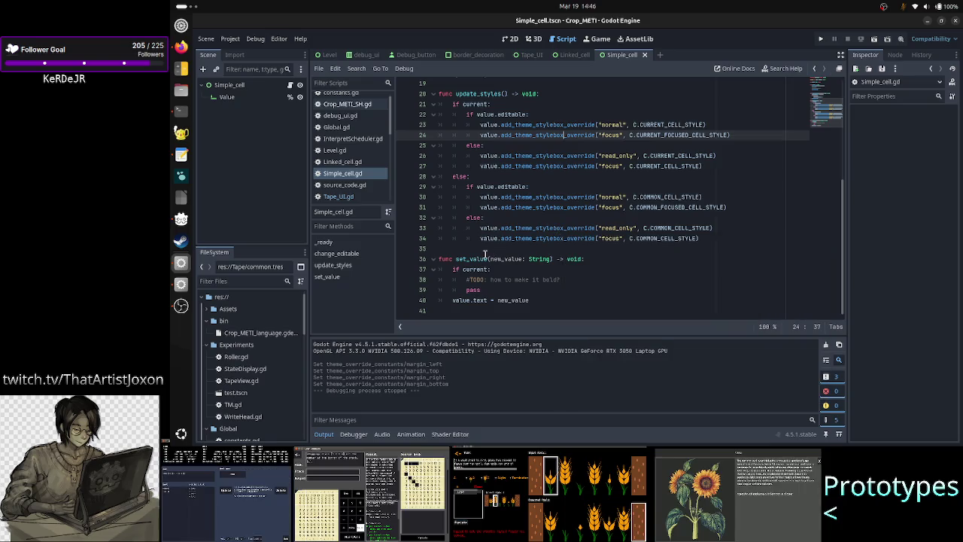
click(477, 258)
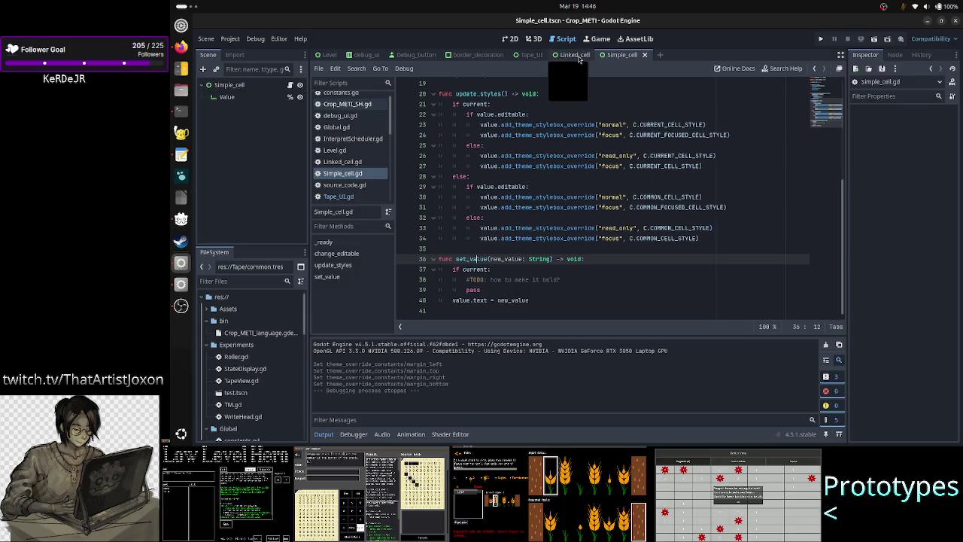
click(508, 39)
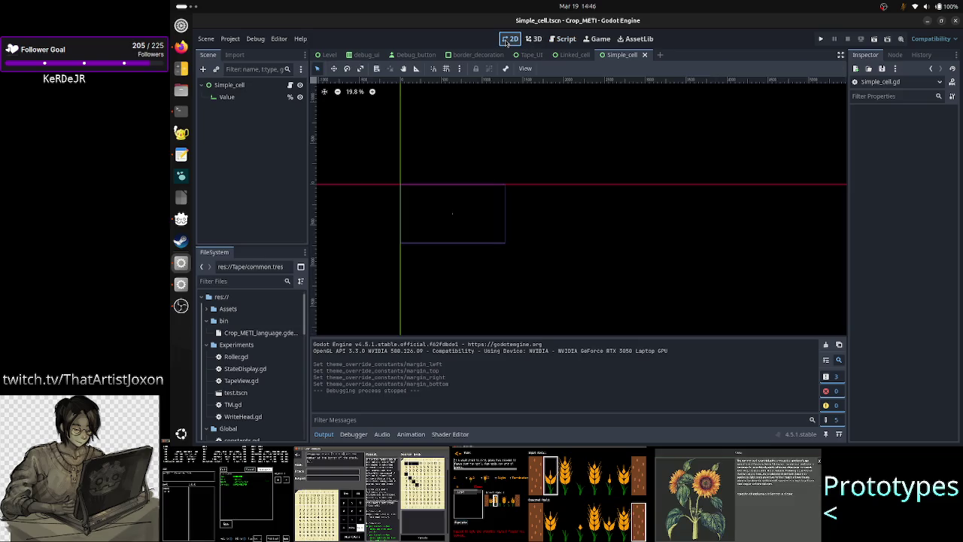
- Select Value and expand its Normal style's common.tres stylebox in the Inspector
click(240, 99)
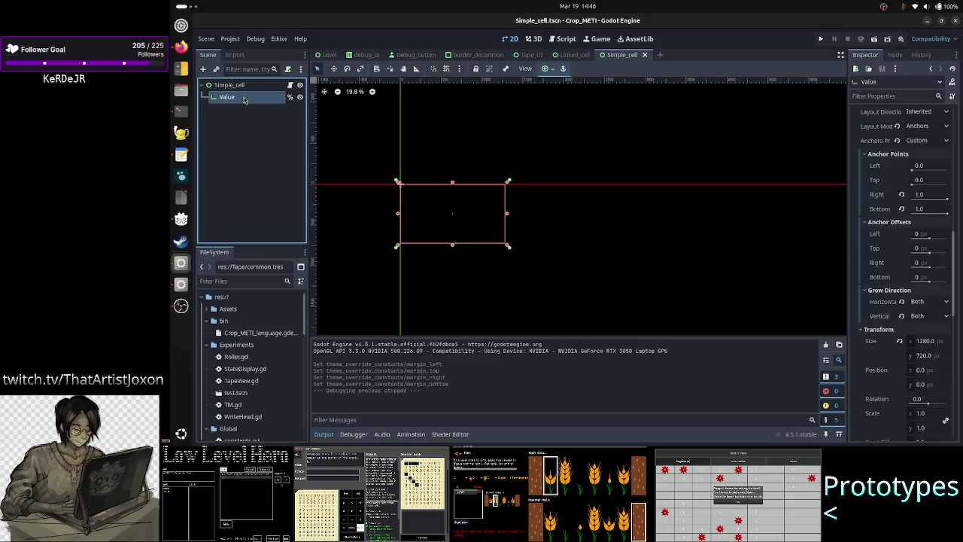
scroll(454, 226, up, 5)
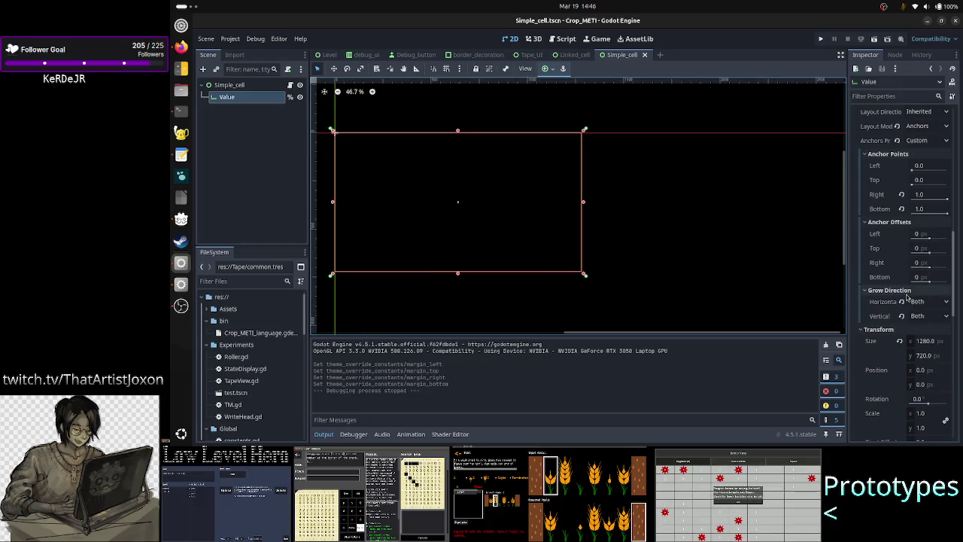
scroll(906, 297, down, 5)
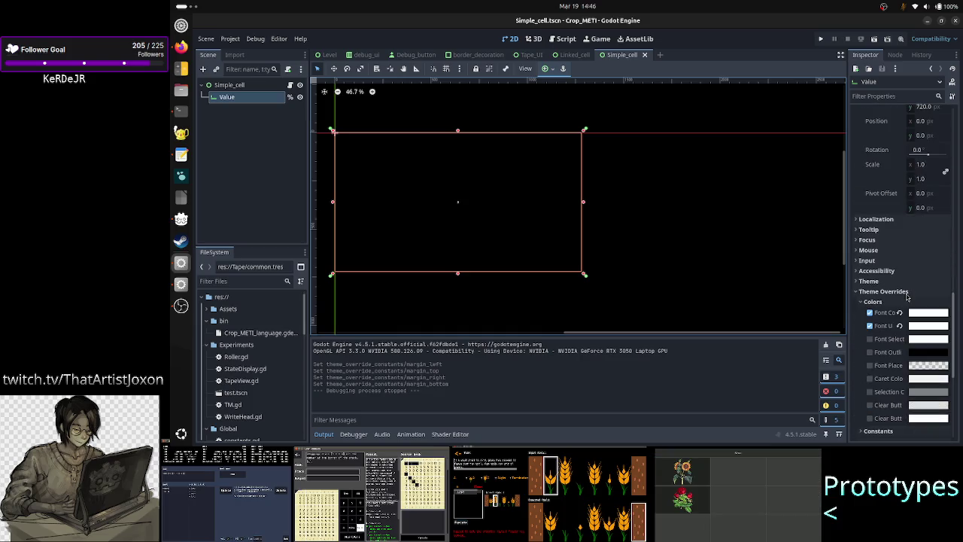
scroll(906, 297, down, 4)
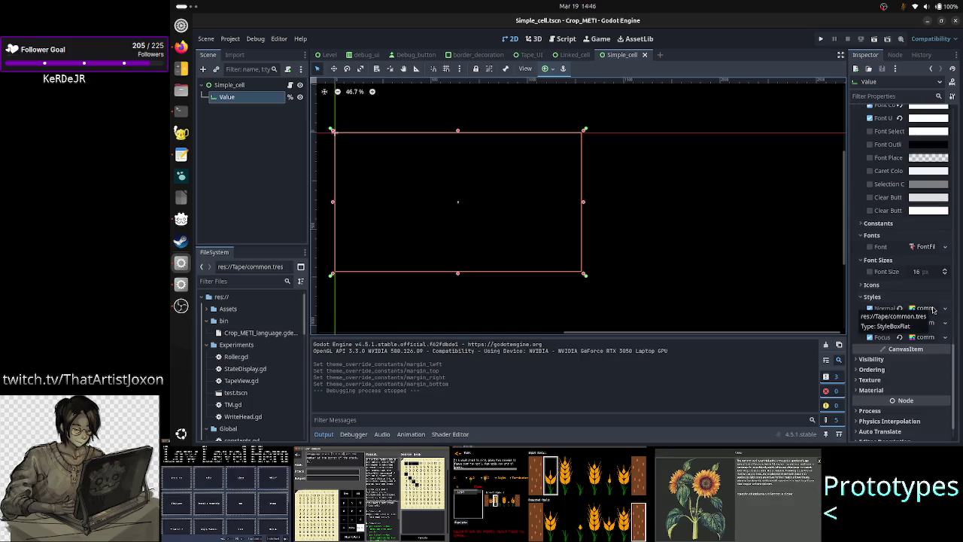
click(932, 308)
scroll(914, 336, down, 3)
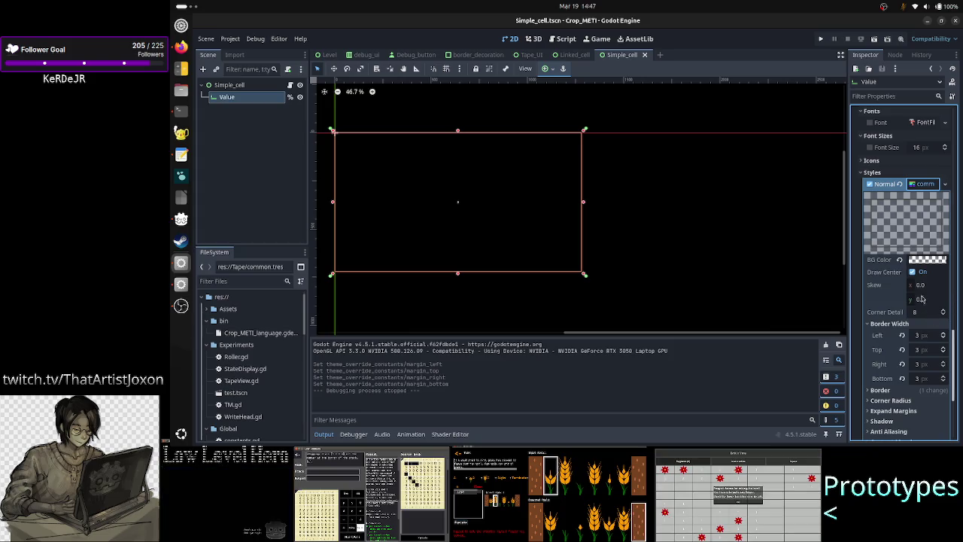
scroll(932, 269, down, 3)
- Review the stylebox border, corner, expand and content margins (all -1), then open Simple_cell.gd
click(913, 266)
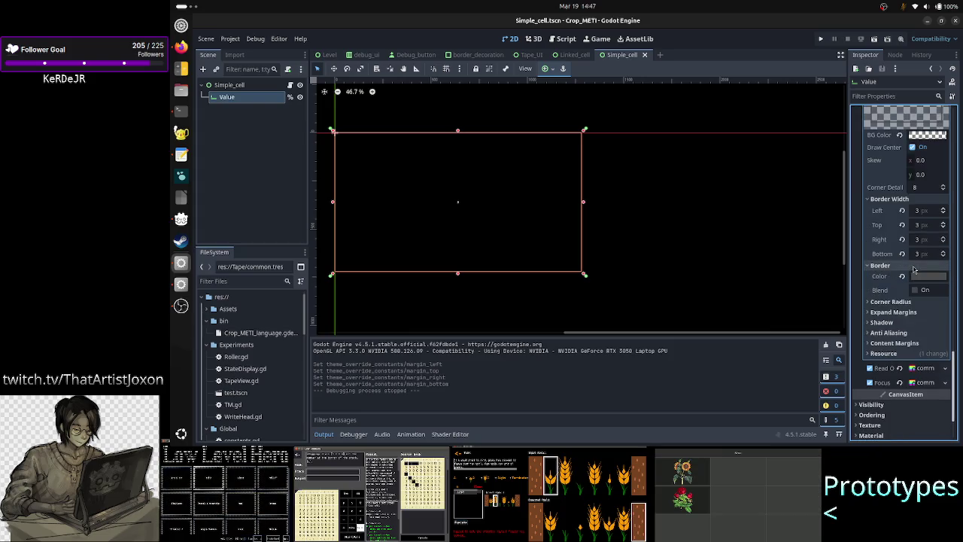
click(910, 302)
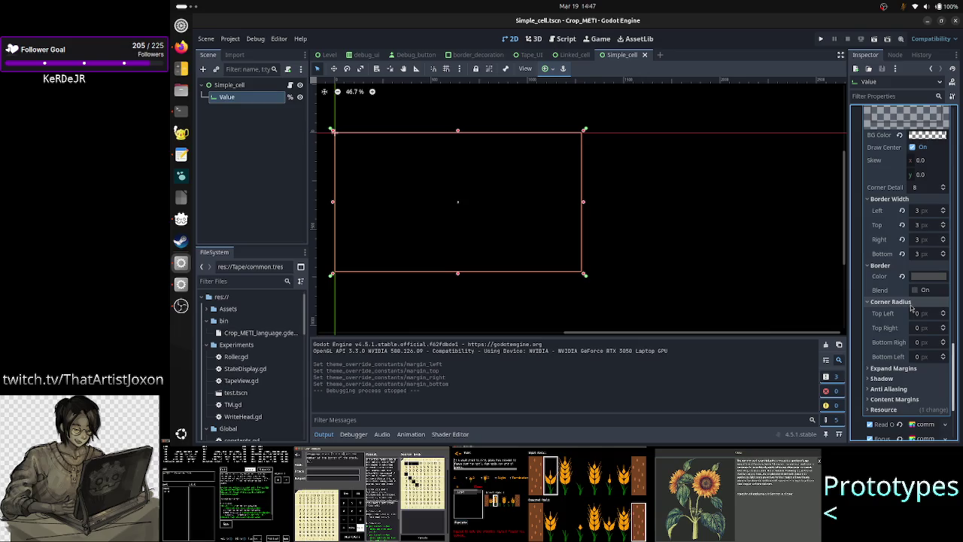
click(901, 369)
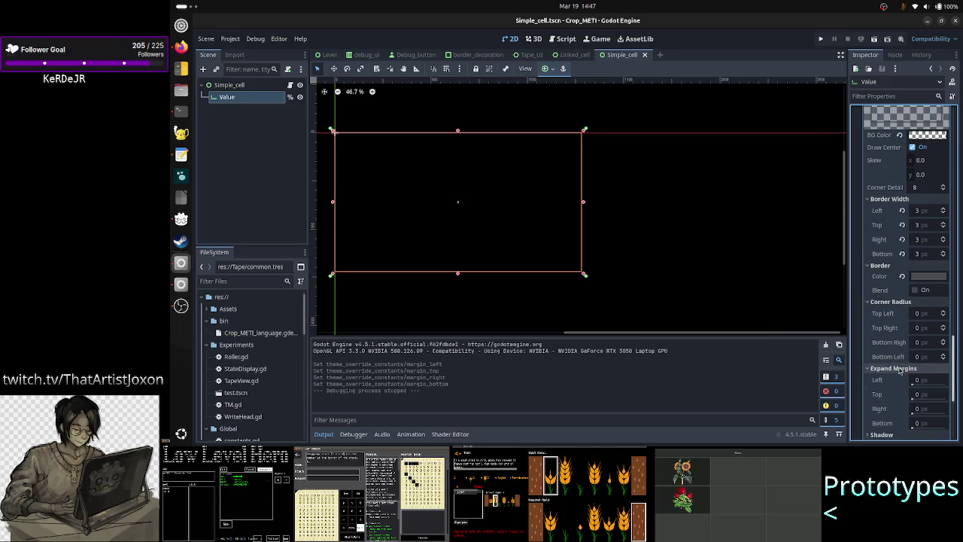
scroll(903, 361, down, 5)
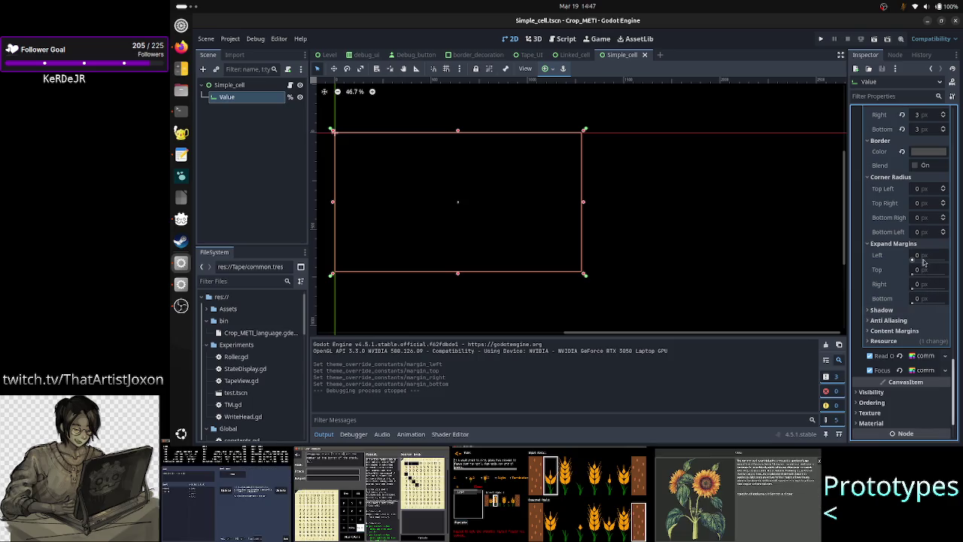
click(908, 332)
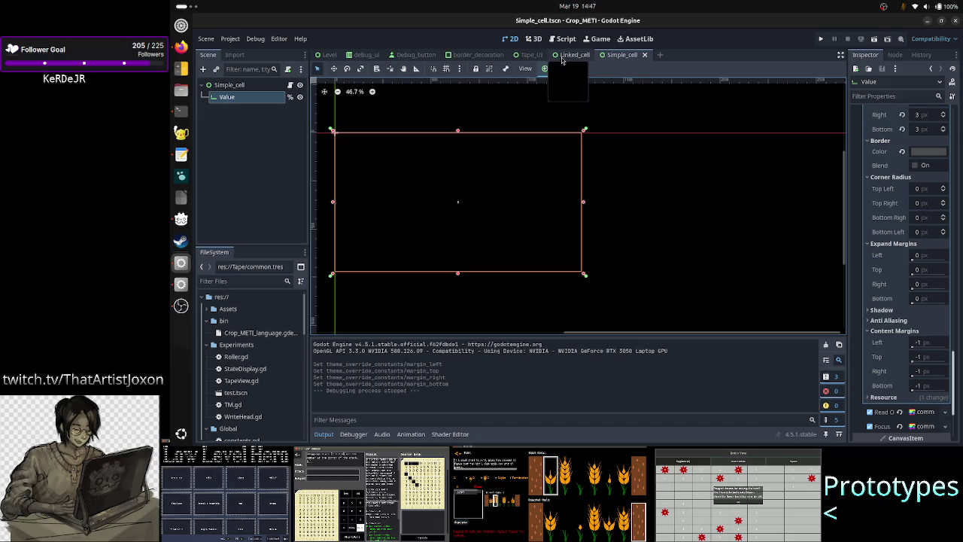
click(290, 84)
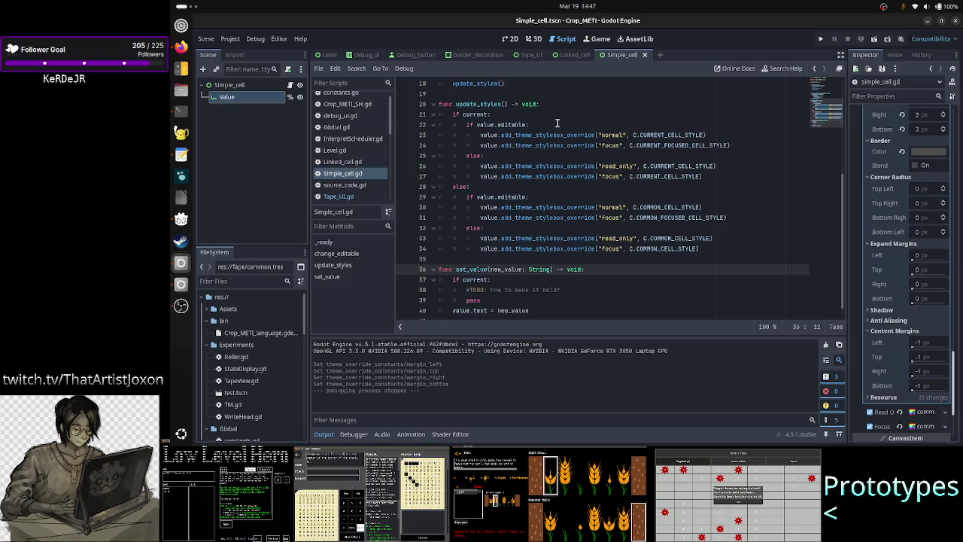
- Add a 'pass' line after the style-override block in update_styles
click(582, 113)
key(Right)
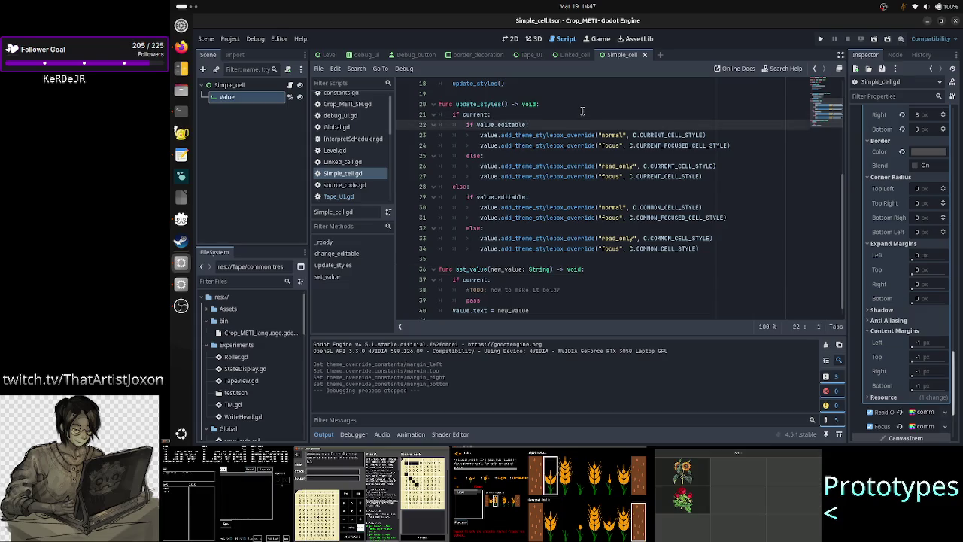
key(Up)
key(Up)
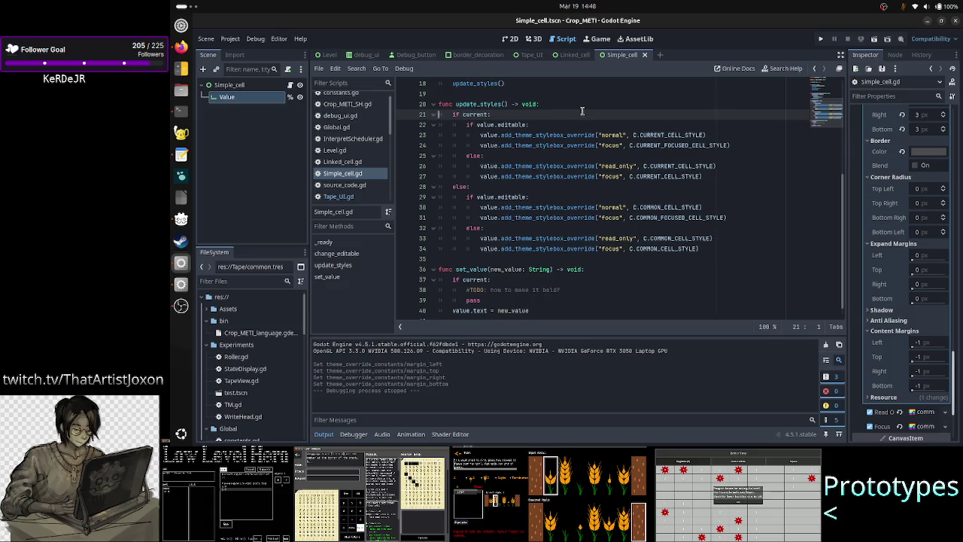
key(Down)
key(Down)
key(Down)
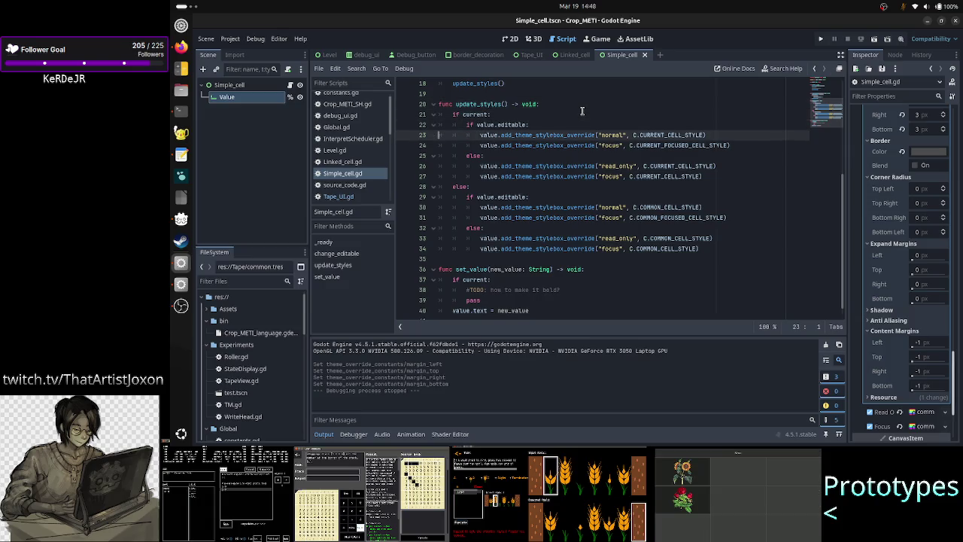
key(Down)
key(Down)
key(Down)
key(Up)
key(Up)
key(Up)
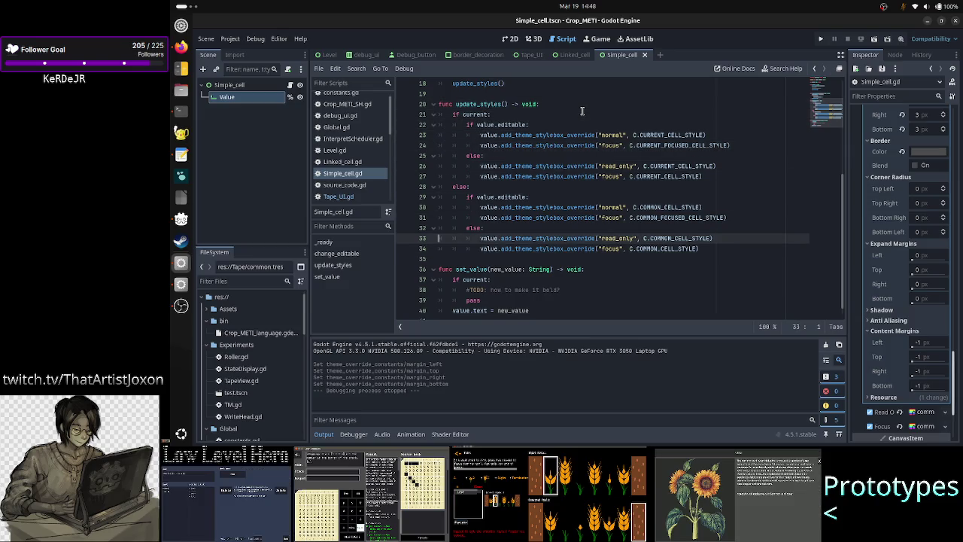
key(Up)
key(Home)
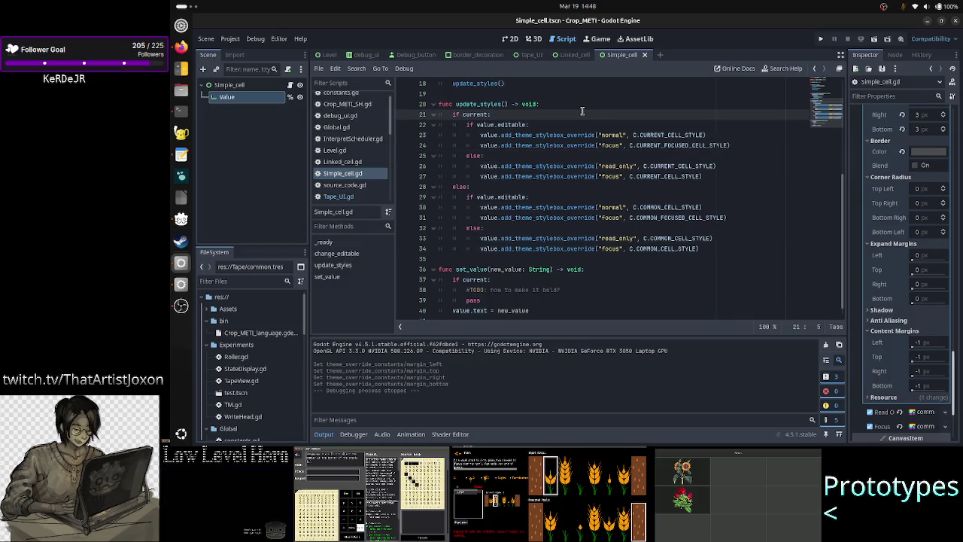
key(Down)
key(Down)
key(Down)
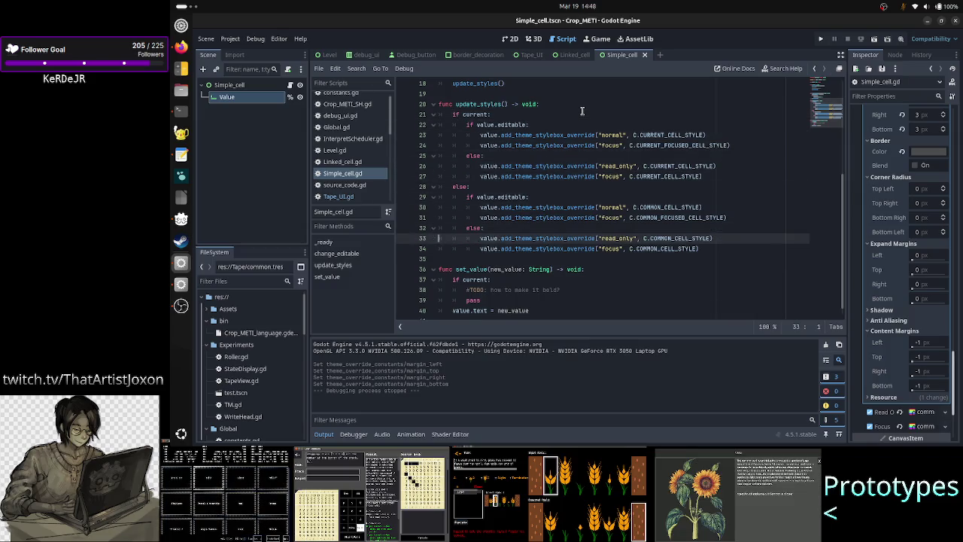
key(End)
key(Return)
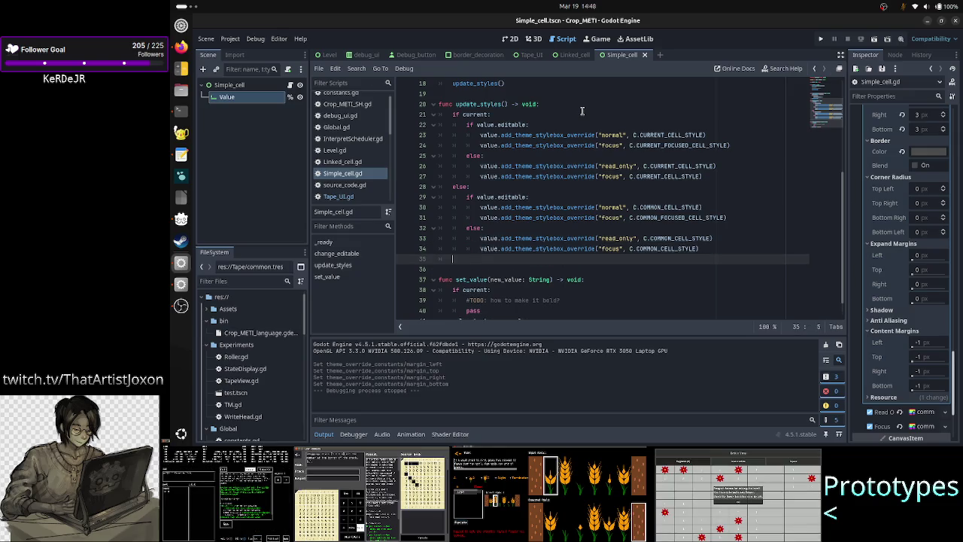
text(pass)
- Comment out lines 21–34 with Ctrl+K and save Simple_cell.gd
key(Up)
key(Up)
key(Up)
key(Home)
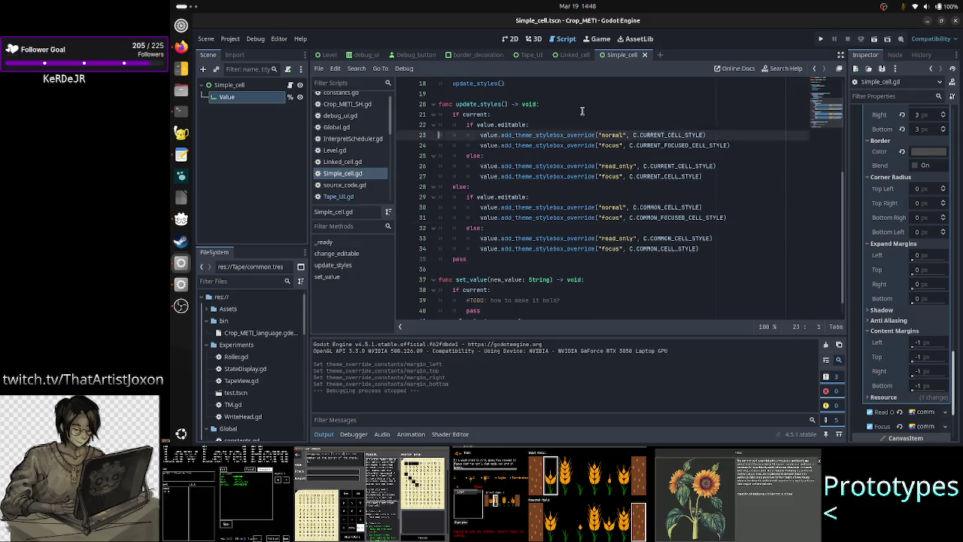
key(Up)
key(Up)
key(Home)
key(shift+Down)
key(shift+Down)
key(shift+Down)
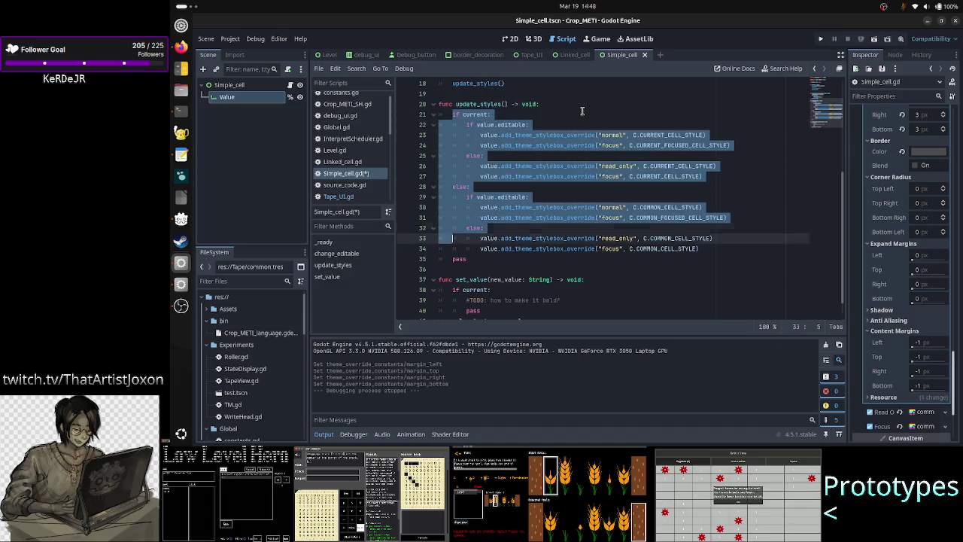
key(shift+Up)
key(shift+End)
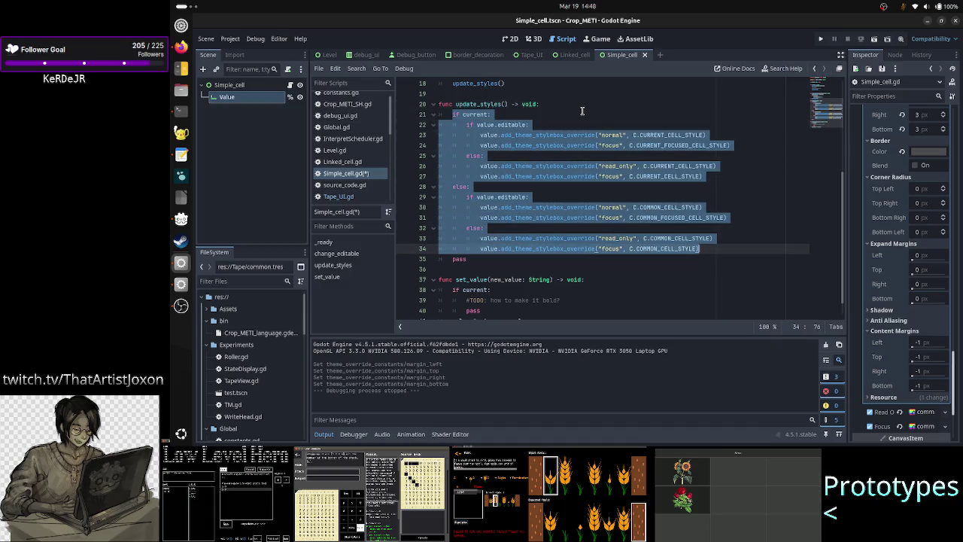
key(shift+Left)
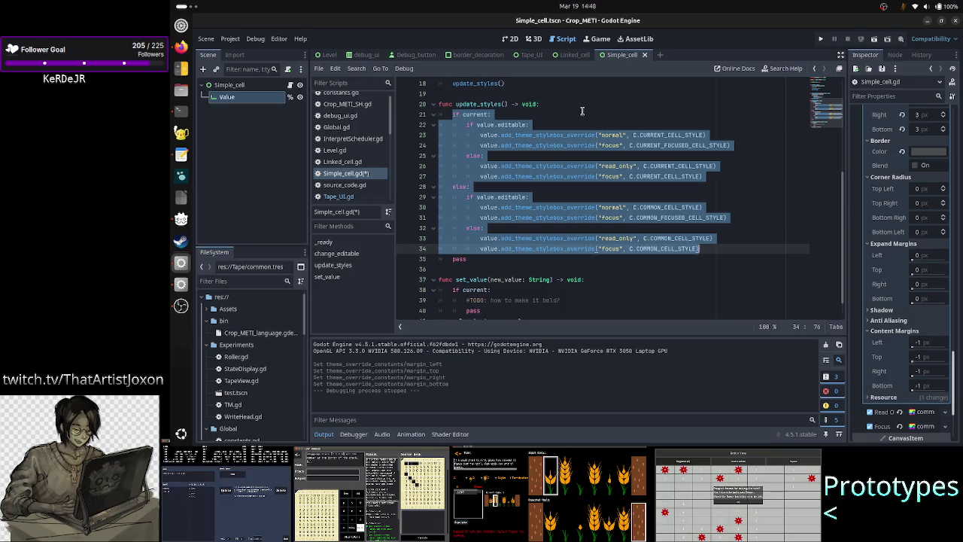
key(ctrl+k)
key(Down)
key(Down)
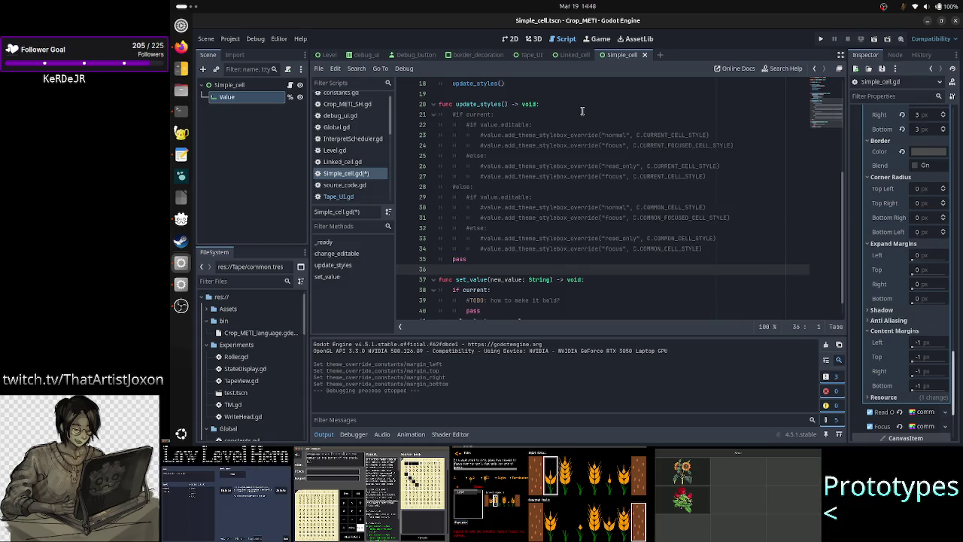
key(ctrl+s)
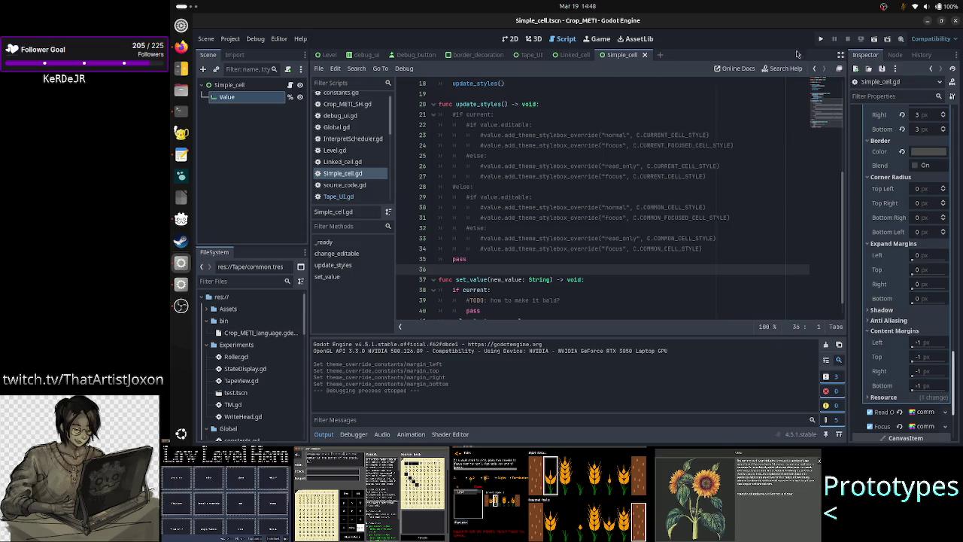
- Test-run the Tape_UI scene, check the 0–9 cell column, and close the game window
click(530, 55)
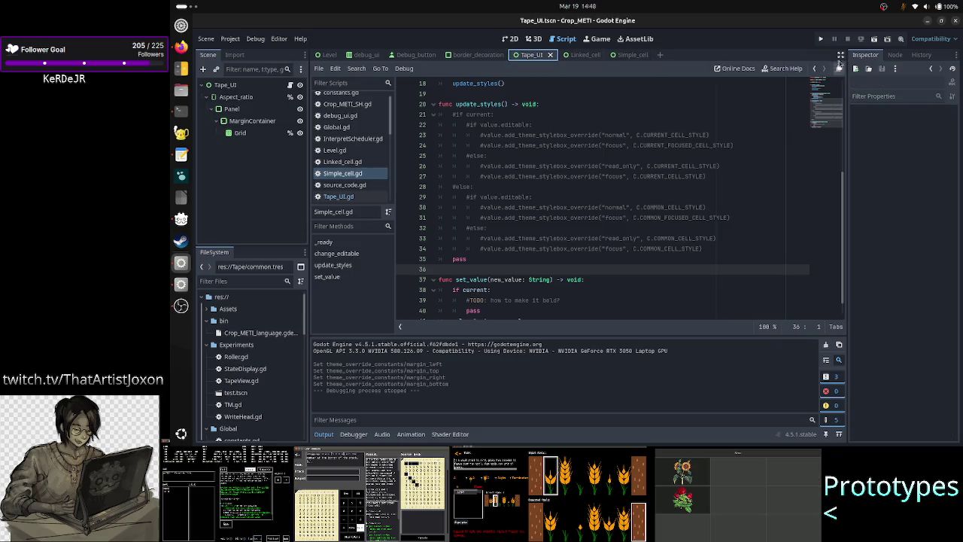
click(875, 39)
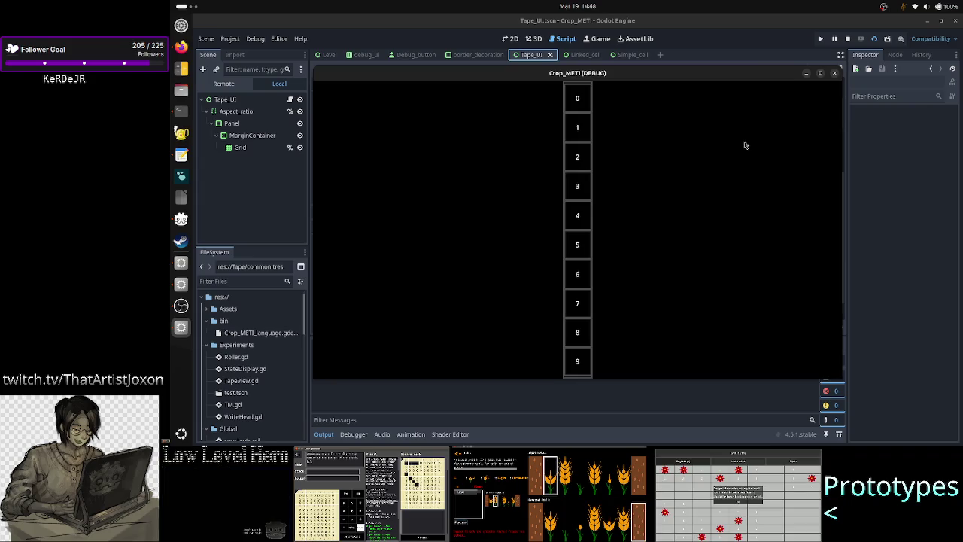
click(834, 74)
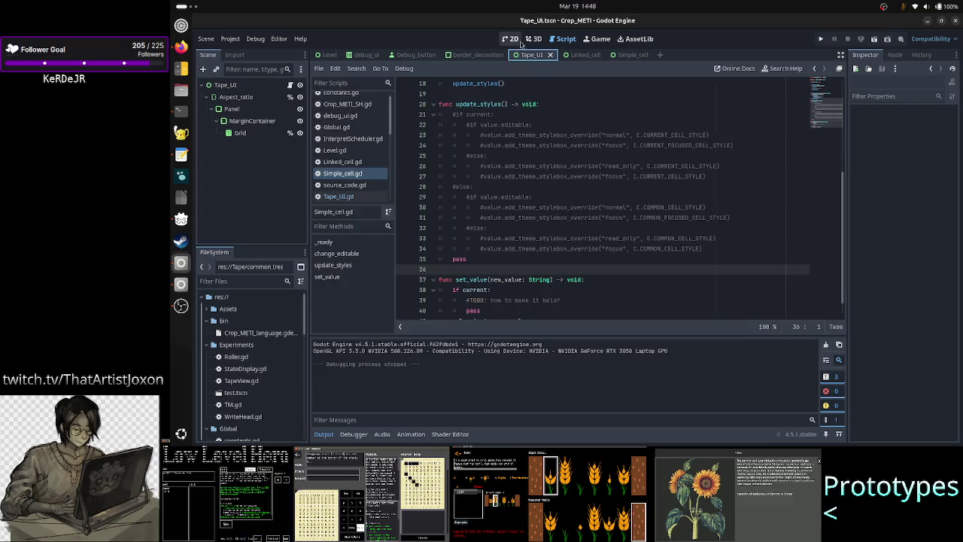
- In the Simple_cell scene, Make Unique Value's Normal, Read Only and Focus styles
click(510, 38)
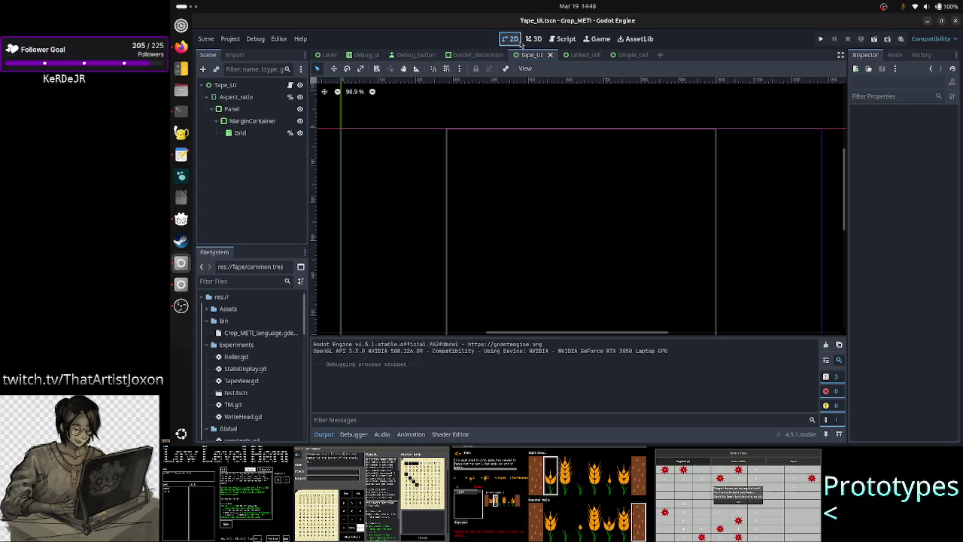
click(631, 55)
scroll(927, 284, down, 3)
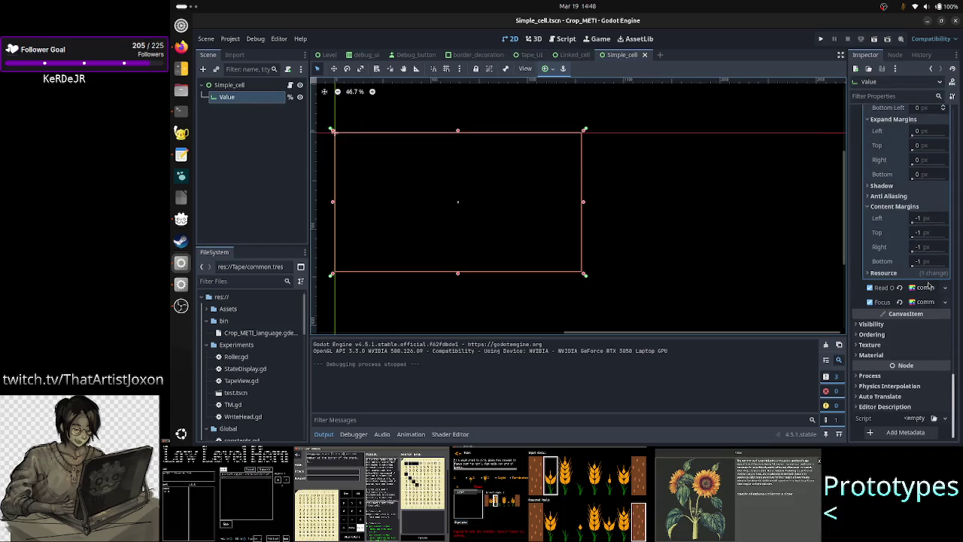
click(925, 287)
click(932, 268)
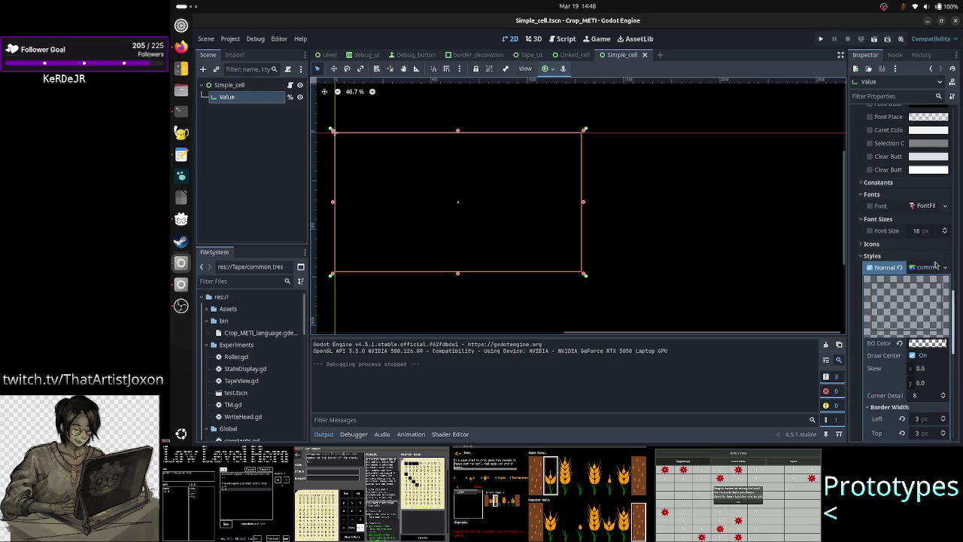
click(947, 268)
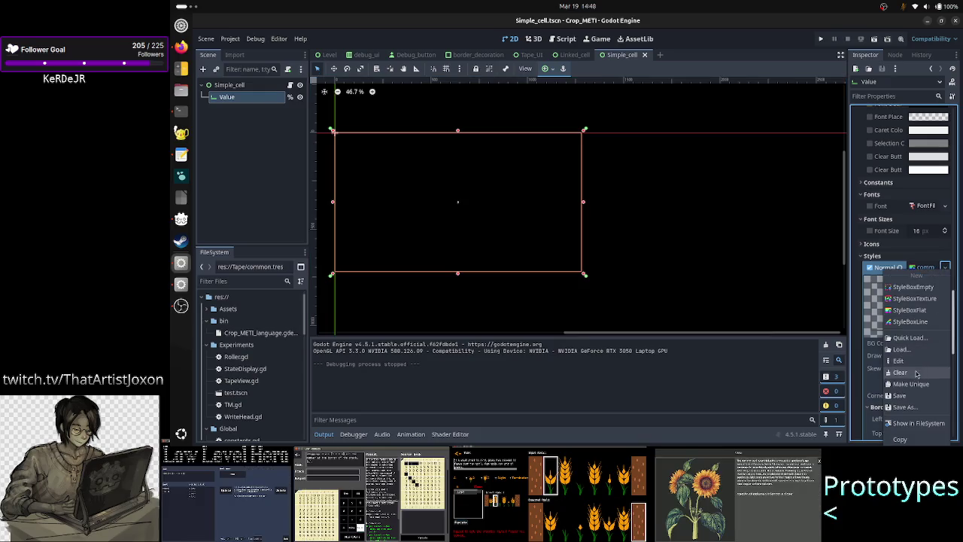
click(916, 385)
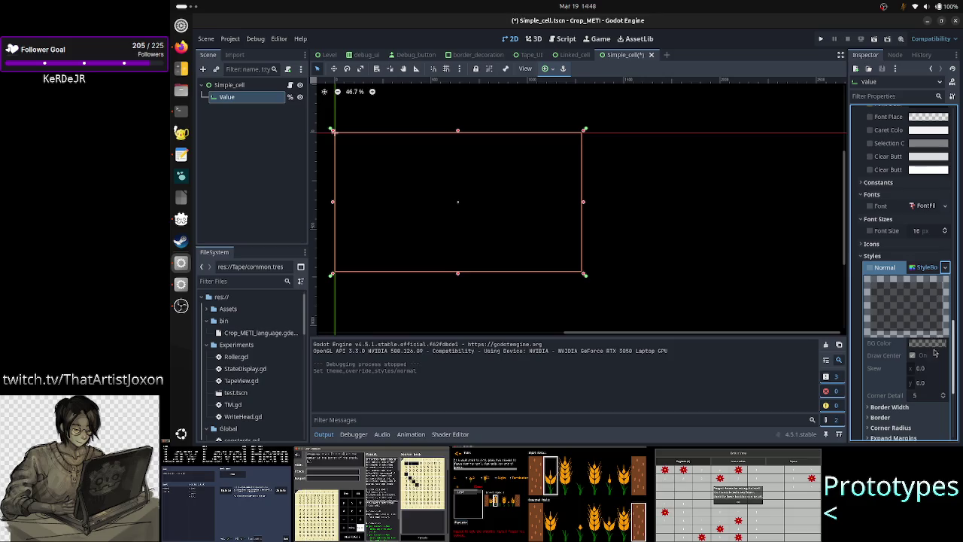
click(926, 267)
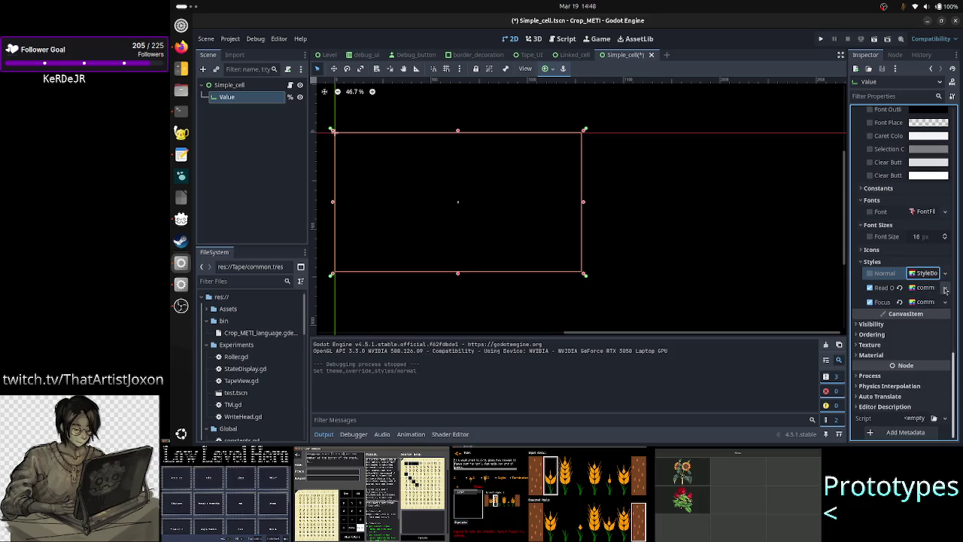
click(945, 288)
click(906, 373)
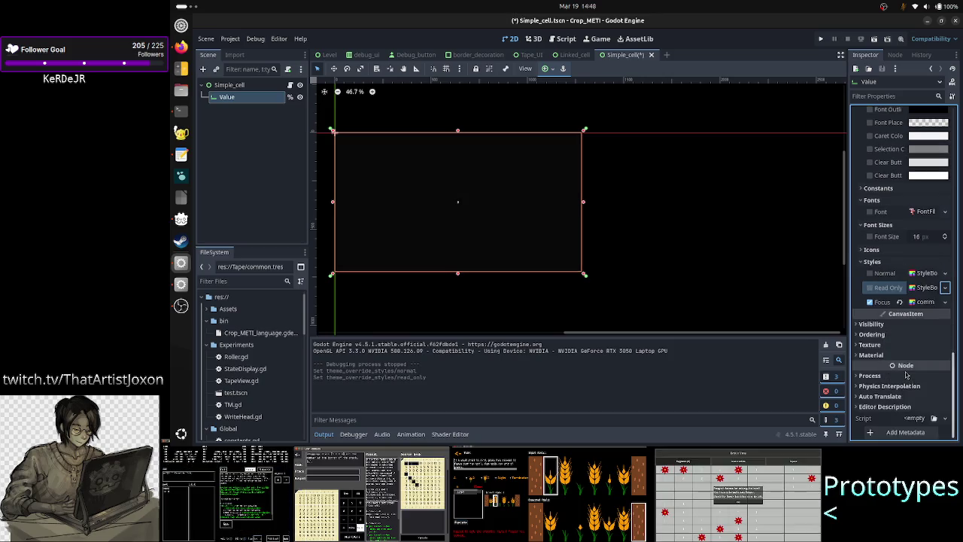
click(944, 302)
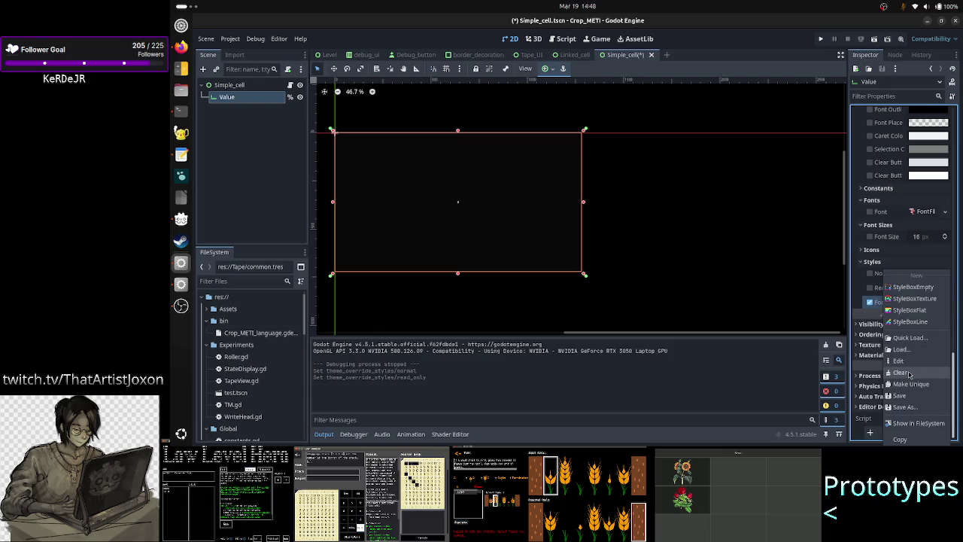
click(904, 373)
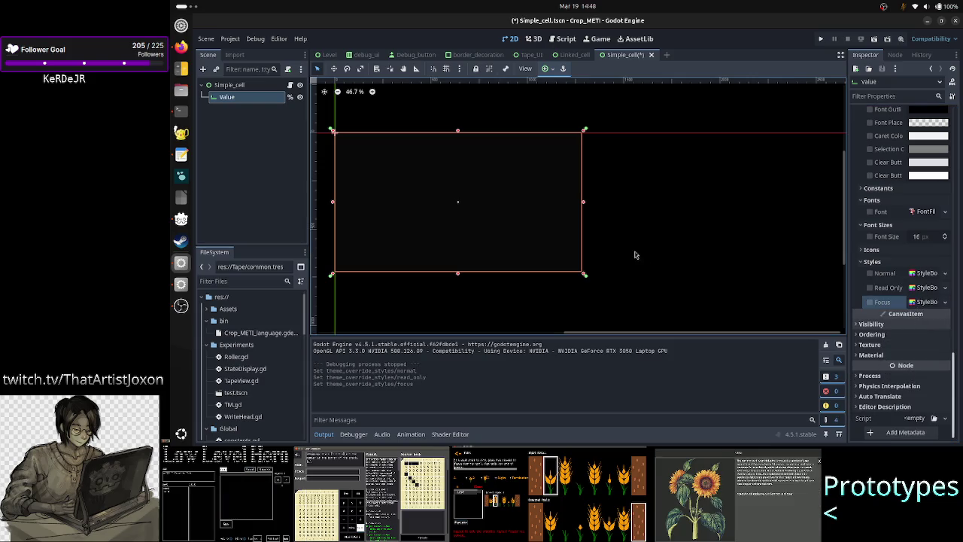
- Save the Simple_cell scene and return to Tape_UI
click(262, 145)
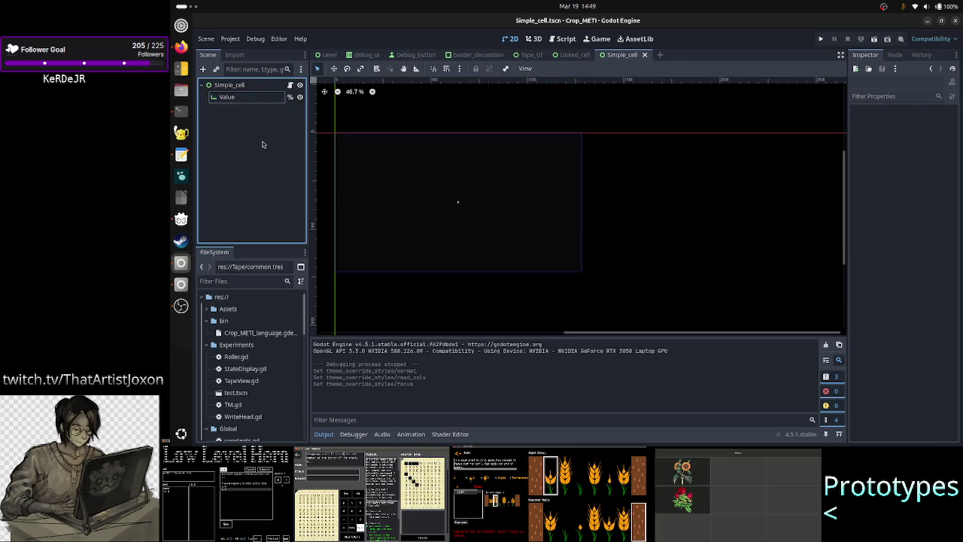
key(ctrl+s)
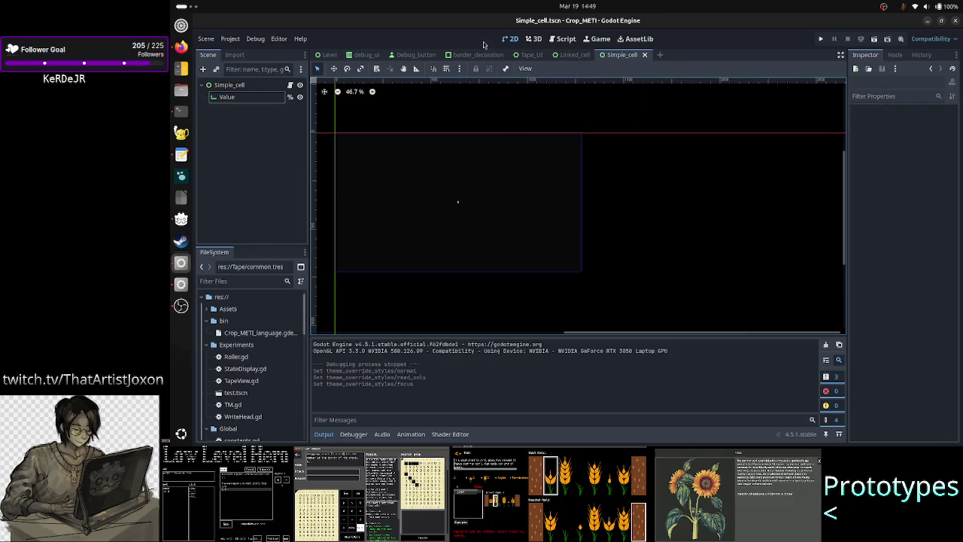
click(530, 54)
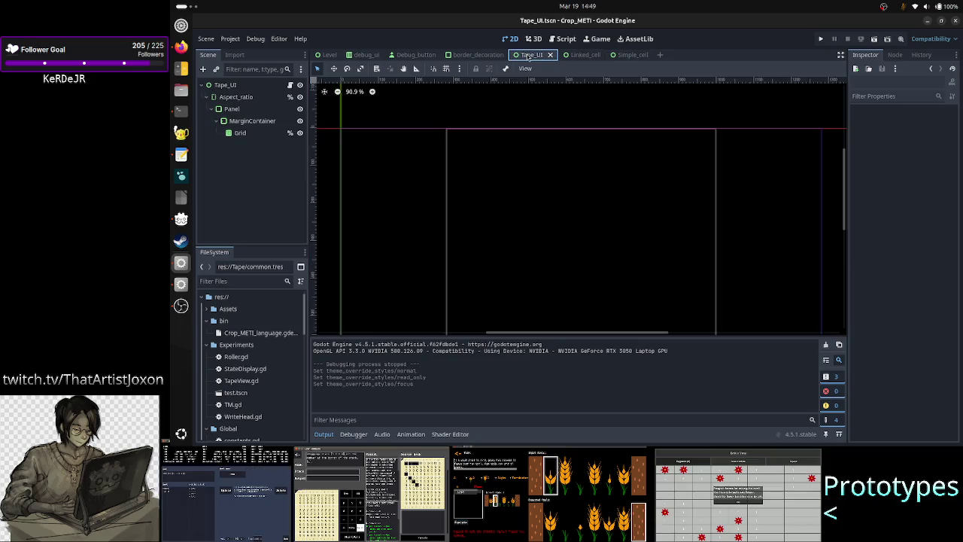
- Run Tape_UI, toggle the game window's stay-on-top, and expand the Remote tree down to Grid
click(873, 40)
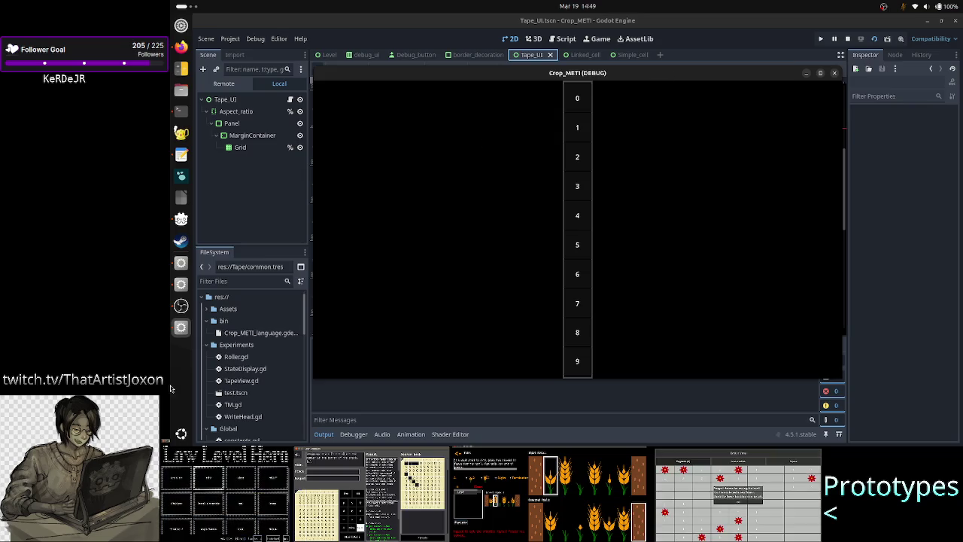
right_click(504, 73)
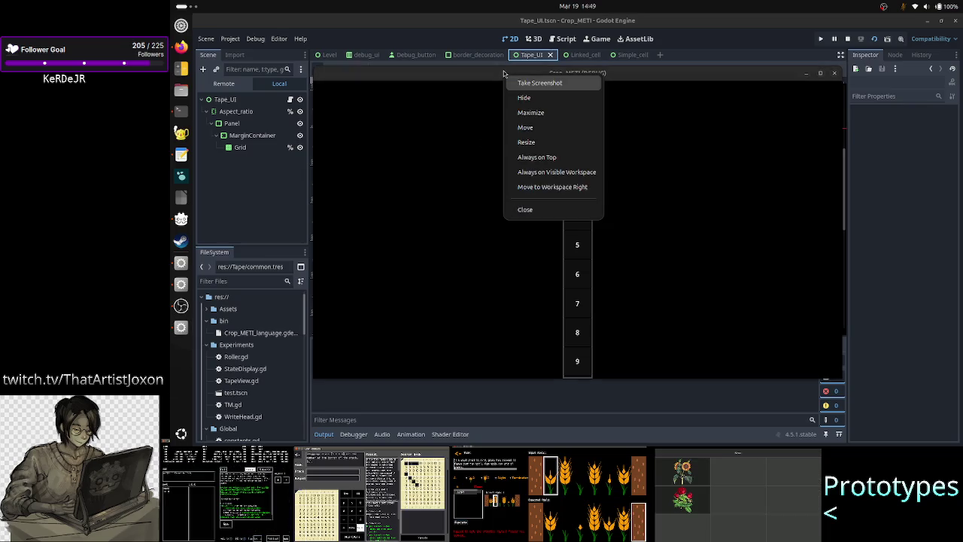
click(535, 156)
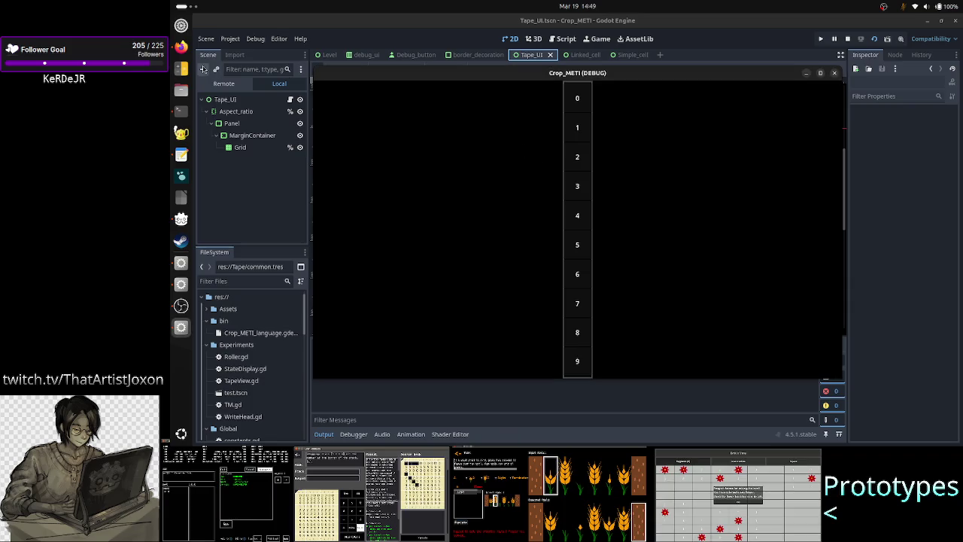
click(224, 84)
click(205, 135)
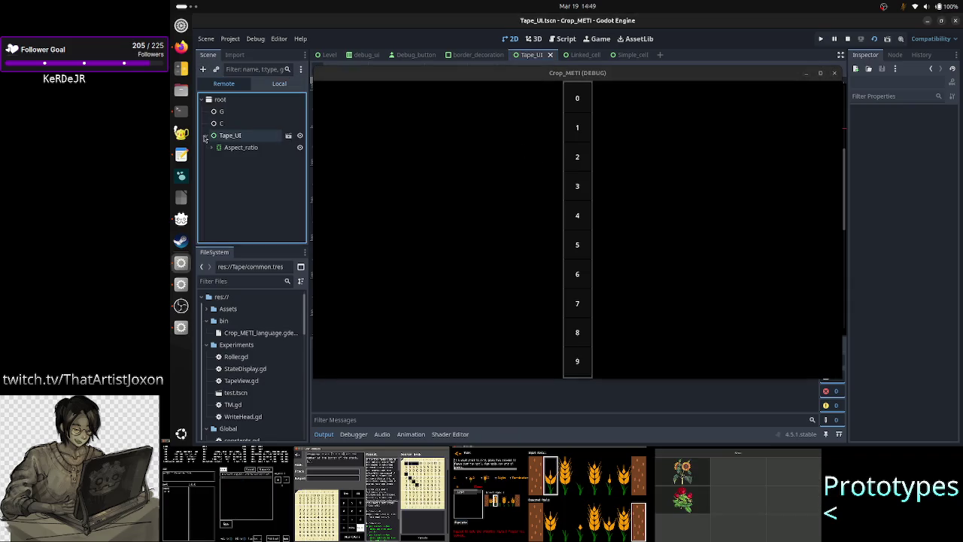
click(215, 147)
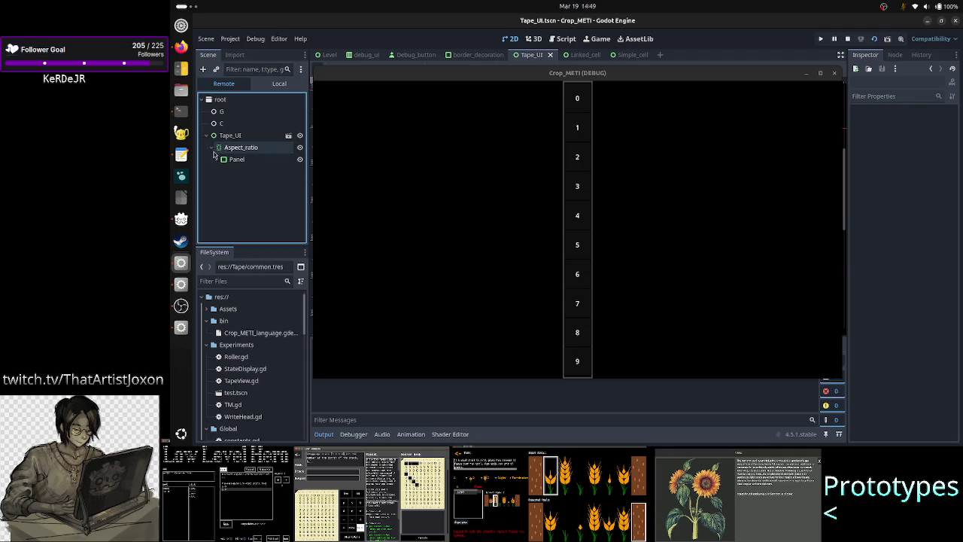
click(222, 159)
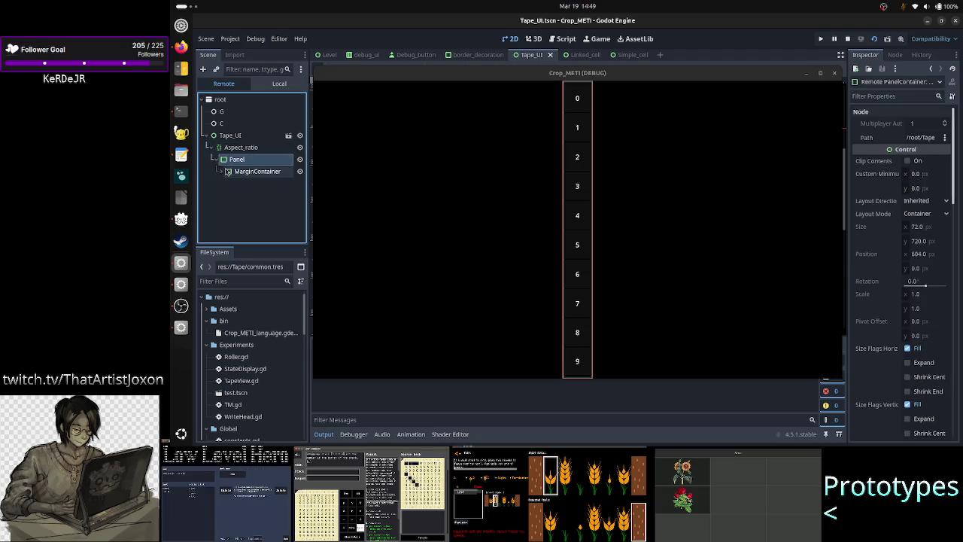
click(223, 171)
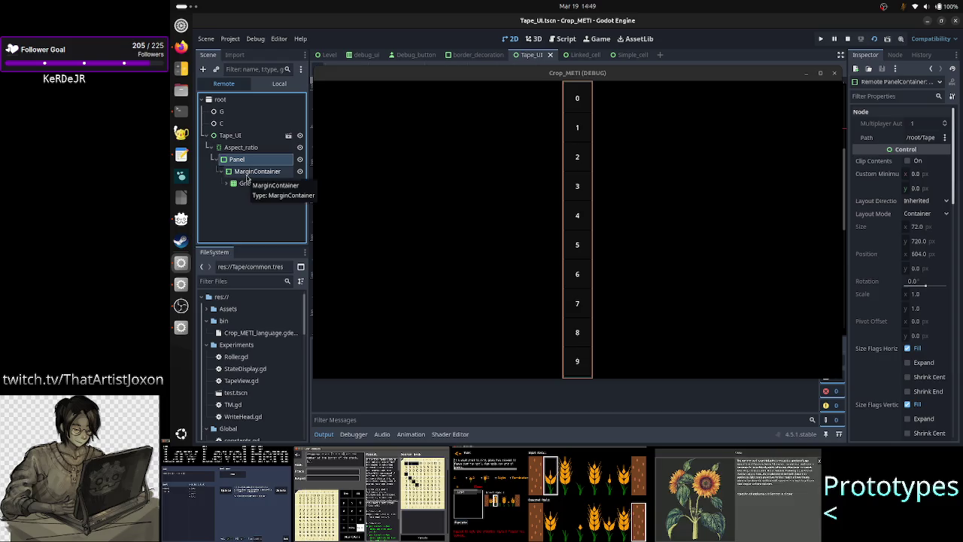
click(246, 173)
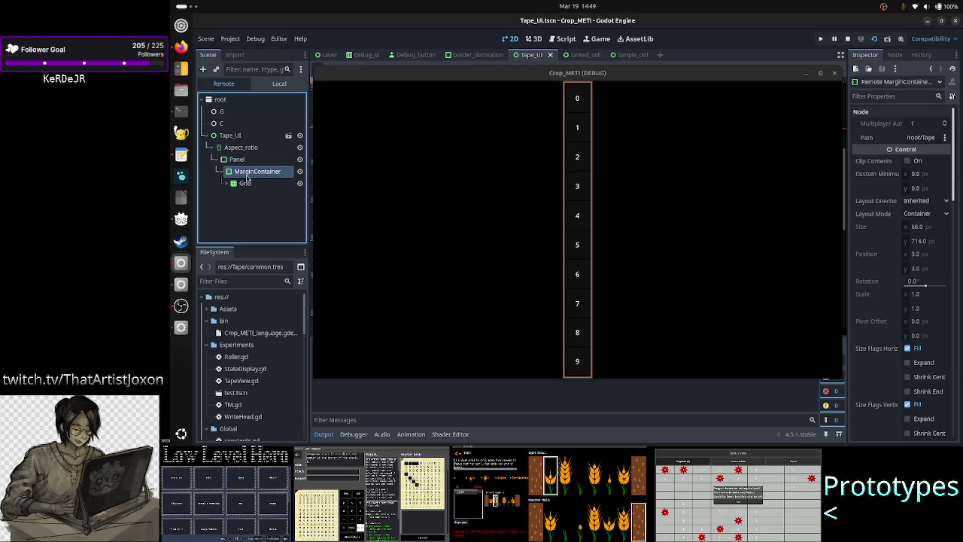
click(228, 184)
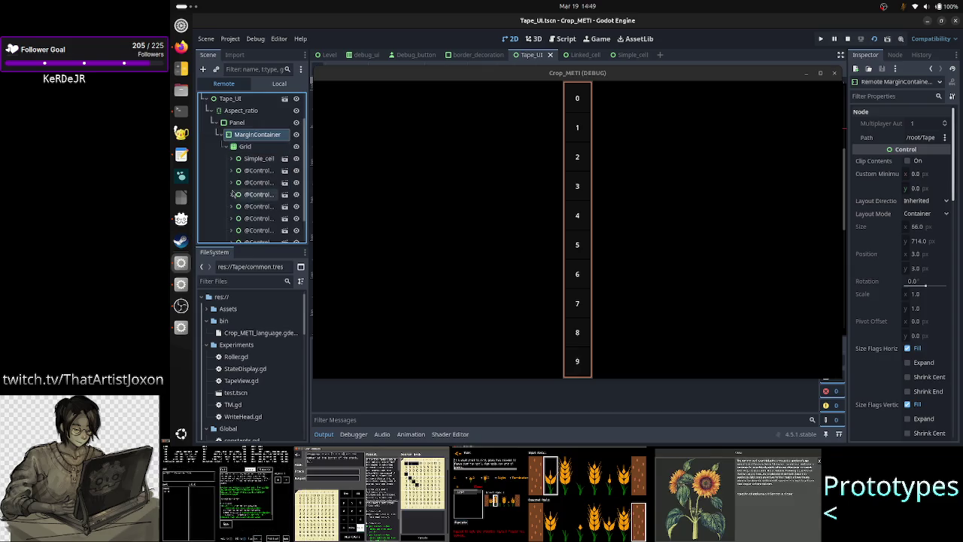
- Inspect the live Grid, the cell showing 1 and its Value field, then open Simple_cell
click(248, 146)
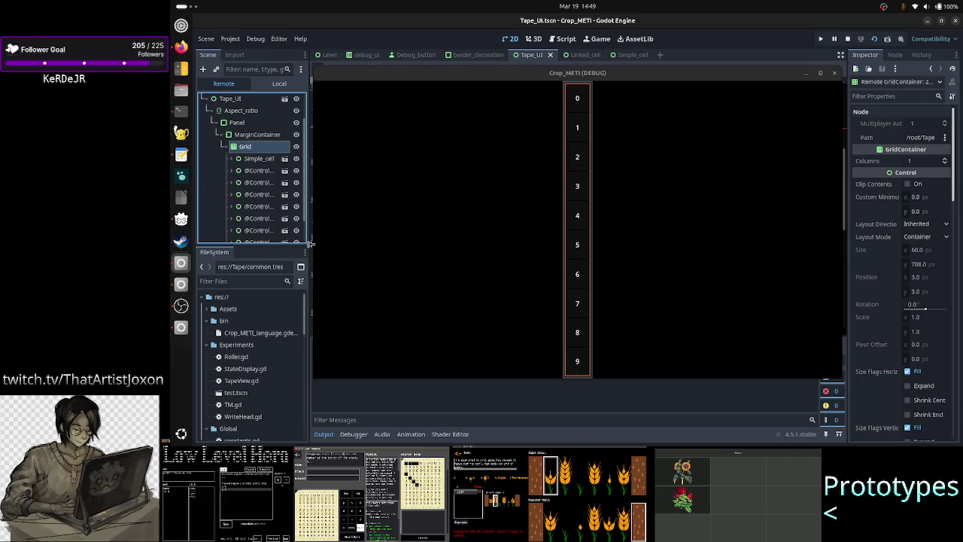
click(252, 170)
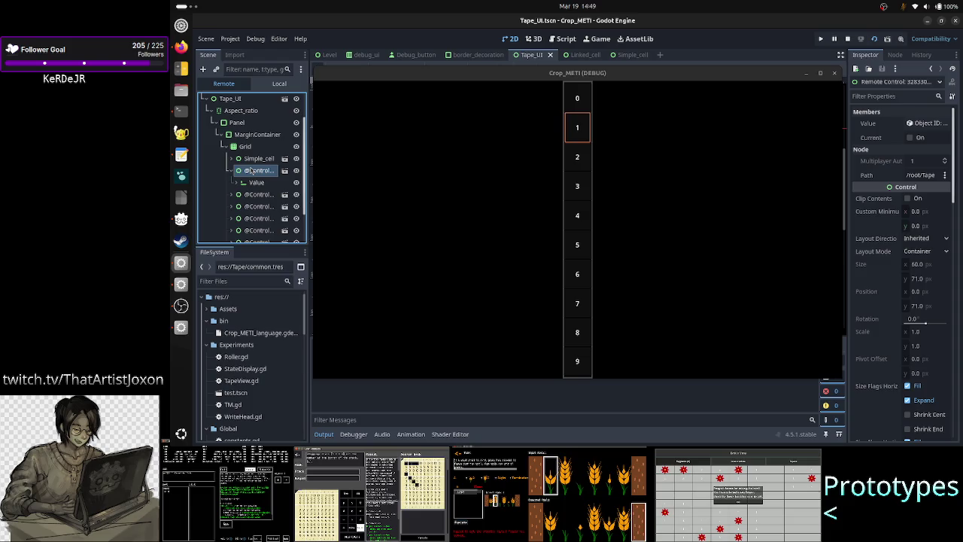
click(253, 183)
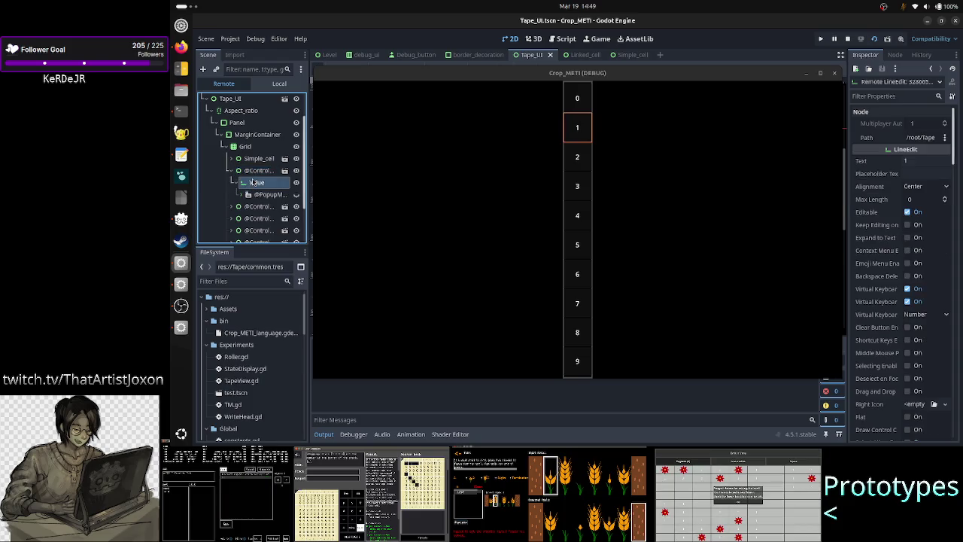
click(255, 172)
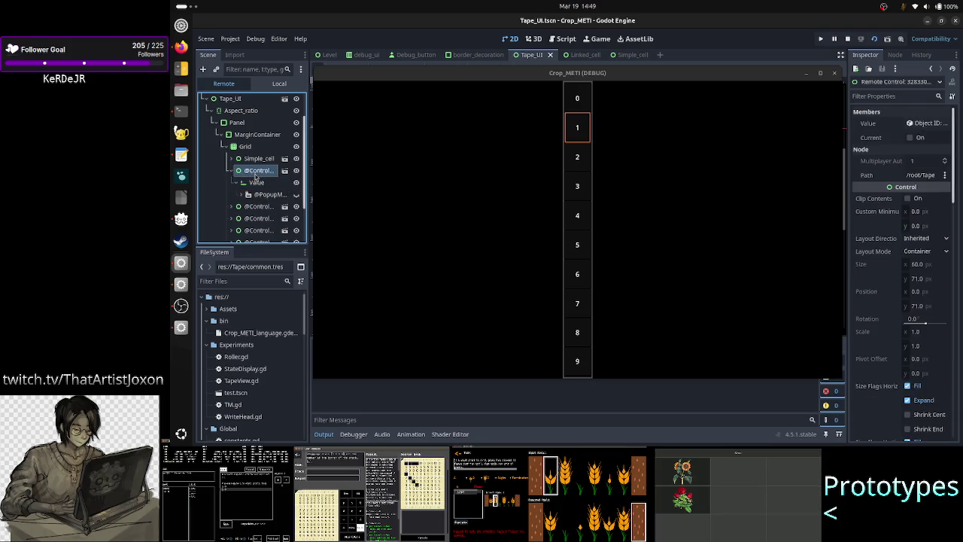
click(267, 185)
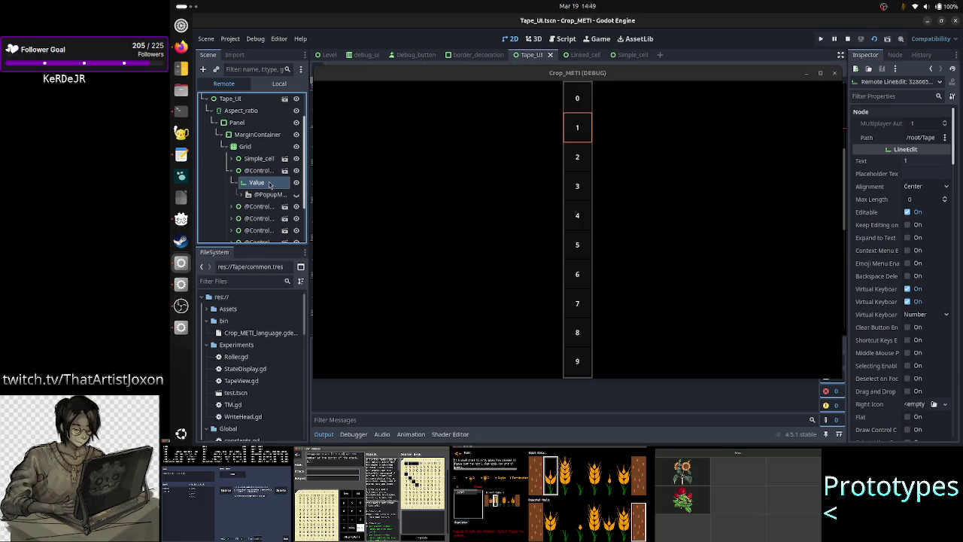
click(266, 173)
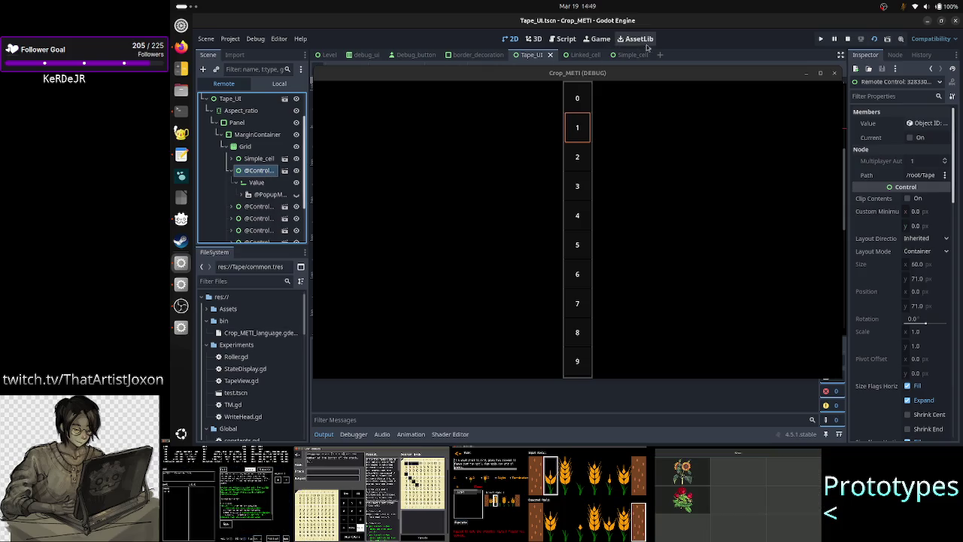
click(638, 55)
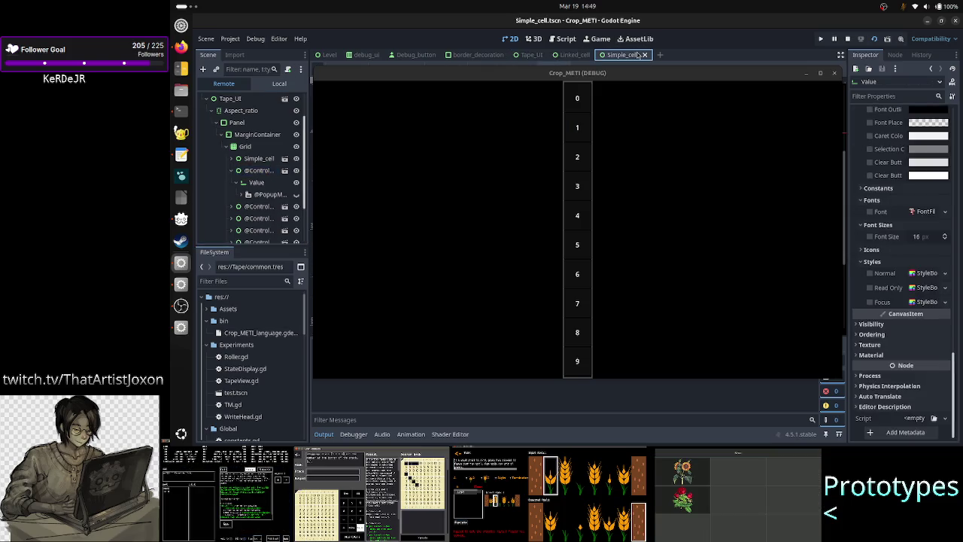
click(805, 74)
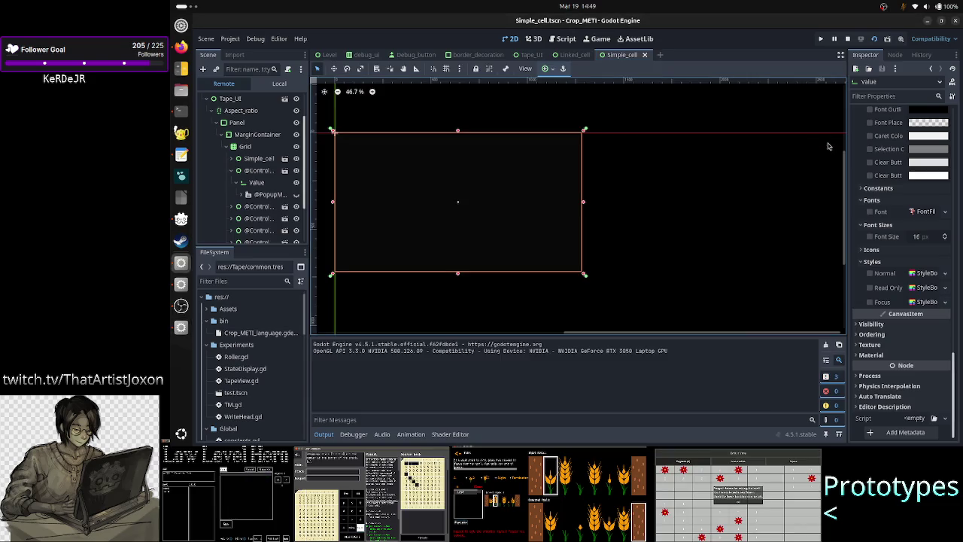
- In the Simple_cell scene's own tree, give the Value node Full Rect anchors
click(277, 84)
scroll(883, 190, up, 10)
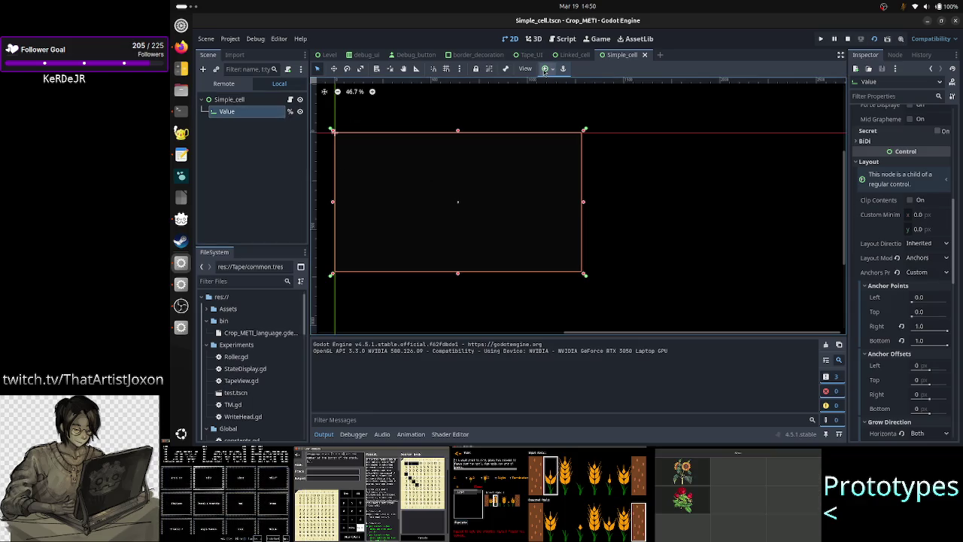
click(548, 70)
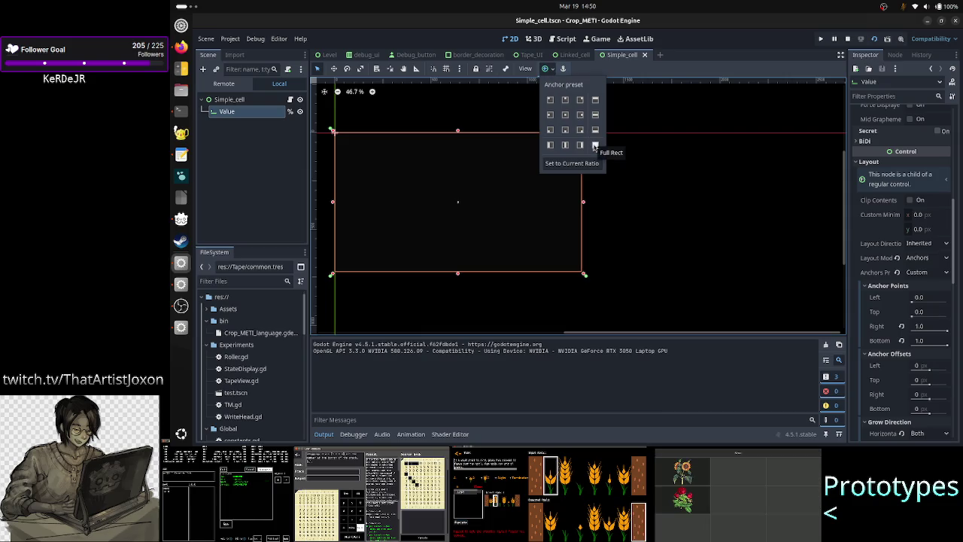
click(595, 145)
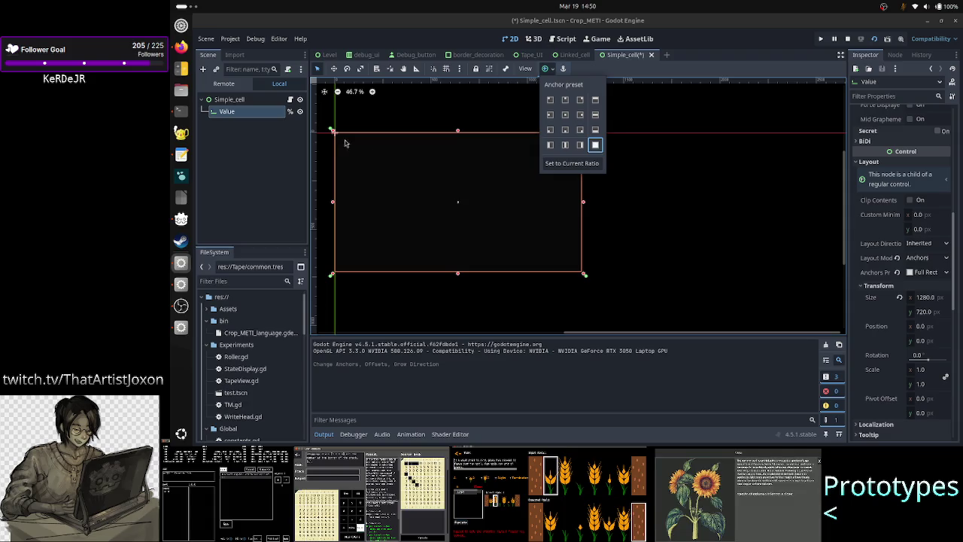
click(278, 149)
- Give the Simple_cell root Full Rect anchors, save the scene, and return to the live tree
click(259, 106)
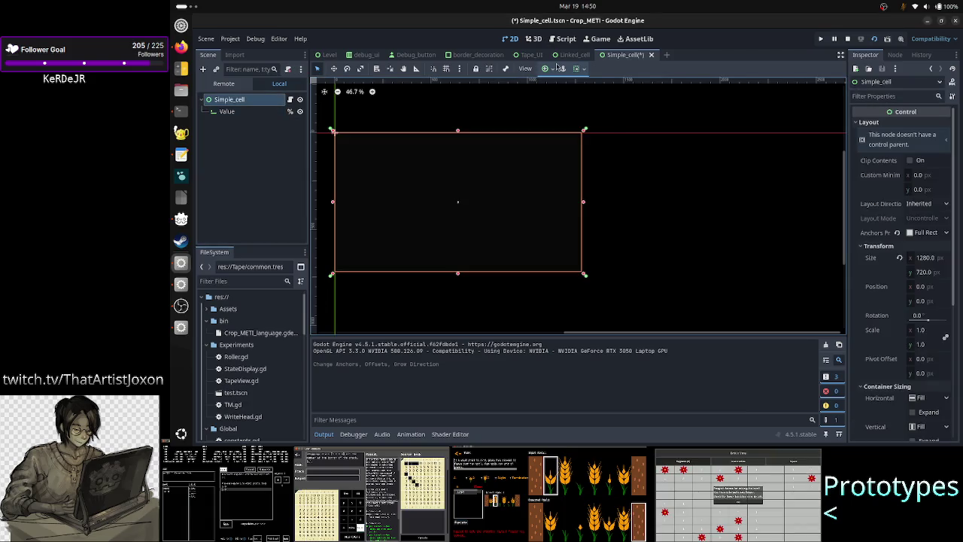
click(549, 69)
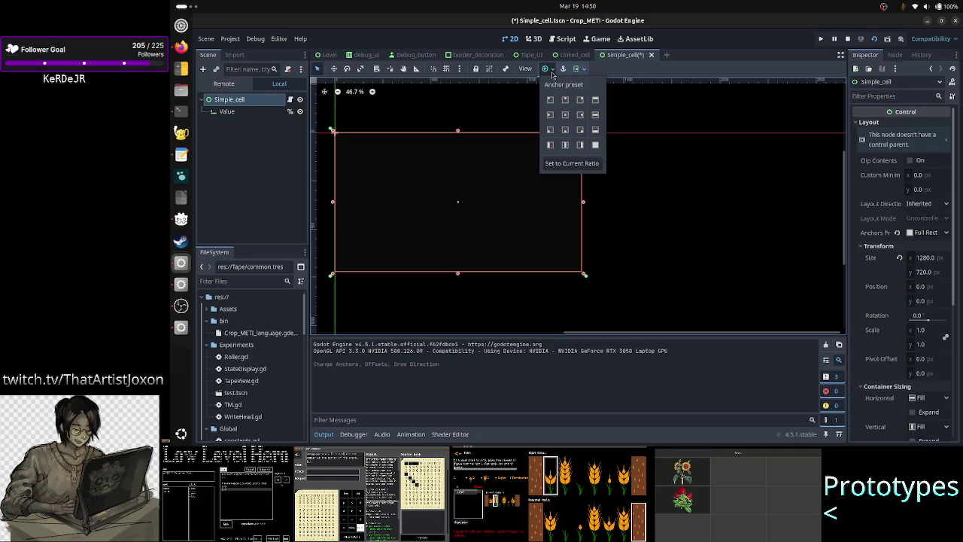
click(595, 145)
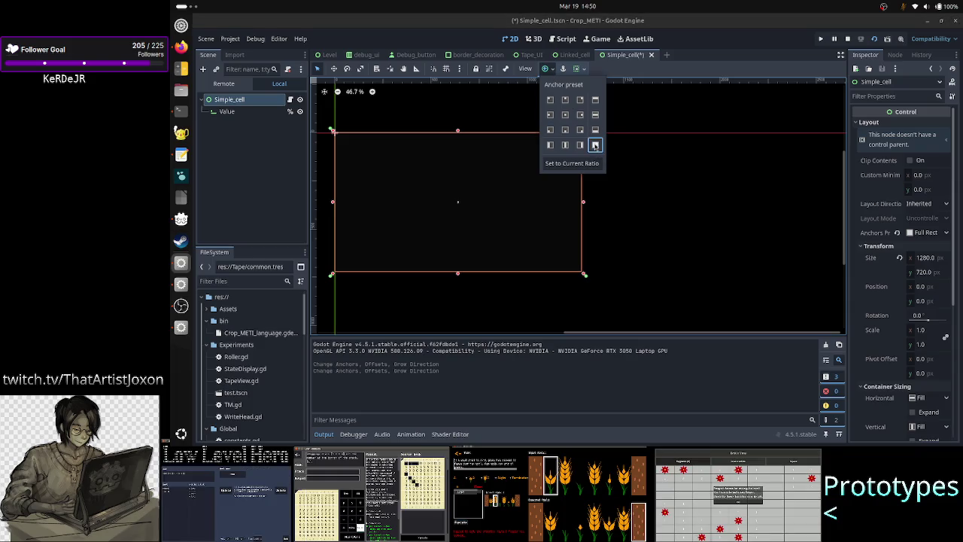
click(275, 182)
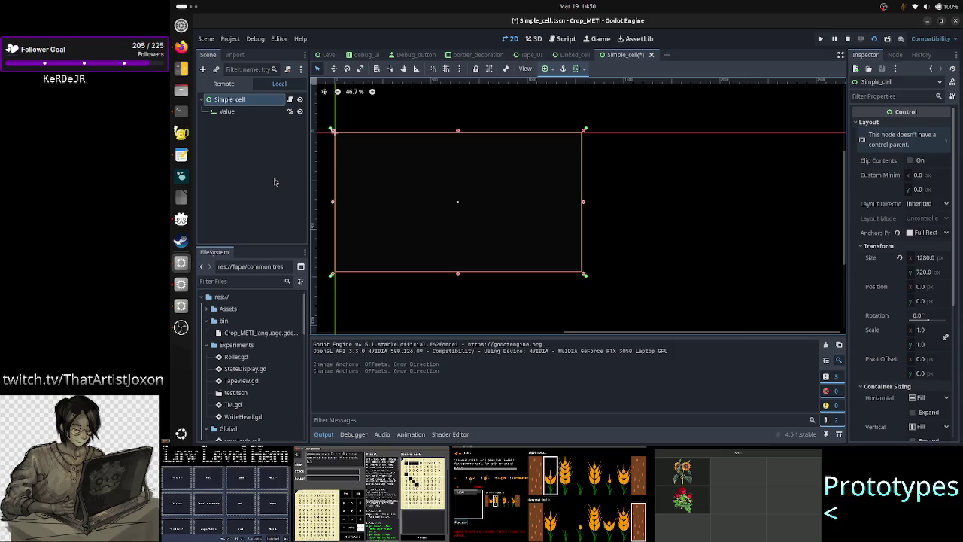
key(ctrl+s)
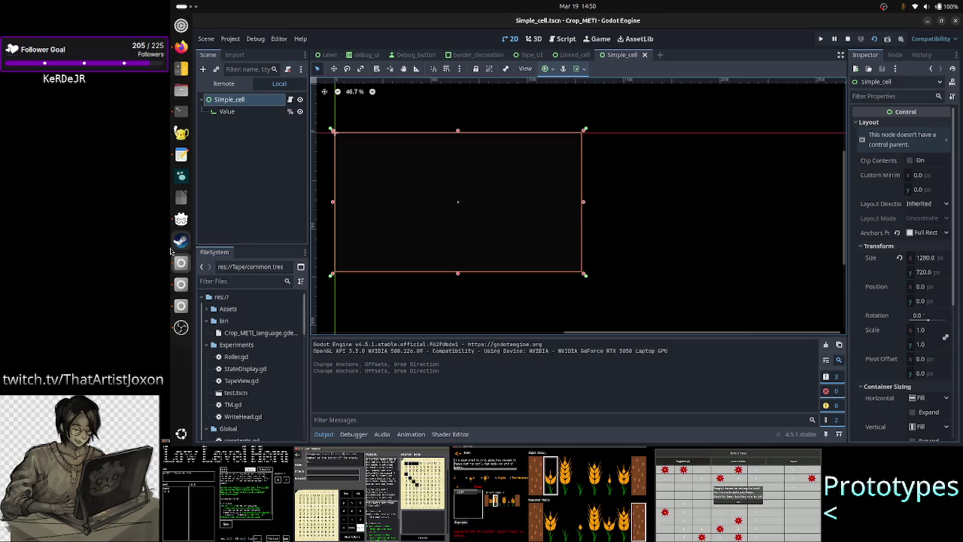
click(180, 305)
click(224, 84)
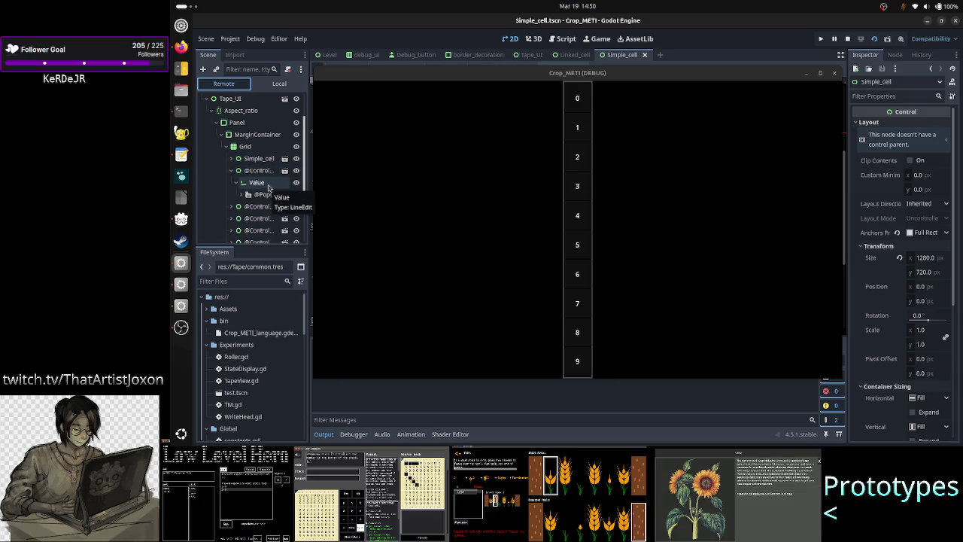
click(268, 183)
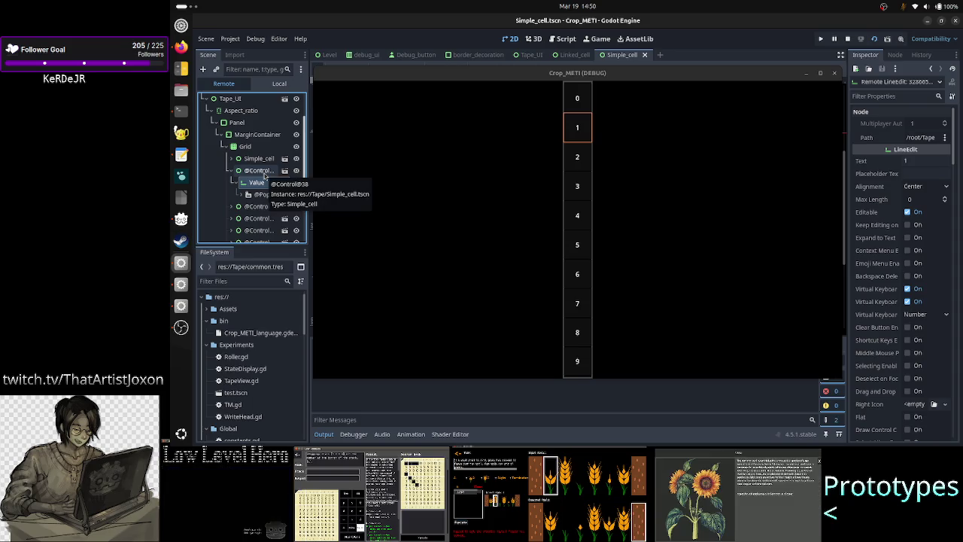
click(263, 172)
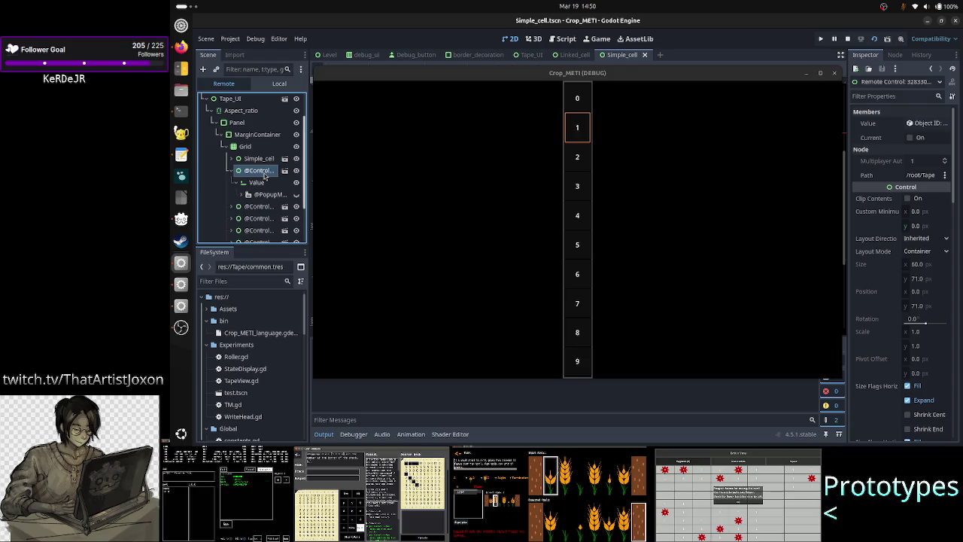
click(263, 183)
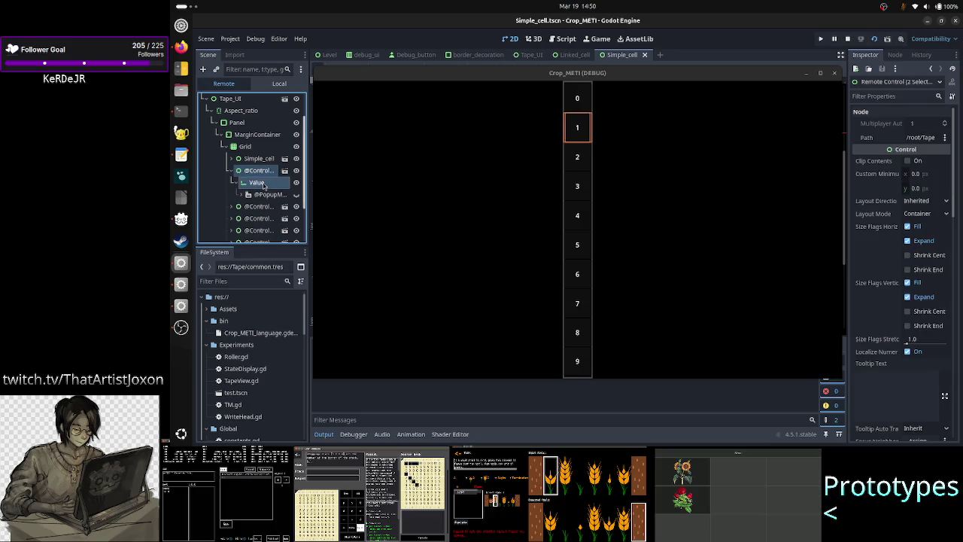
double_click(633, 72)
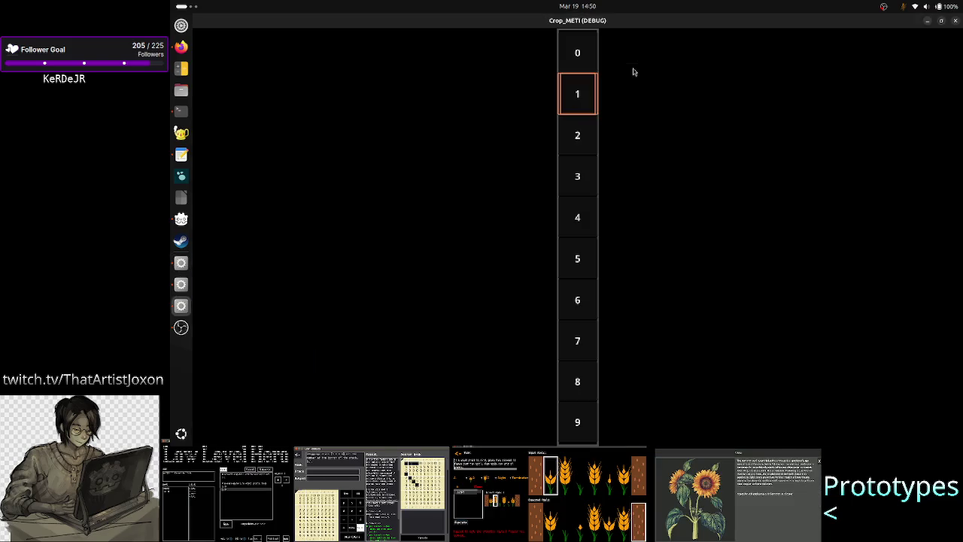
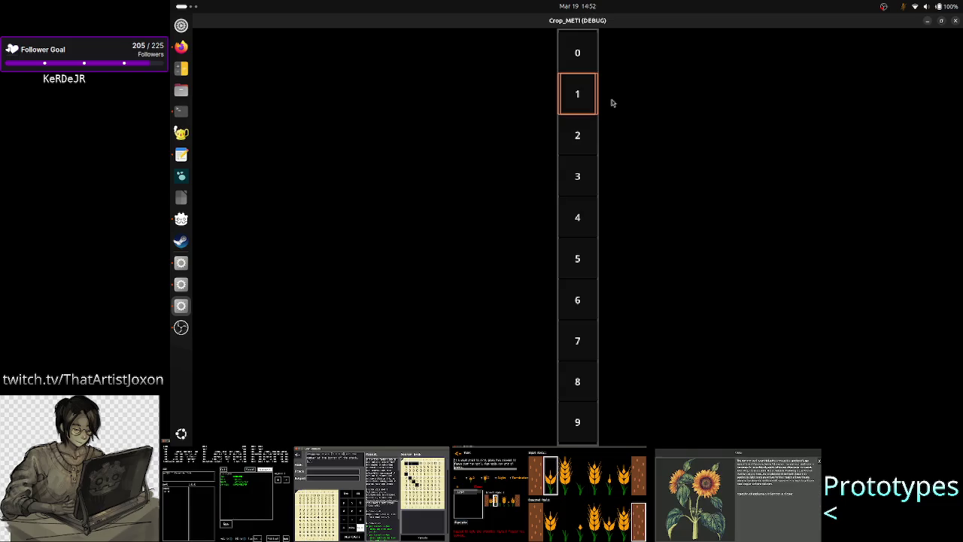
- Stop the running game and select the Simple_cell scene's Value node
click(955, 22)
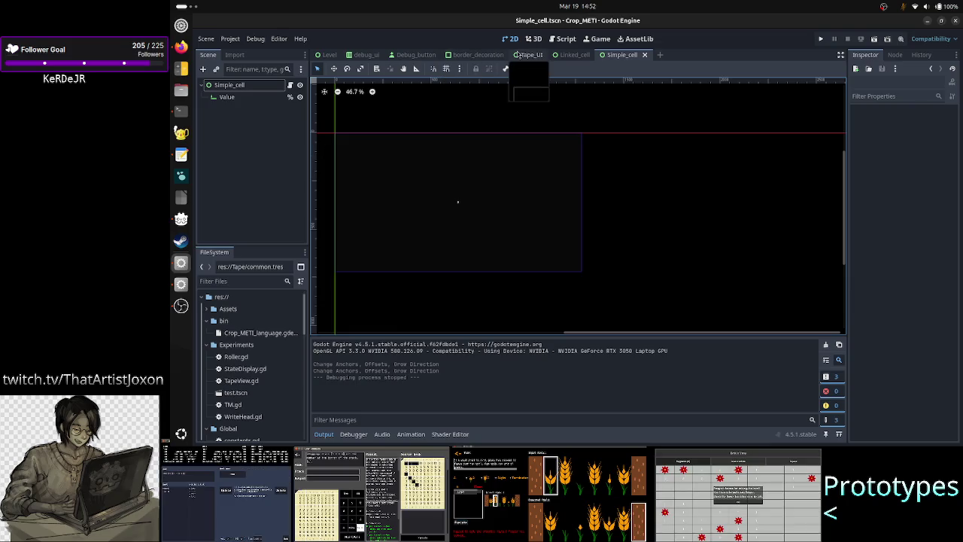
click(229, 86)
click(237, 99)
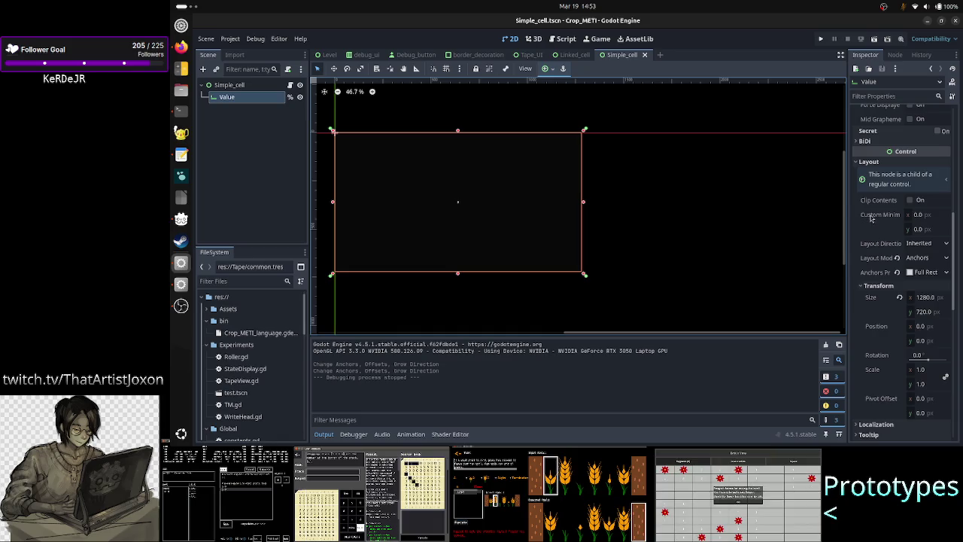
- Scroll the Inspector to the Value node's Theme Overrides and expand the Constants section
scroll(871, 218, up, 5)
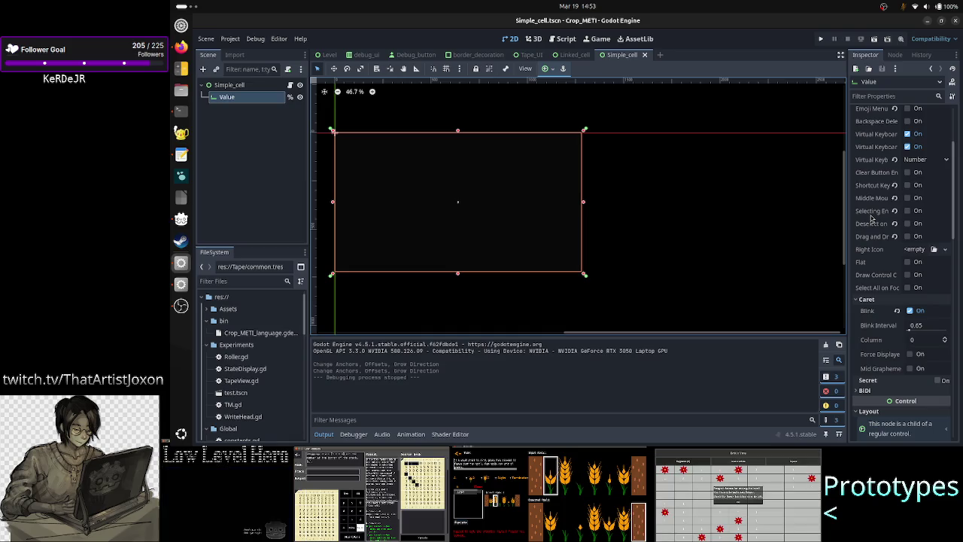
scroll(871, 218, up, 3)
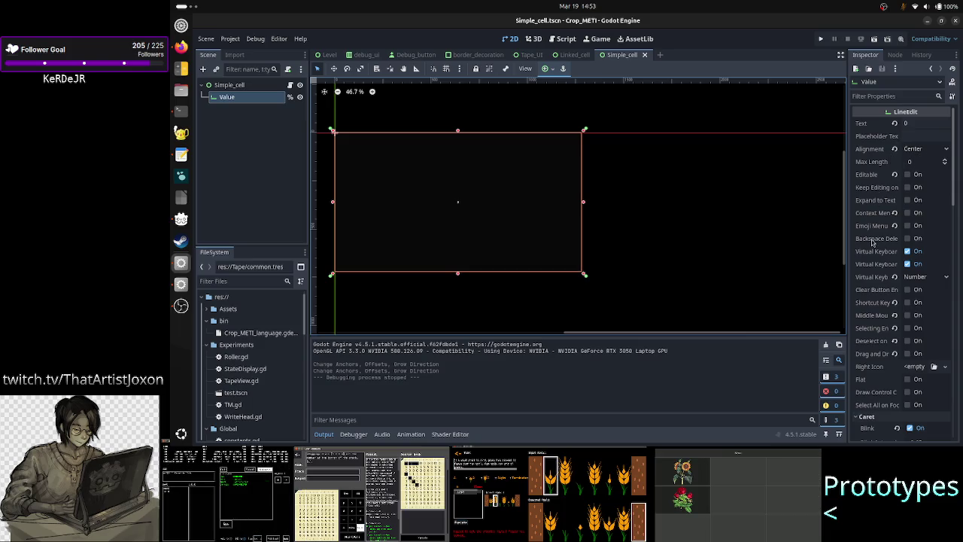
scroll(872, 242, down, 5)
scroll(873, 242, down, 5)
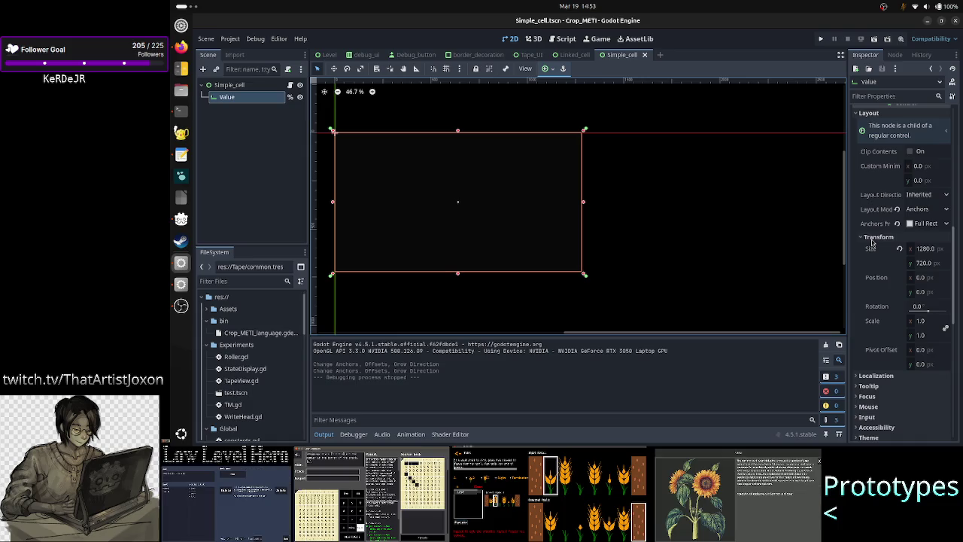
scroll(872, 326, down, 1)
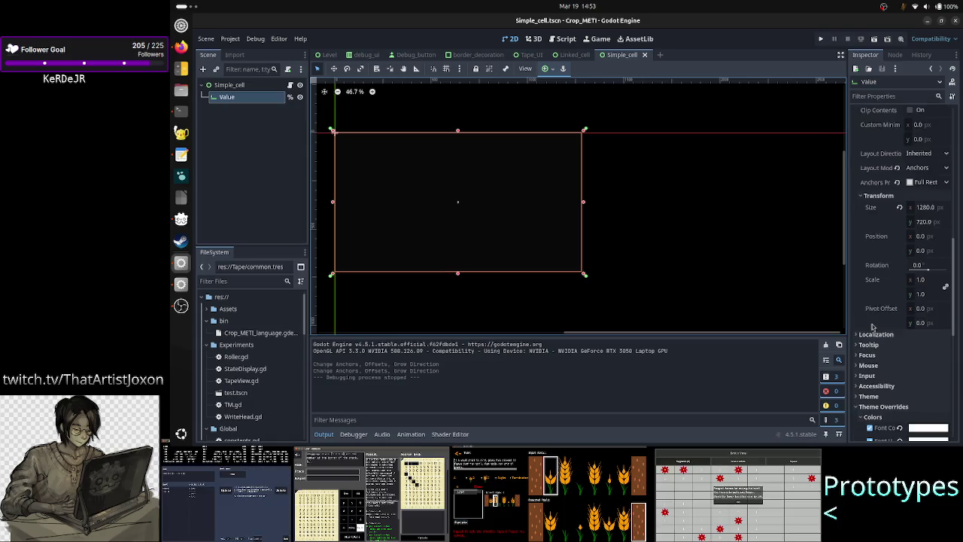
scroll(884, 342, down, 3)
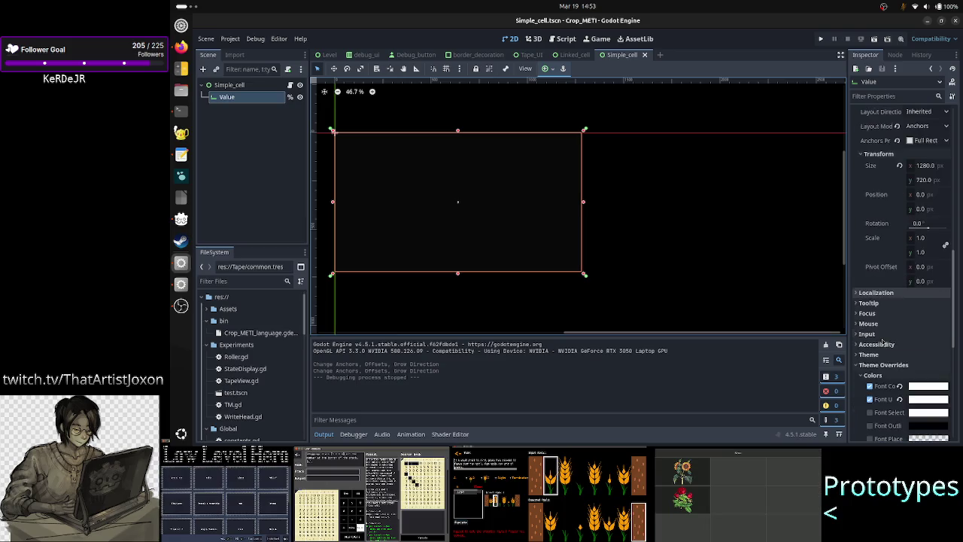
scroll(883, 343, down, 3)
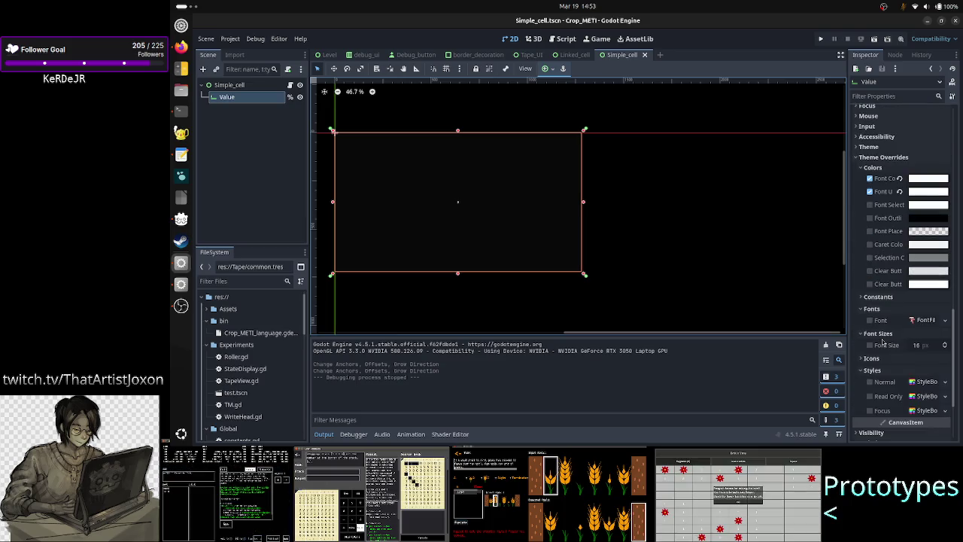
click(912, 300)
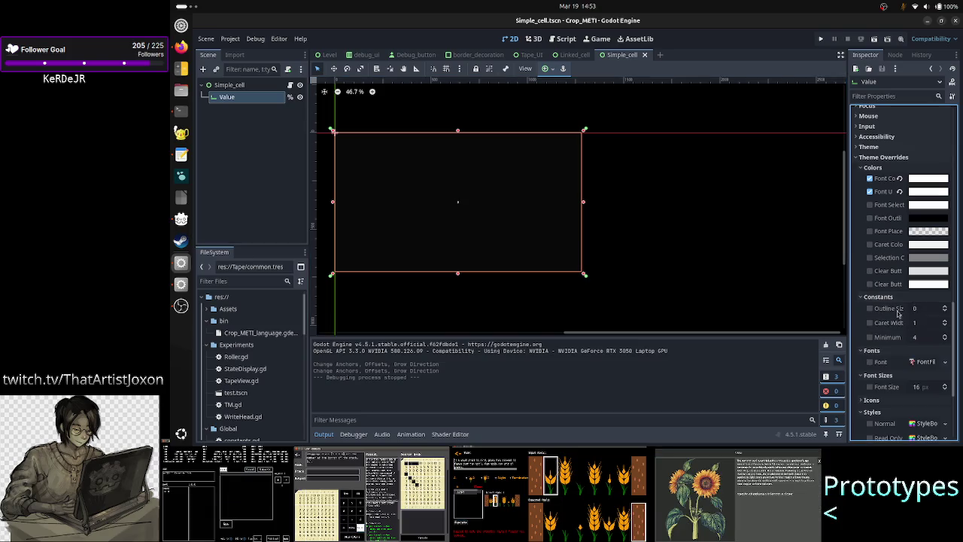
mouse_move(889, 339)
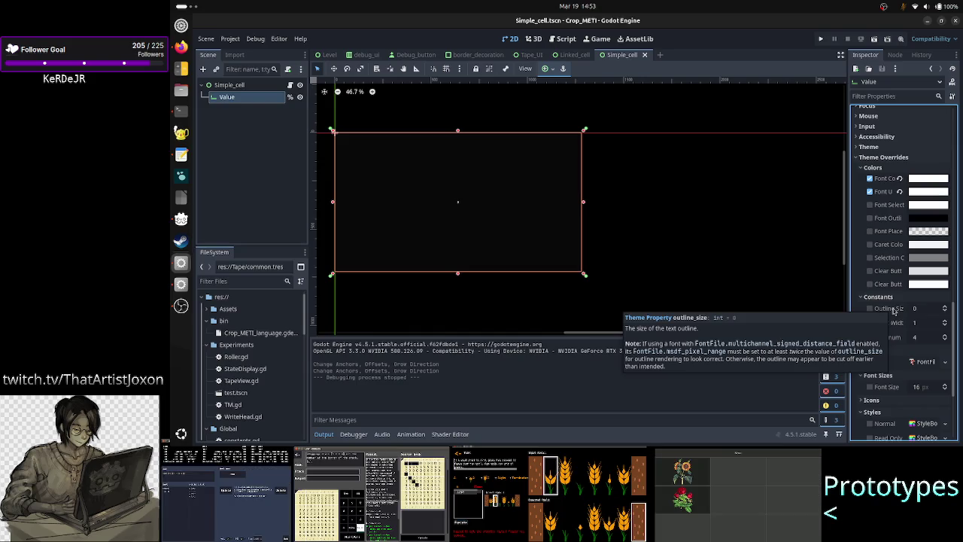
scroll(893, 331, down, 3)
scroll(893, 351, down, 2)
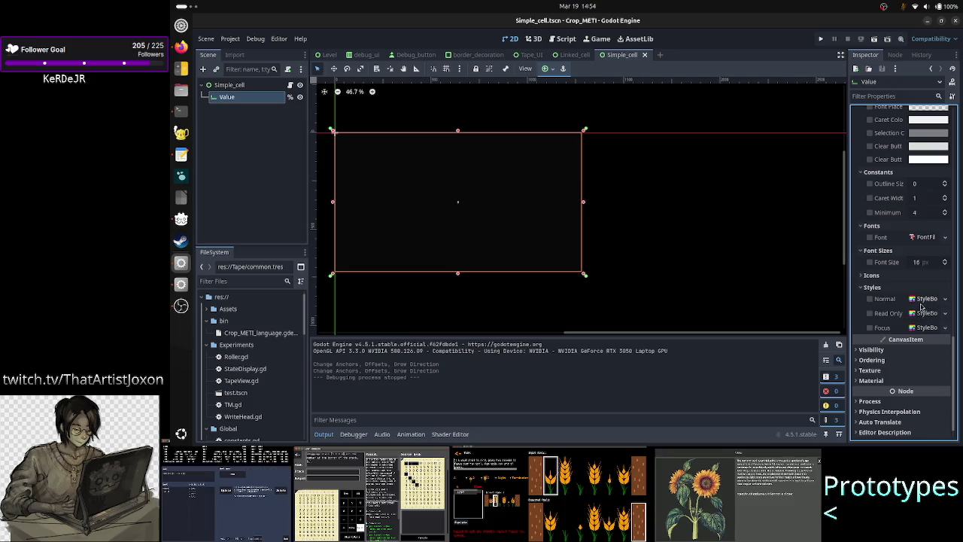
- Assign new StyleBoxEmpty to the Normal, Read Only and Focus style overrides, then save Simple_cell
click(945, 300)
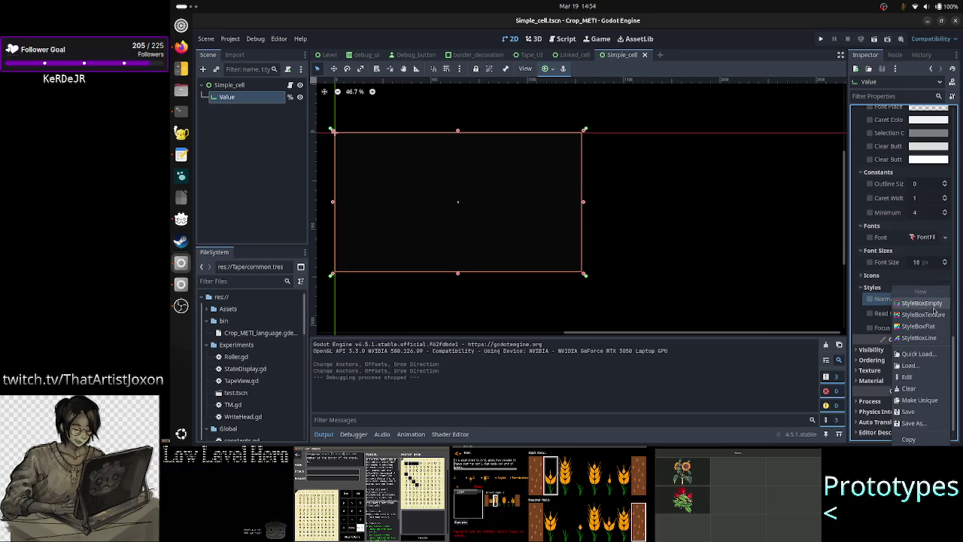
click(943, 302)
click(944, 313)
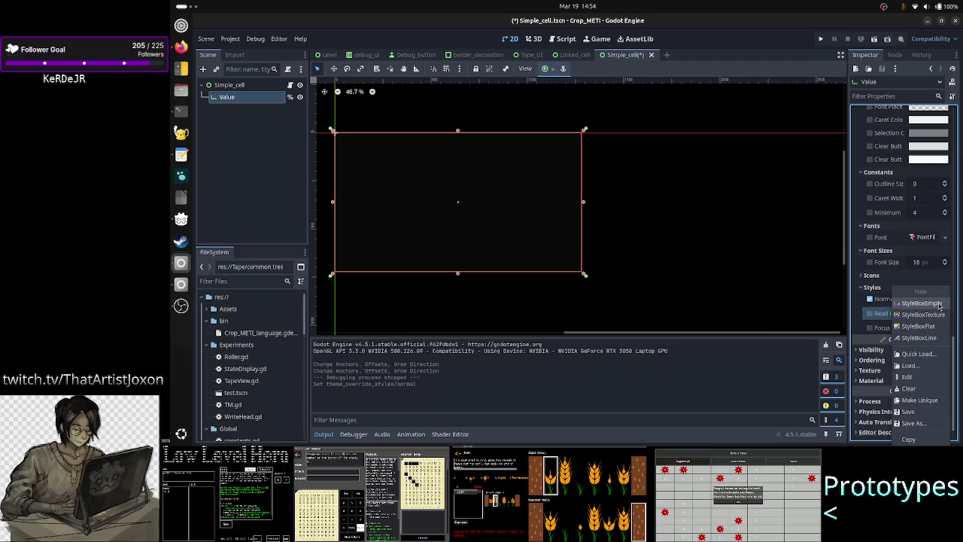
click(935, 319)
click(945, 328)
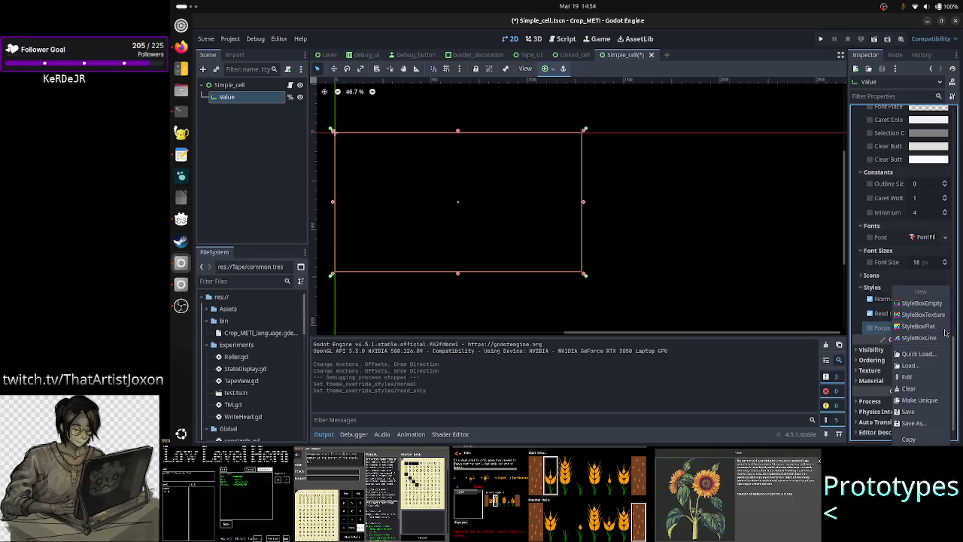
click(929, 305)
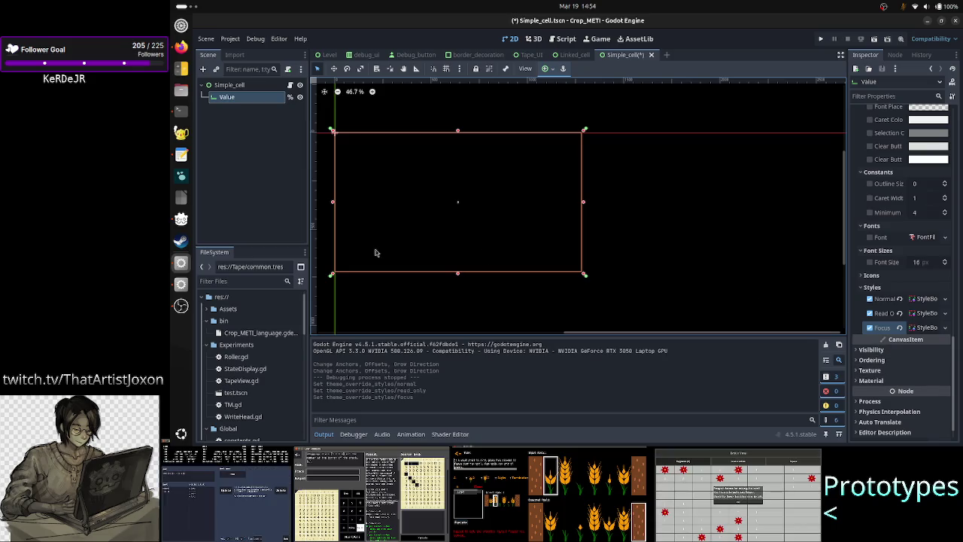
click(290, 186)
key(ctrl+s)
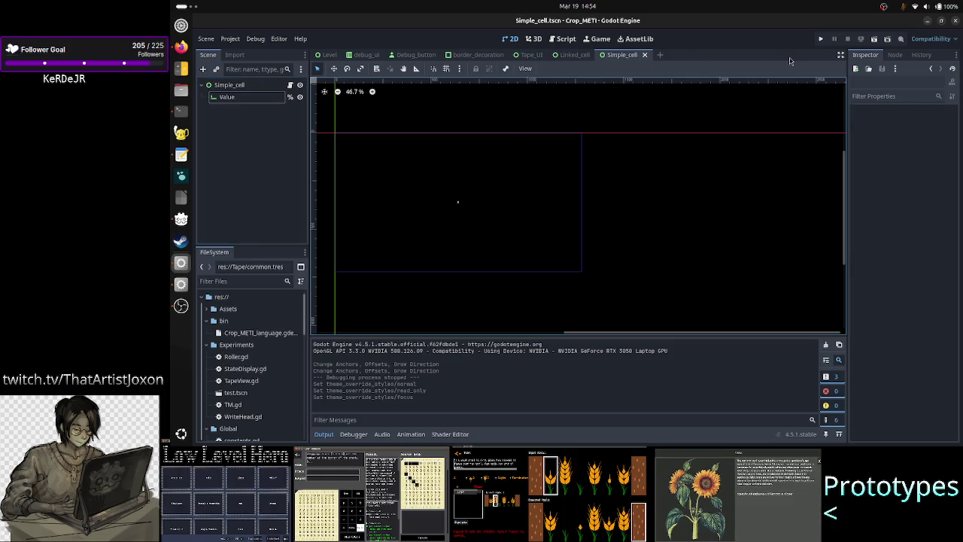
- Run the Tape_UI scene and show its live node tree in the Remote dock
click(529, 56)
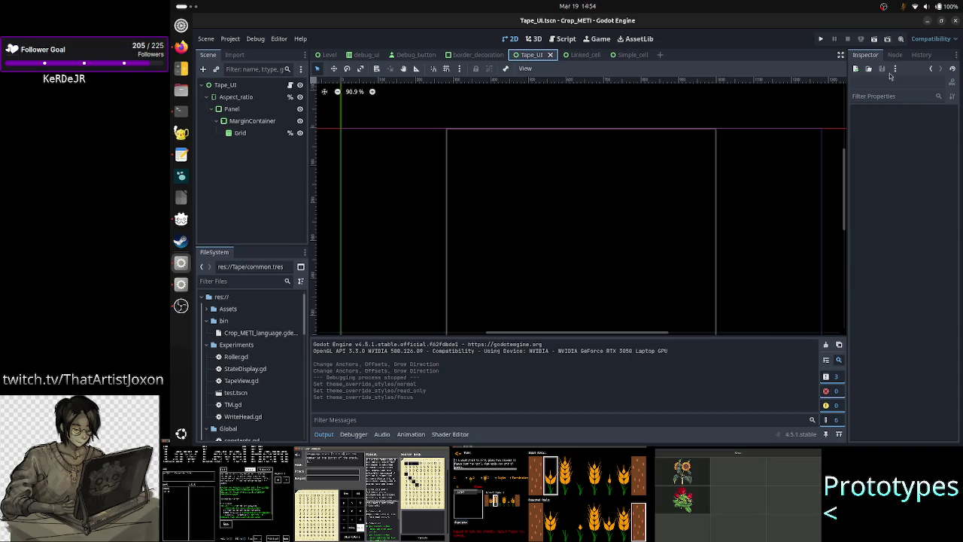
click(875, 38)
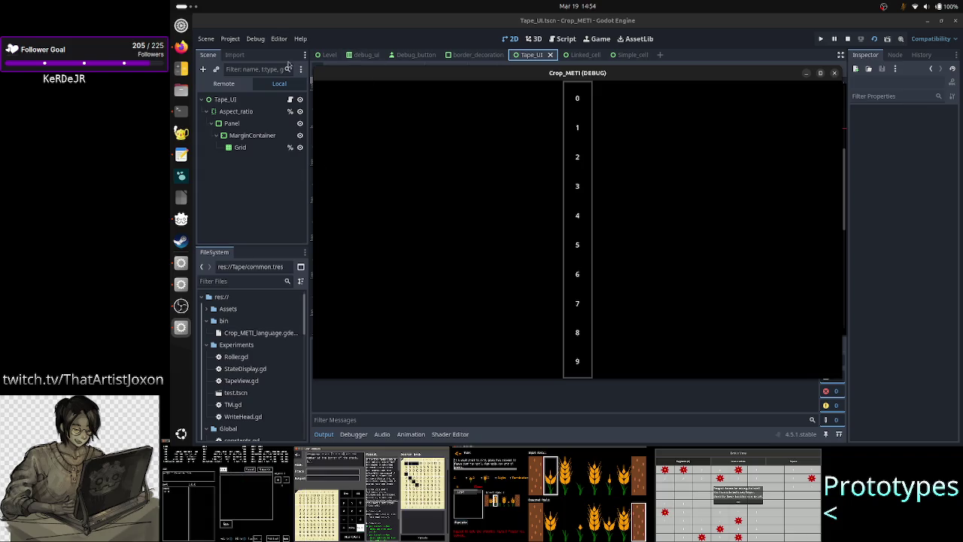
click(228, 84)
click(212, 137)
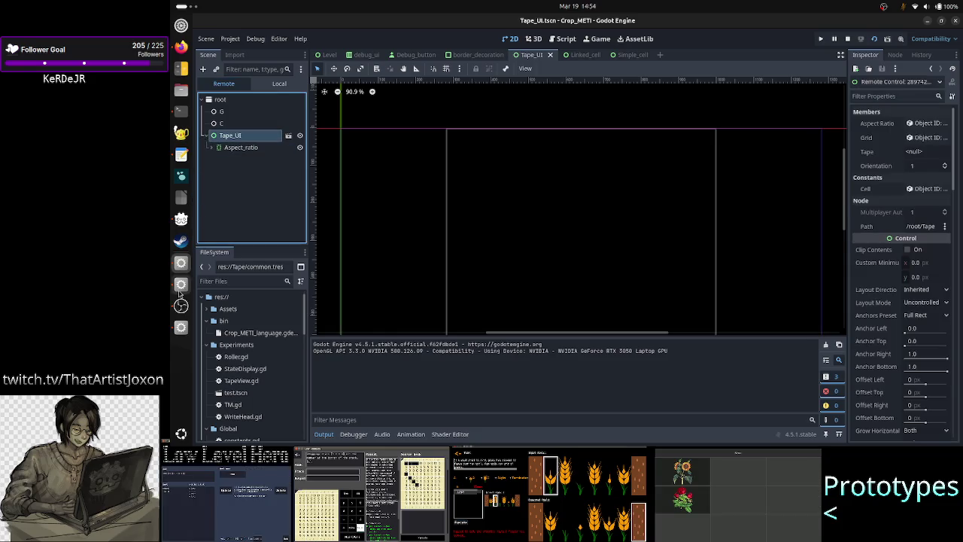
click(181, 327)
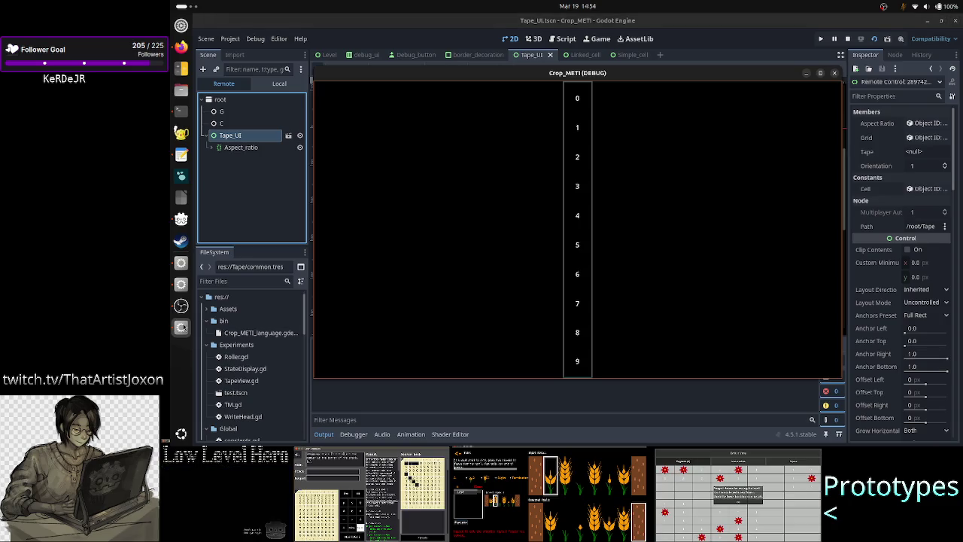
- Expand Aspect_ratio and Panel in the Remote tree and keep the game window always on top
click(214, 148)
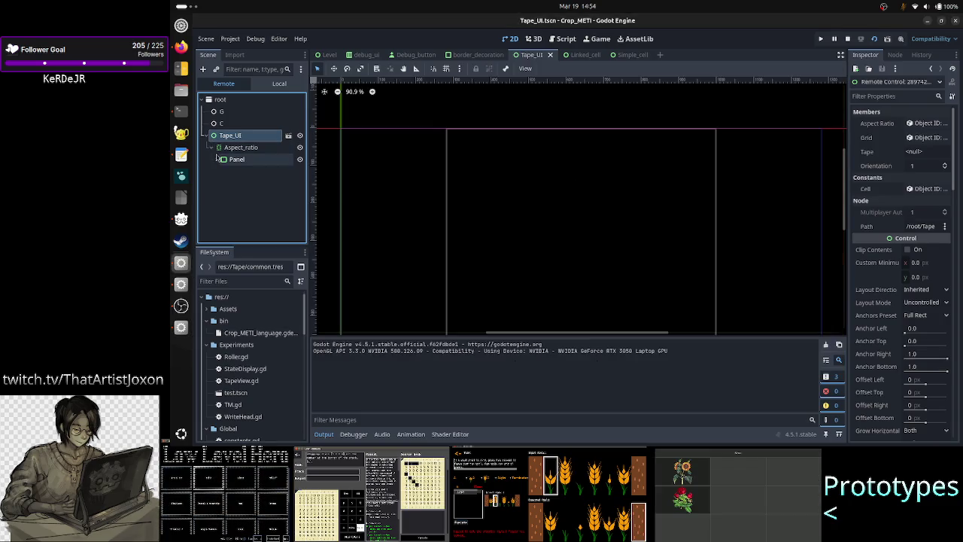
click(217, 160)
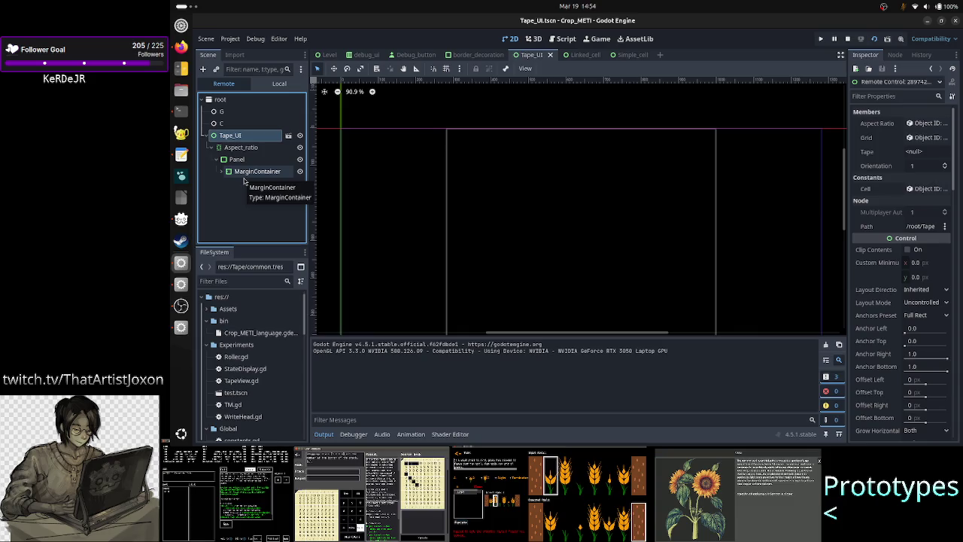
click(181, 327)
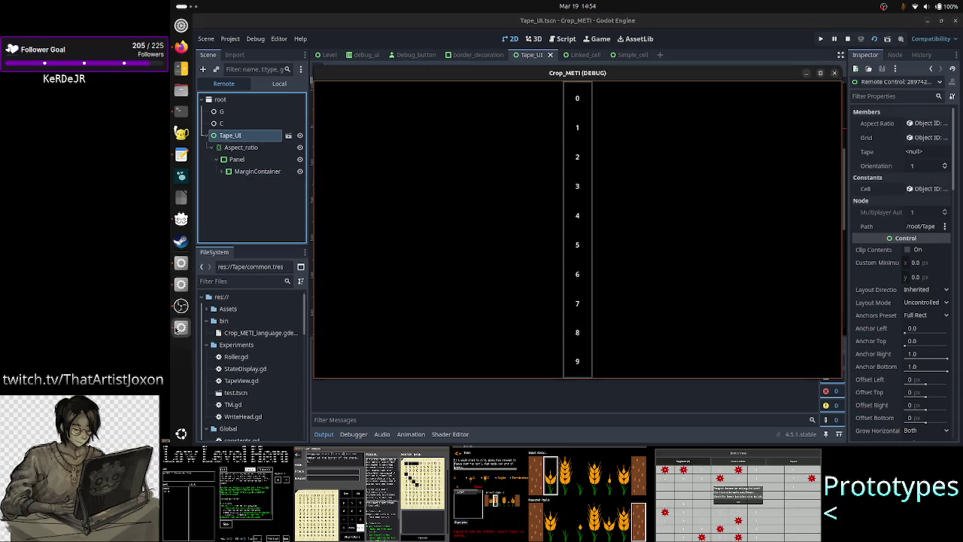
right_click(662, 71)
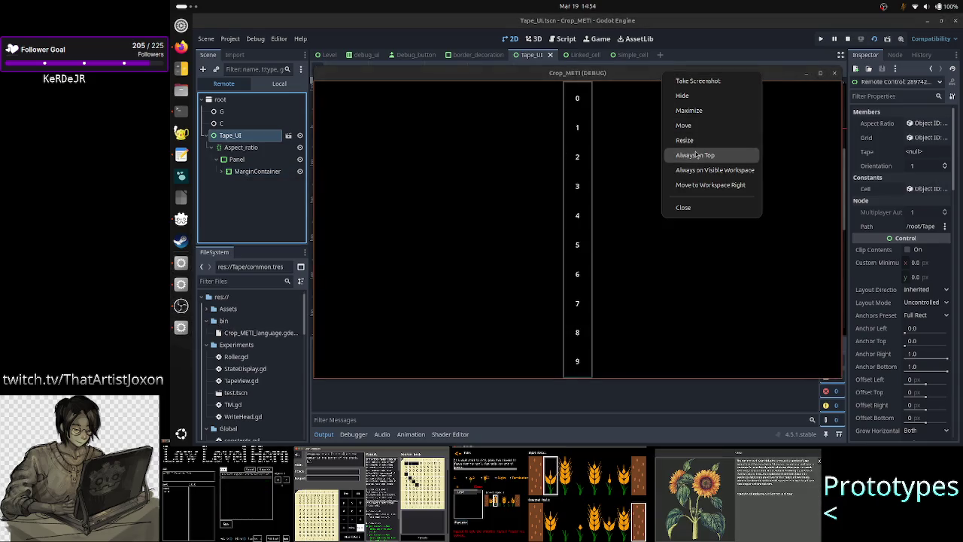
click(696, 154)
- Expand down to Grid's cells, inspect cell 3's Value and sizing properties, then maximize the game
click(221, 171)
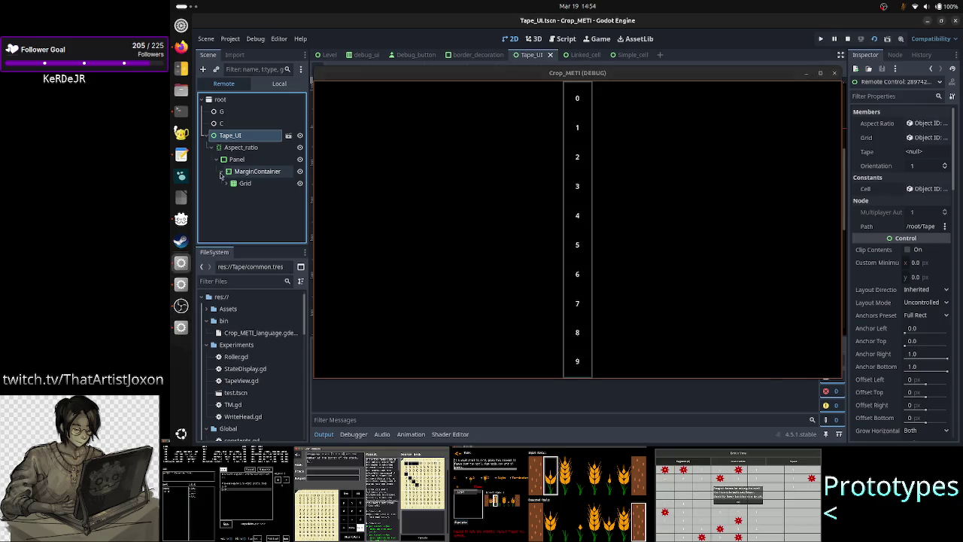
click(227, 184)
click(232, 195)
click(237, 197)
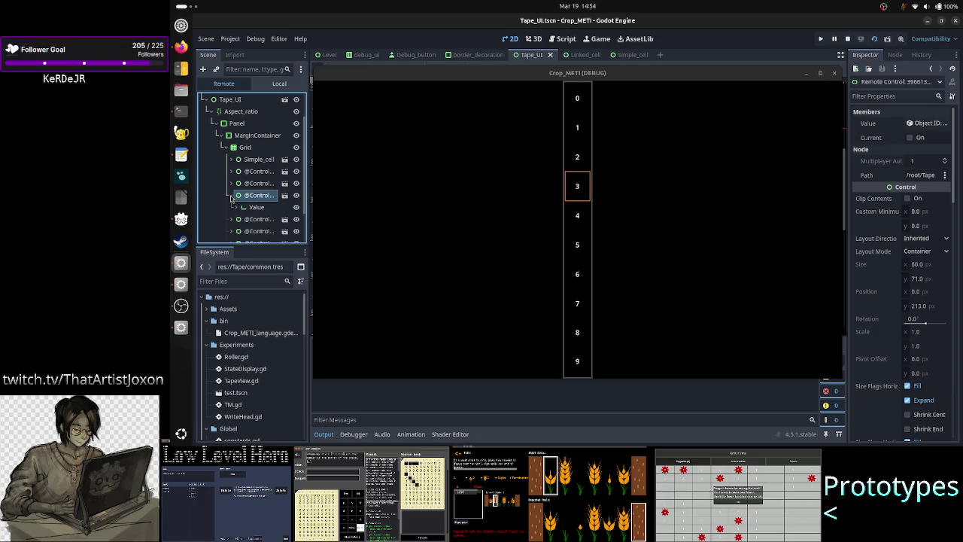
click(254, 209)
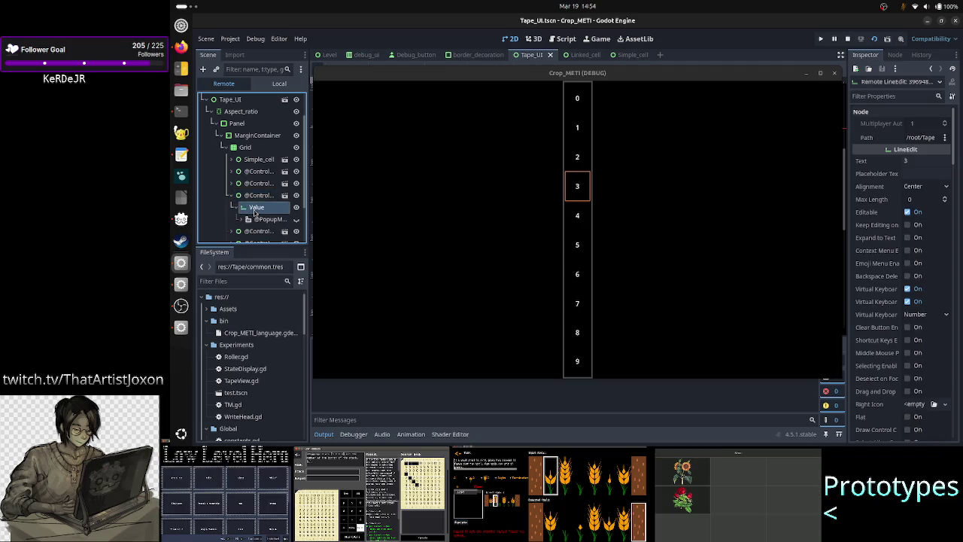
click(258, 195)
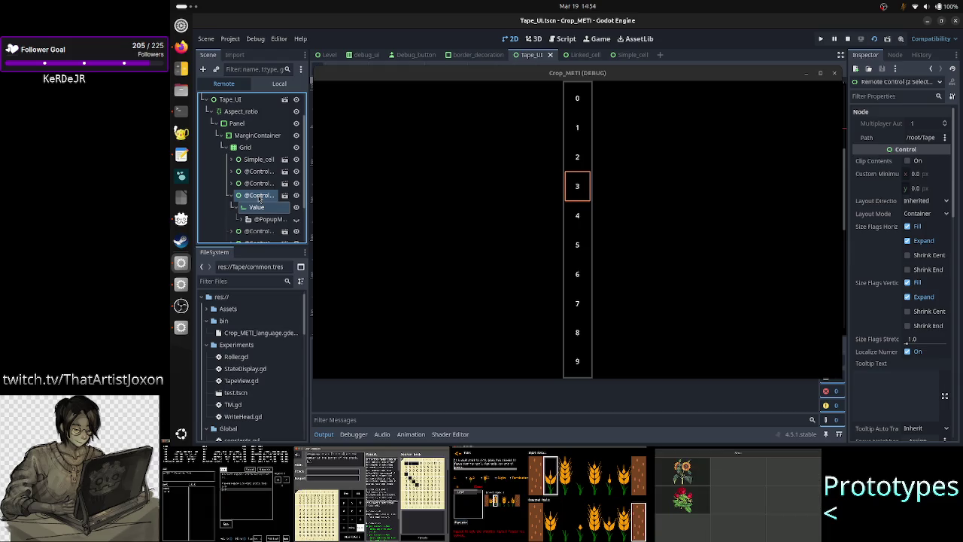
double_click(707, 73)
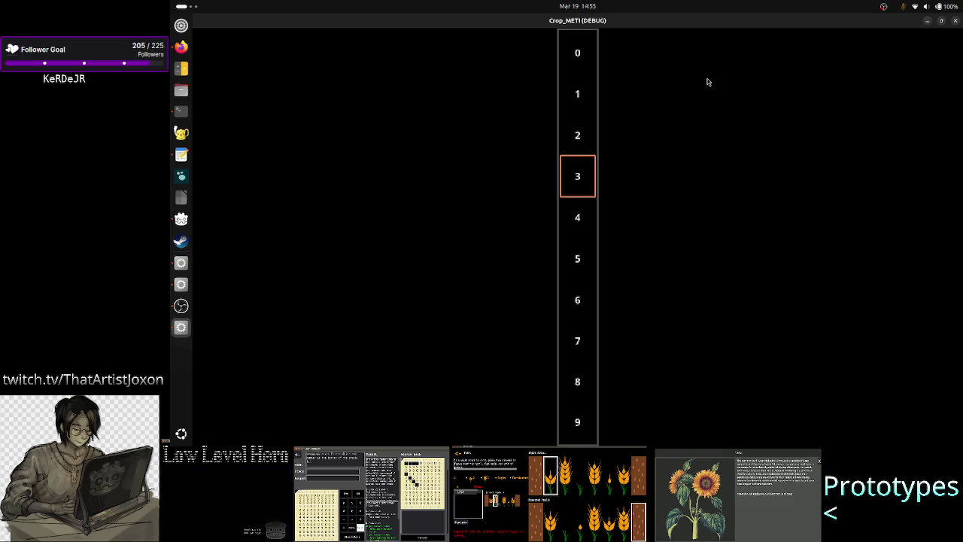
- Inspect the remote Simple_cell, its Value and the second cell, then select all cell instances together
double_click(750, 23)
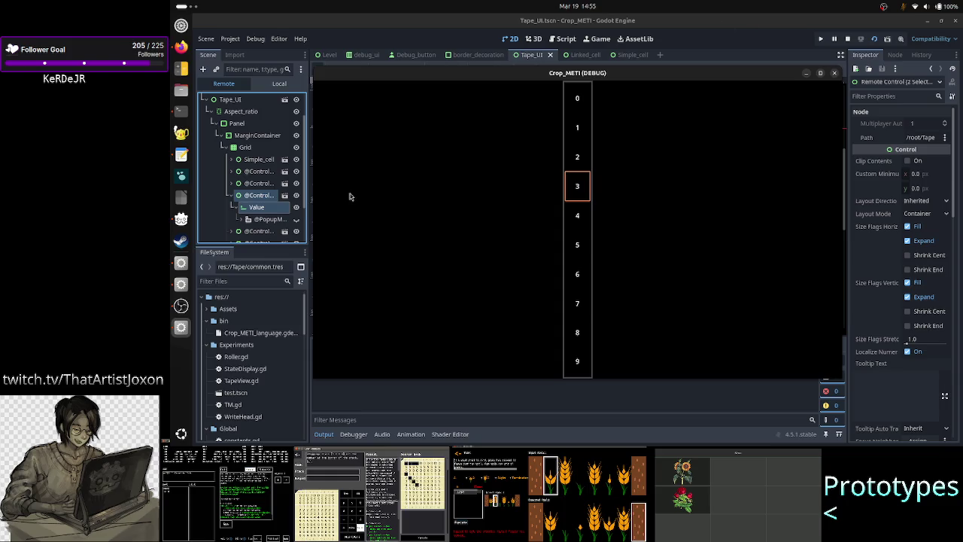
click(256, 160)
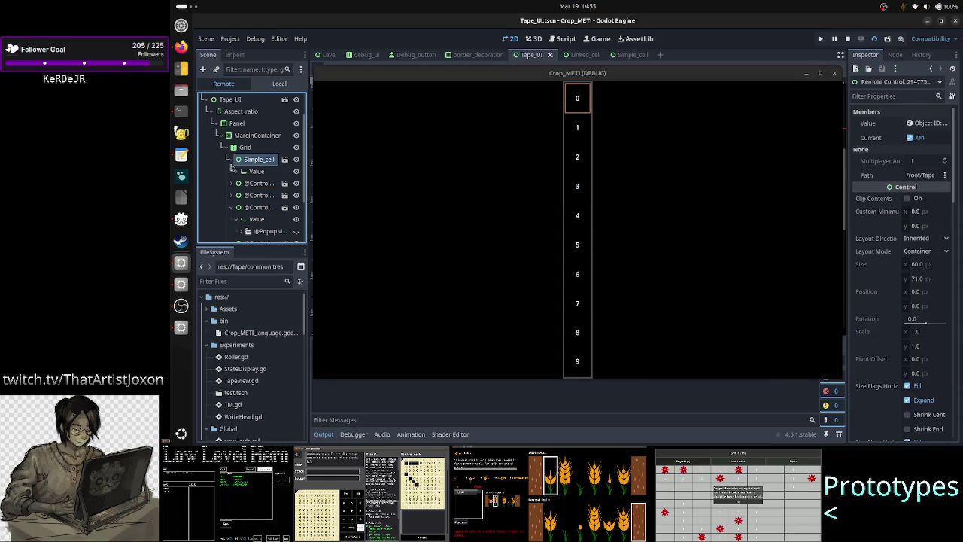
ctrl+click(248, 172)
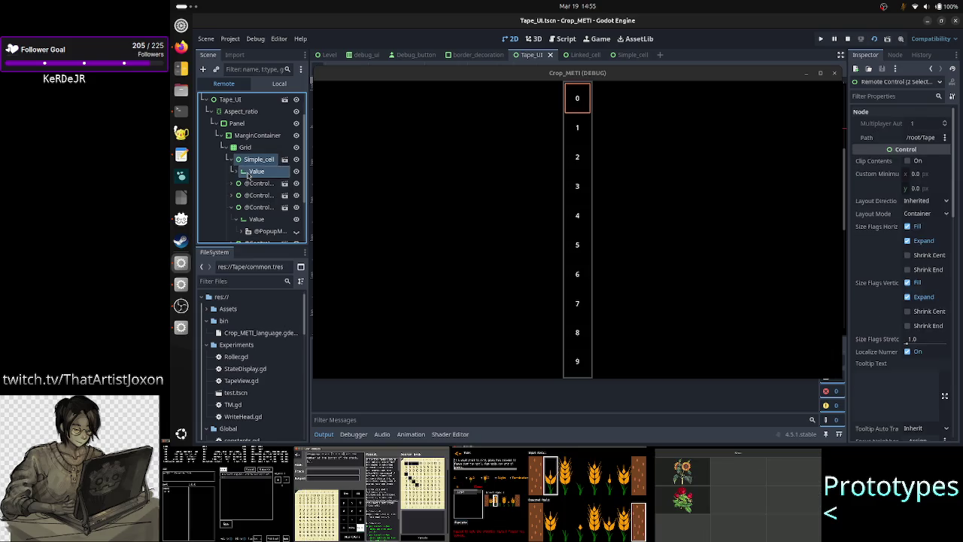
double_click(642, 73)
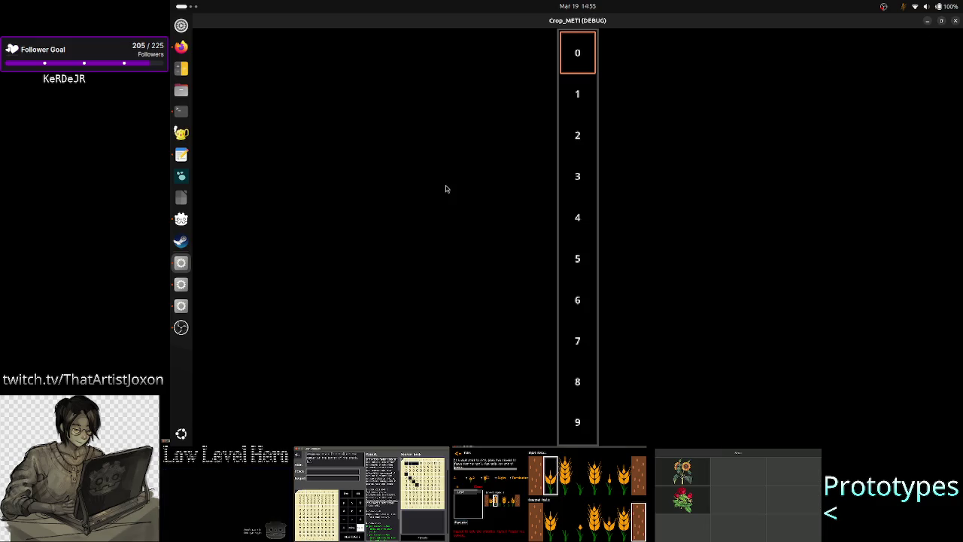
double_click(881, 26)
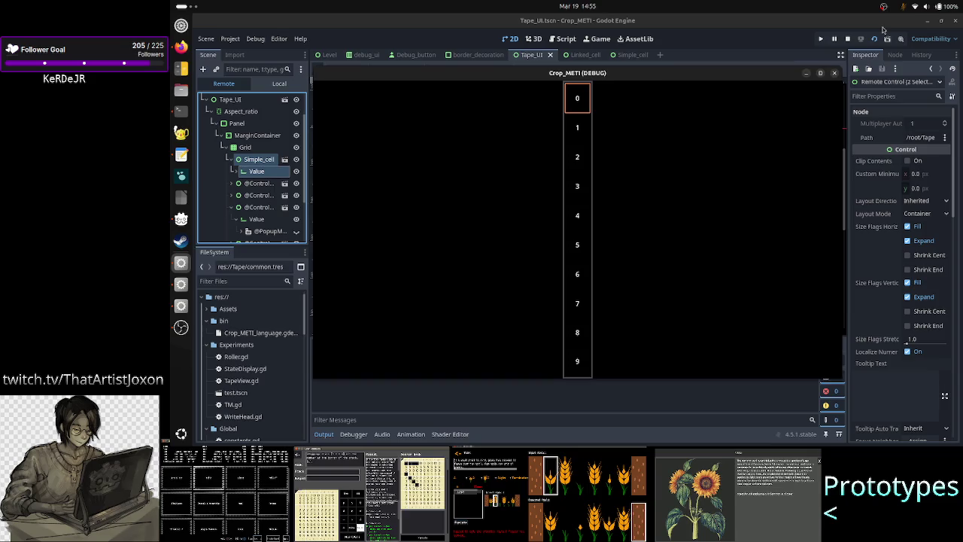
click(253, 188)
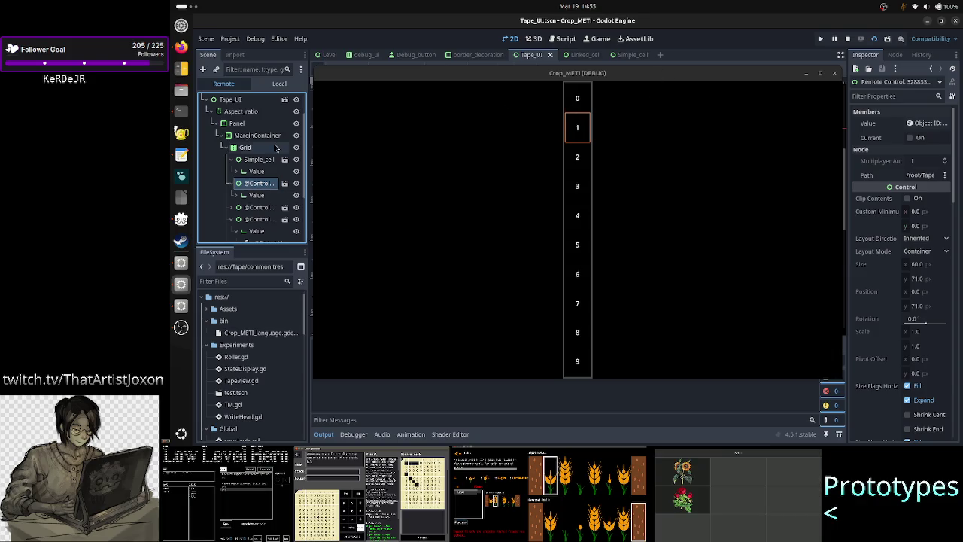
click(259, 161)
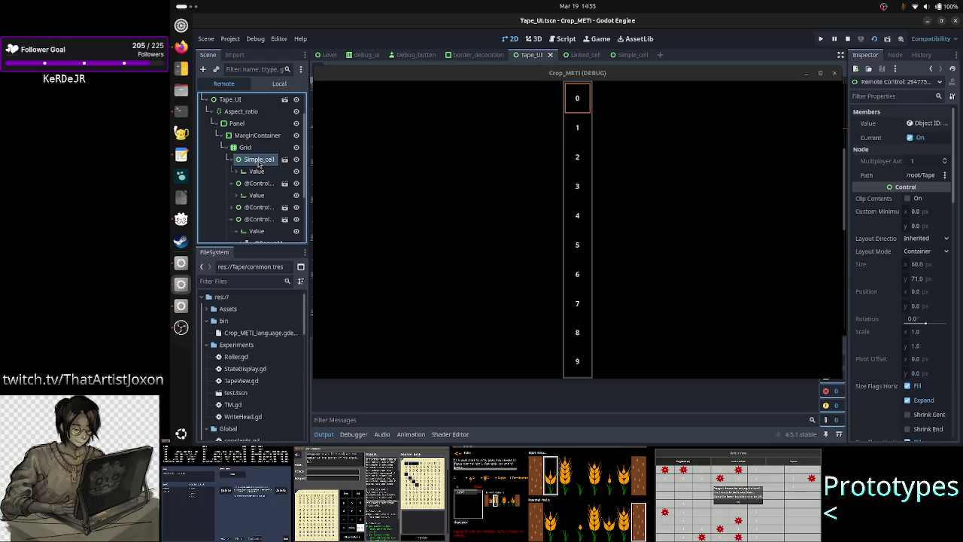
scroll(264, 194, down, 3)
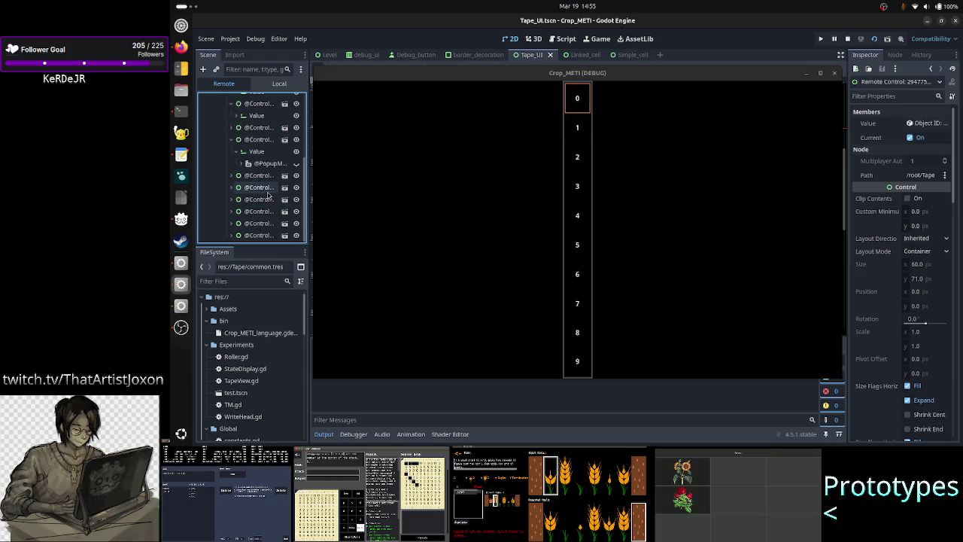
shift+click(260, 234)
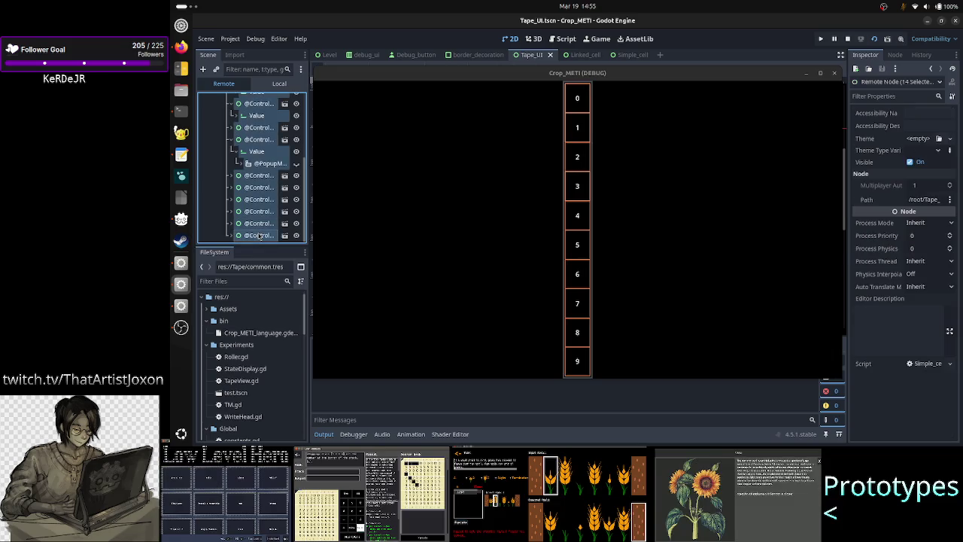
- Maximize the Crop_METI debug window to view cells 0–9, then close it to stop the game
double_click(676, 74)
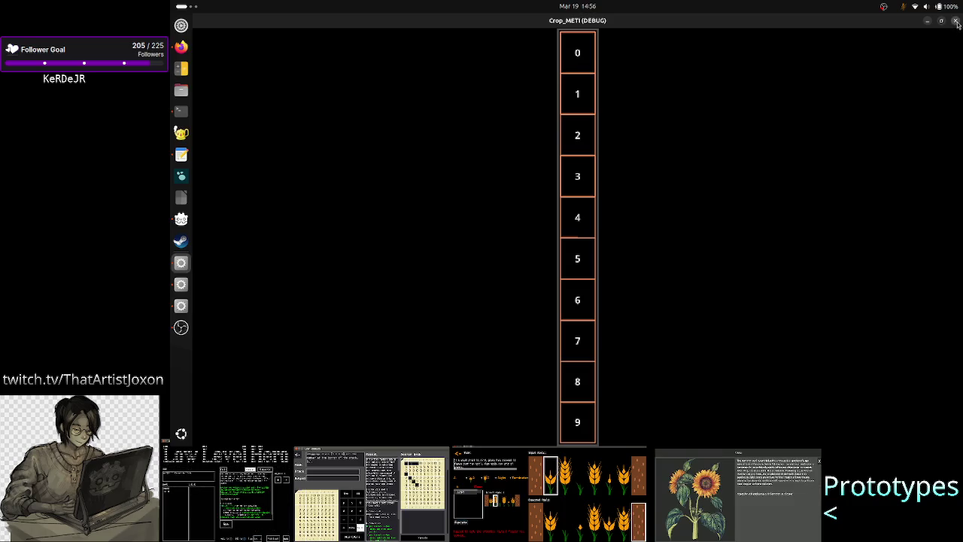
click(955, 21)
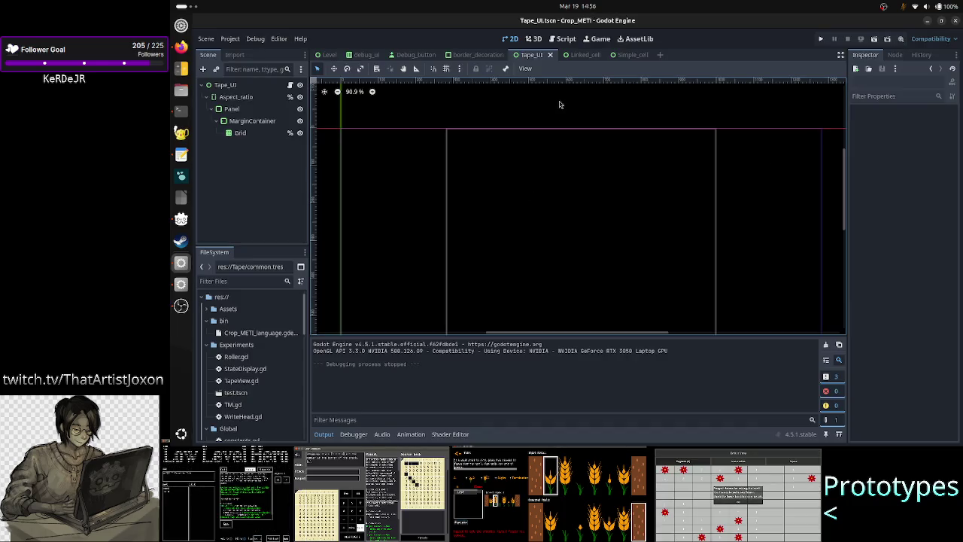
- In Simple_cell, uncheck the Value node's Normal, Read Only and Focus style overrides
click(619, 56)
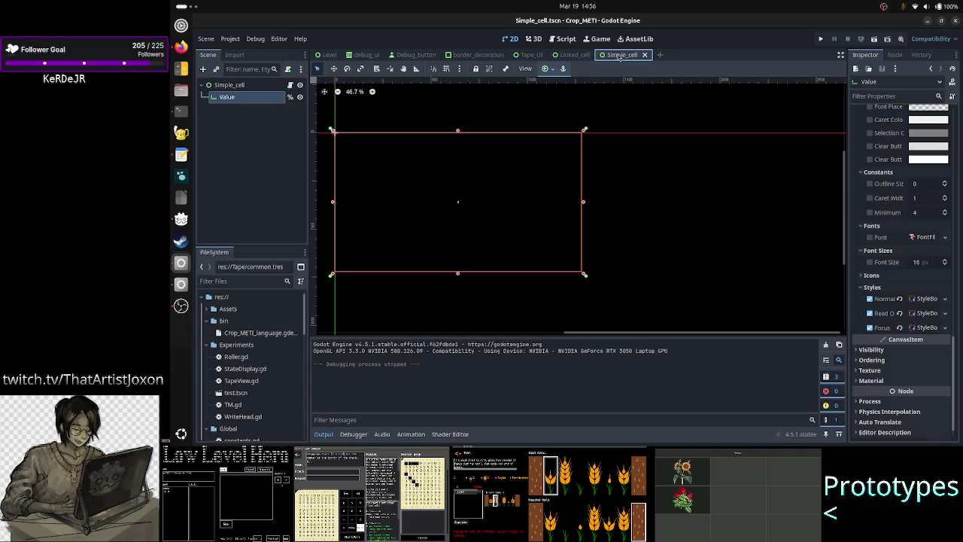
click(899, 299)
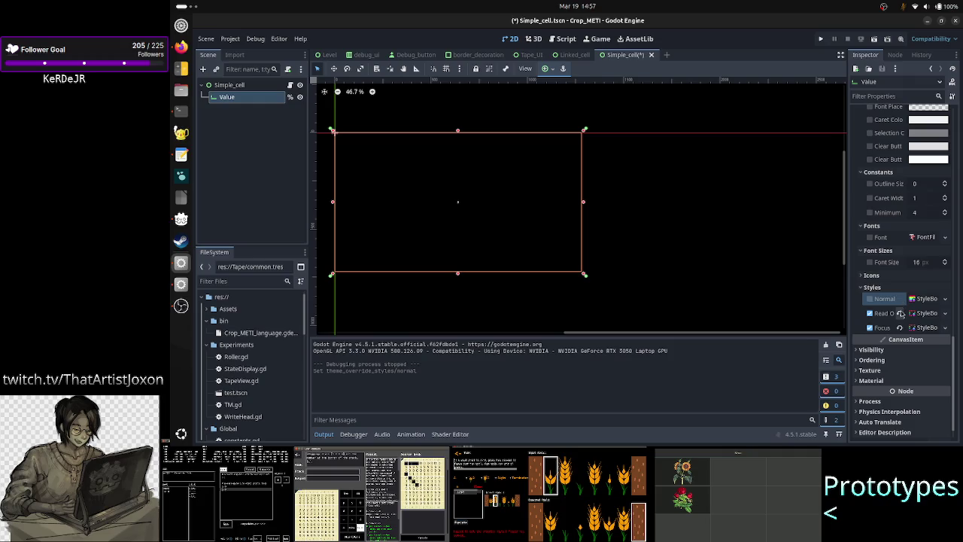
click(899, 313)
click(899, 327)
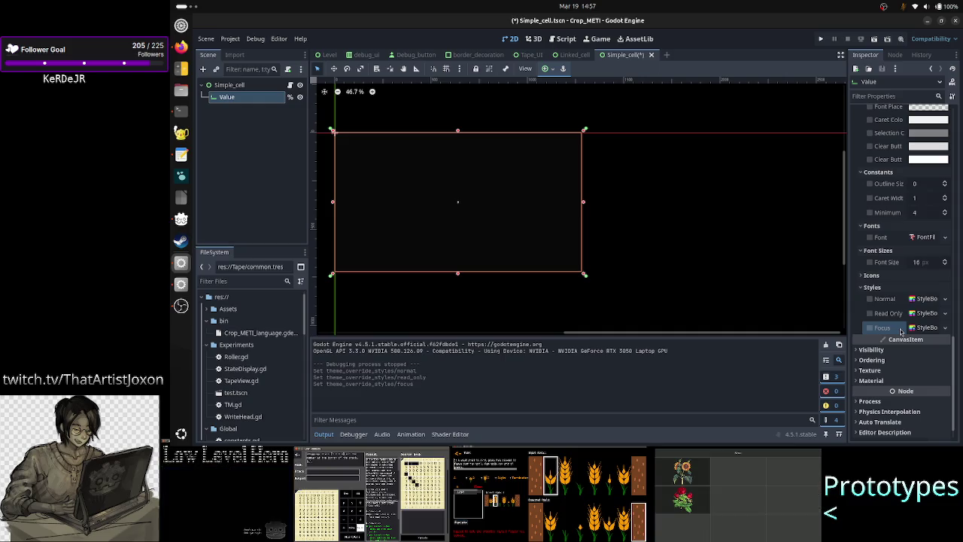
- Clear the Normal, Read Only and Focus StyleBox resources, save Simple_cell, and rerun from Tape_UI
click(944, 299)
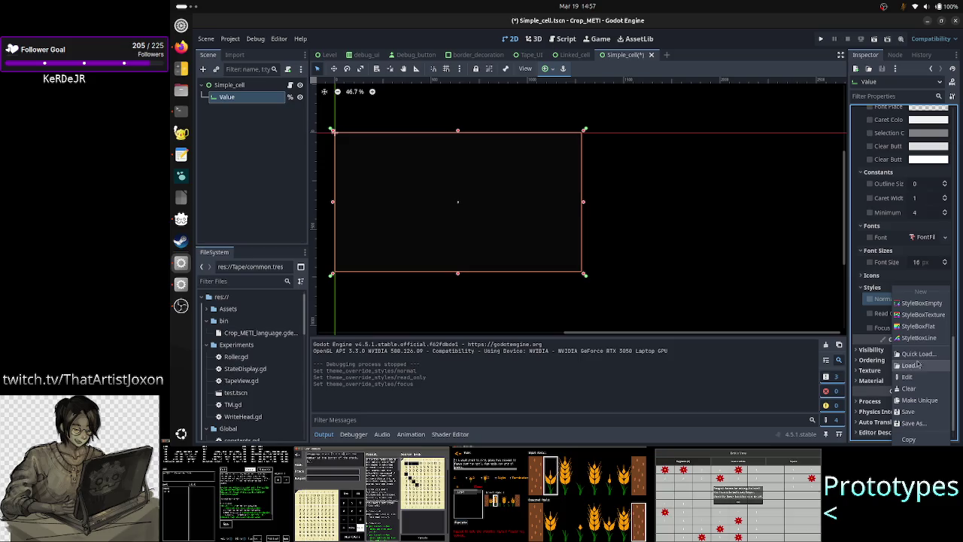
click(918, 388)
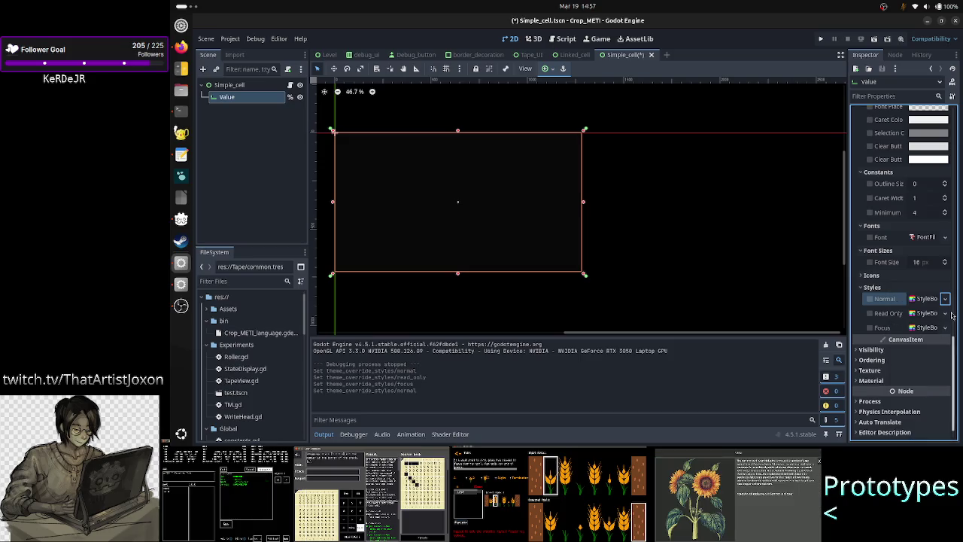
click(945, 314)
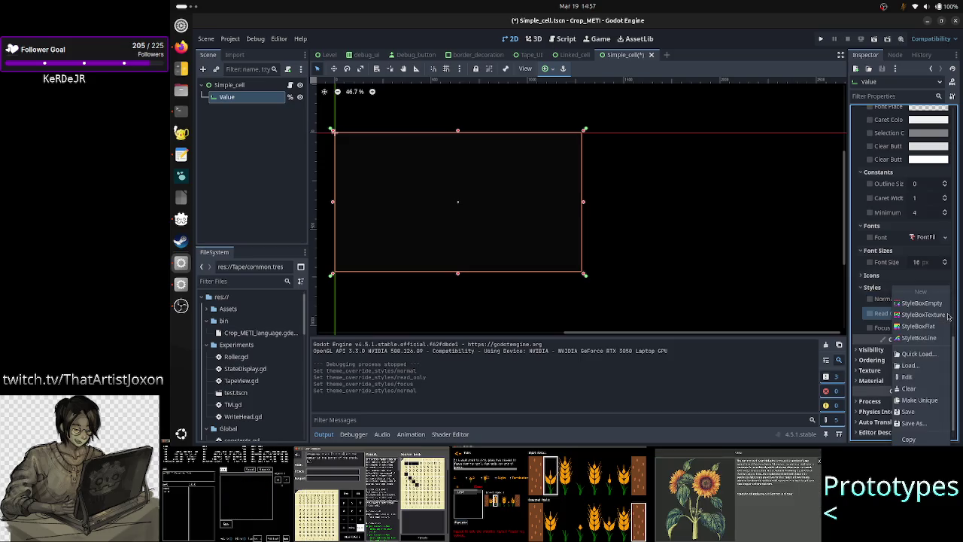
click(917, 389)
click(946, 328)
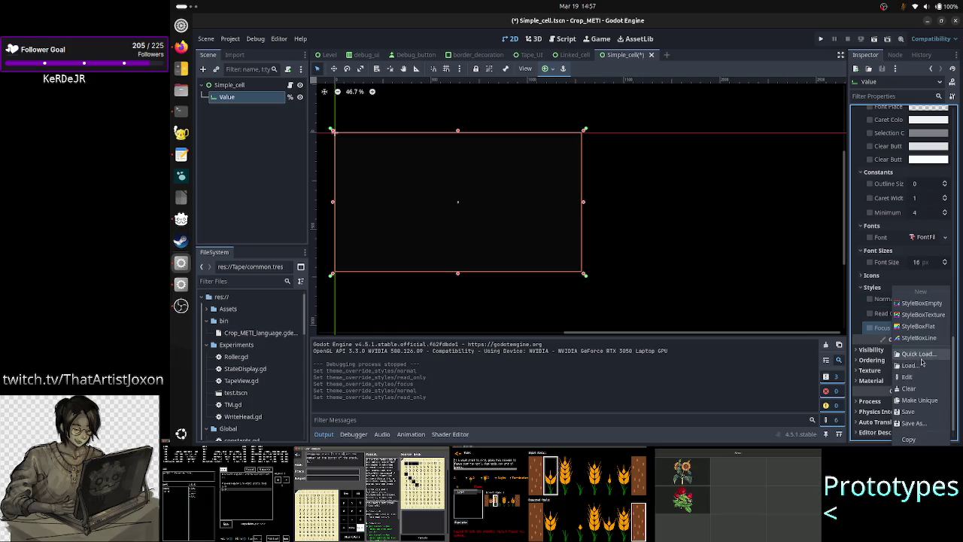
click(917, 389)
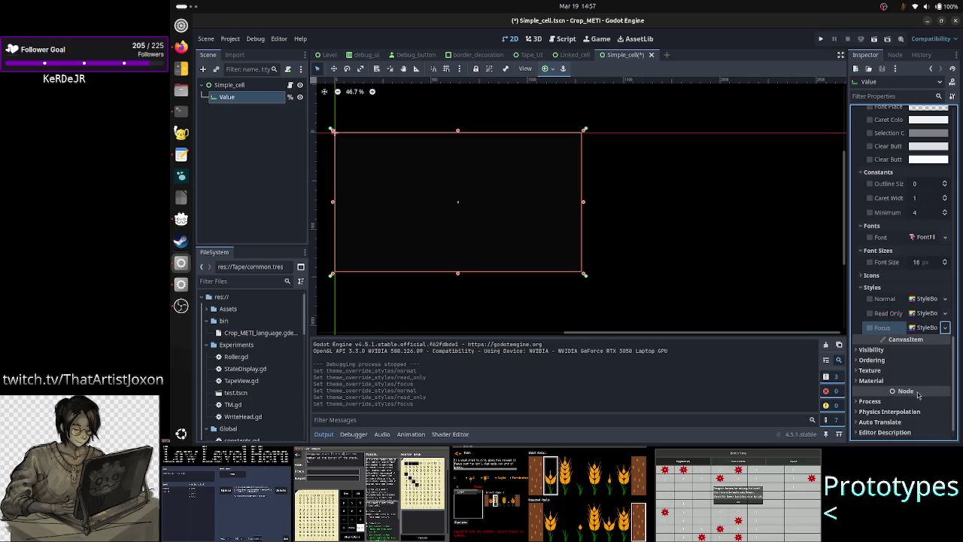
click(294, 181)
key(ctrl+s)
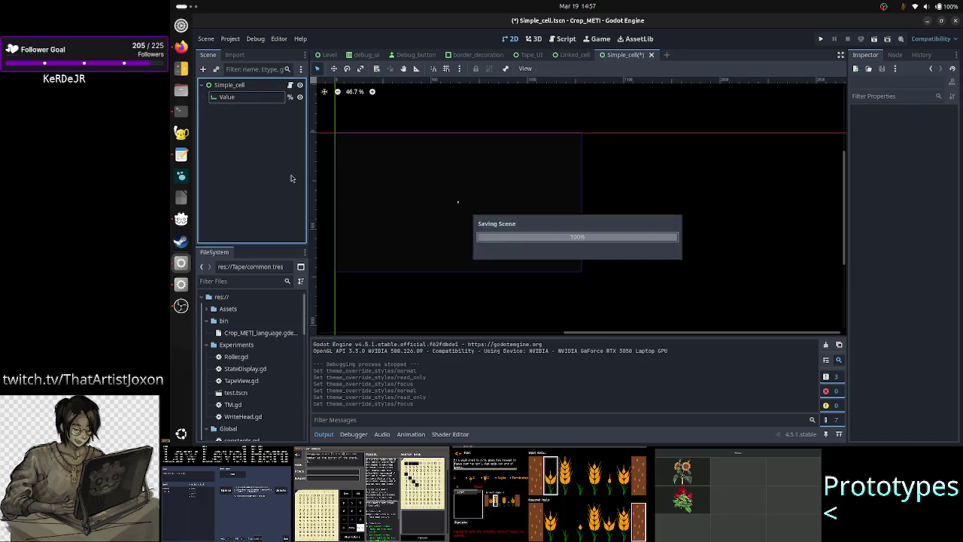
click(528, 56)
click(874, 39)
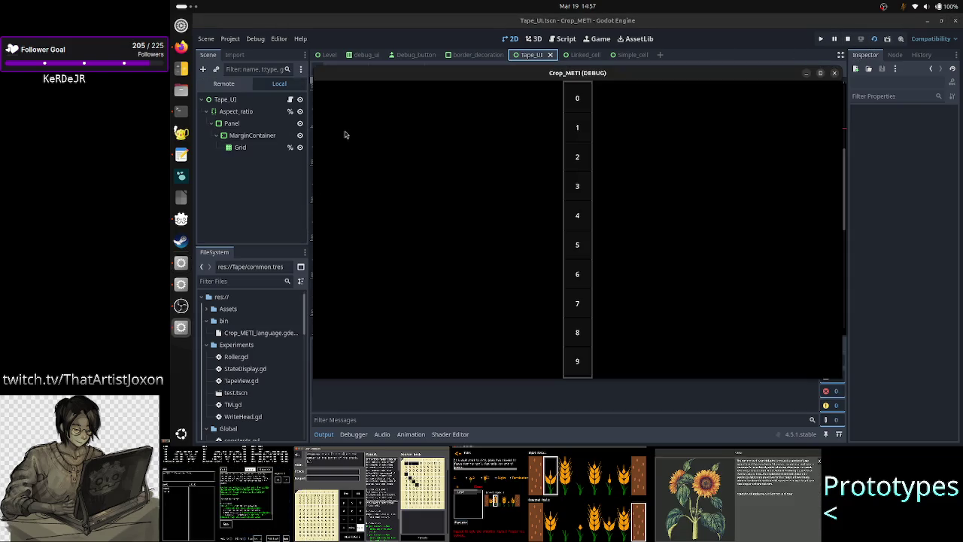
- Show the running game's Remote scene tree and keep the game window always on top
click(224, 83)
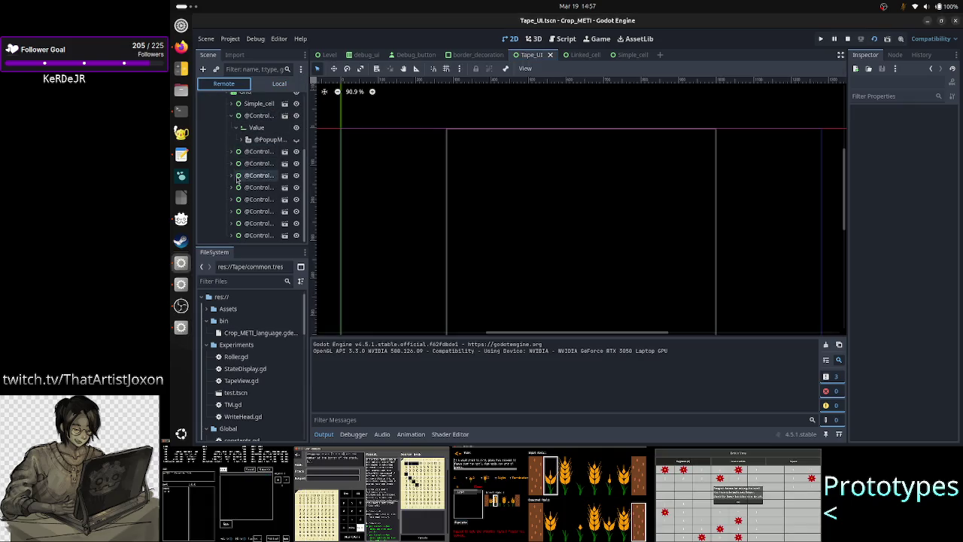
click(180, 328)
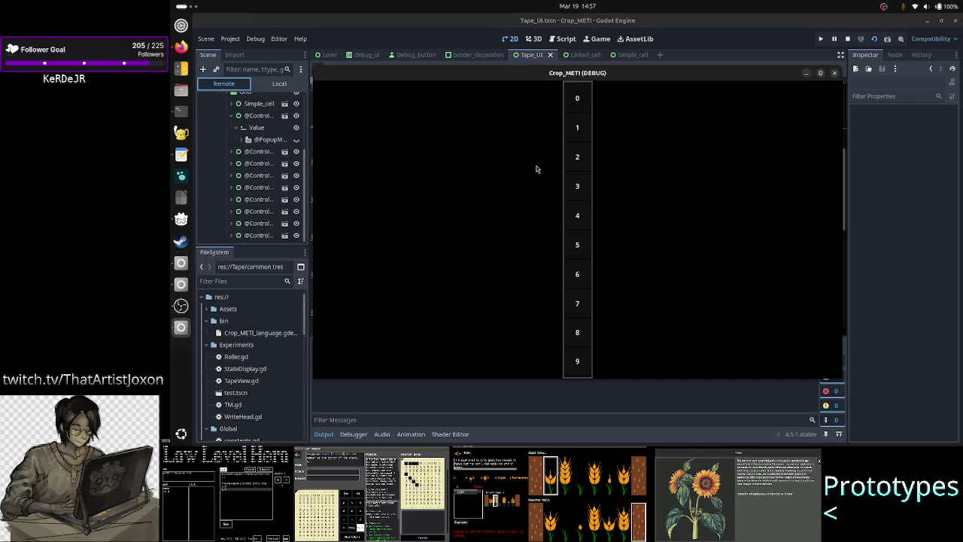
right_click(643, 77)
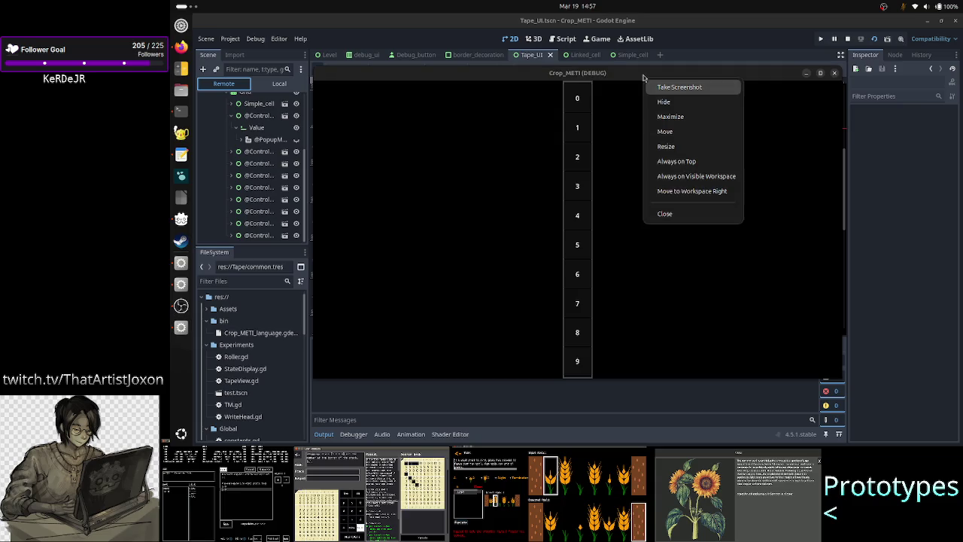
click(677, 161)
- Inspect the second cell and its Value field with the game maximized, then stop the game
scroll(254, 153, up, 3)
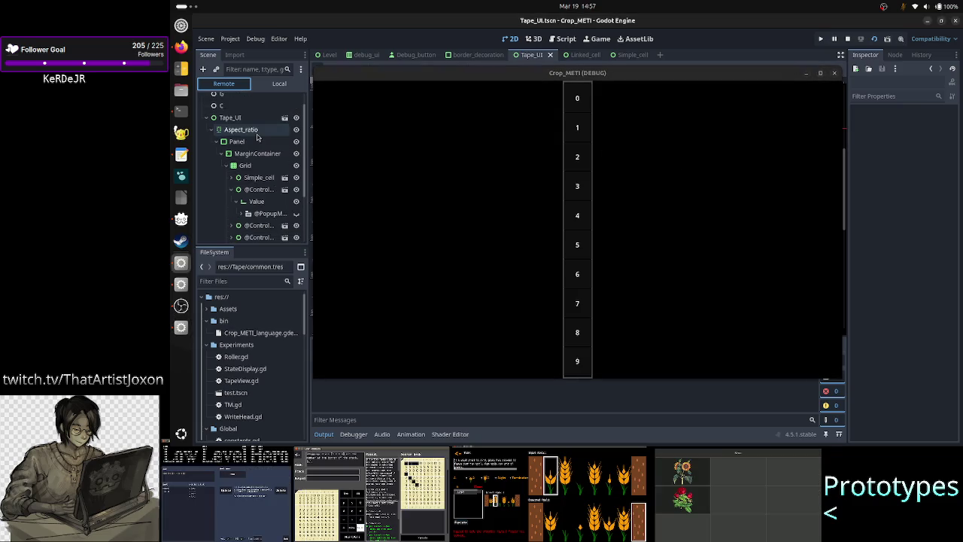
click(255, 190)
click(269, 202)
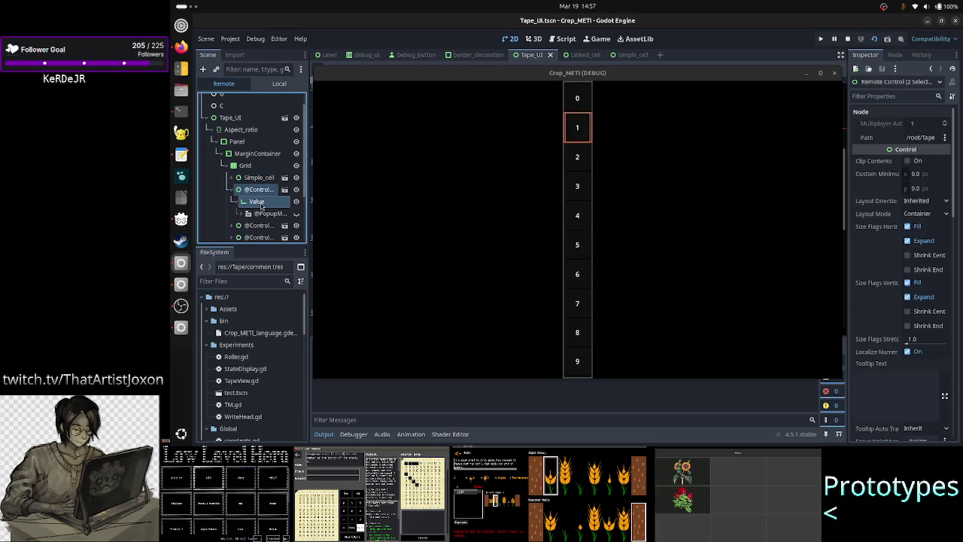
double_click(697, 73)
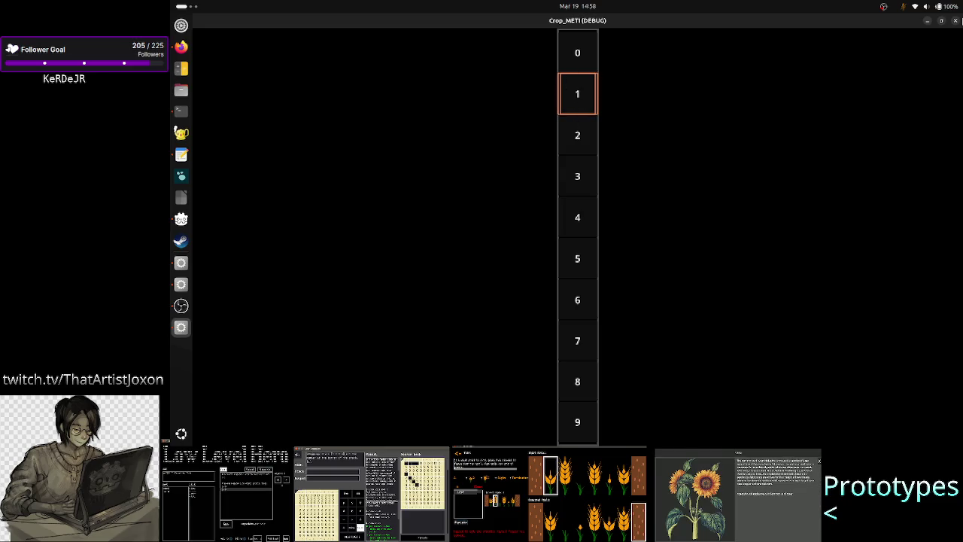
click(956, 21)
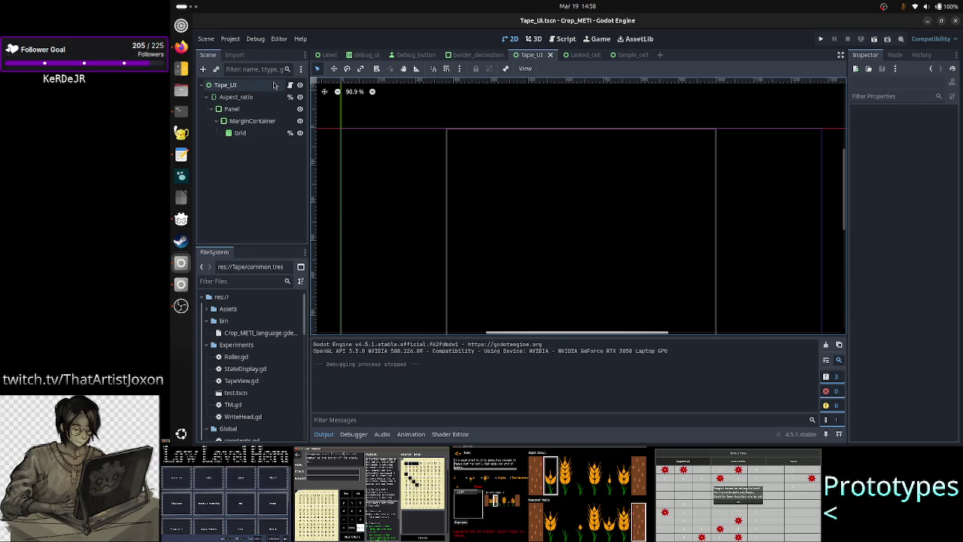
- Read the newest replies in the Godot Engine Discord server's quick-help channel, then return to Godot
click(181, 46)
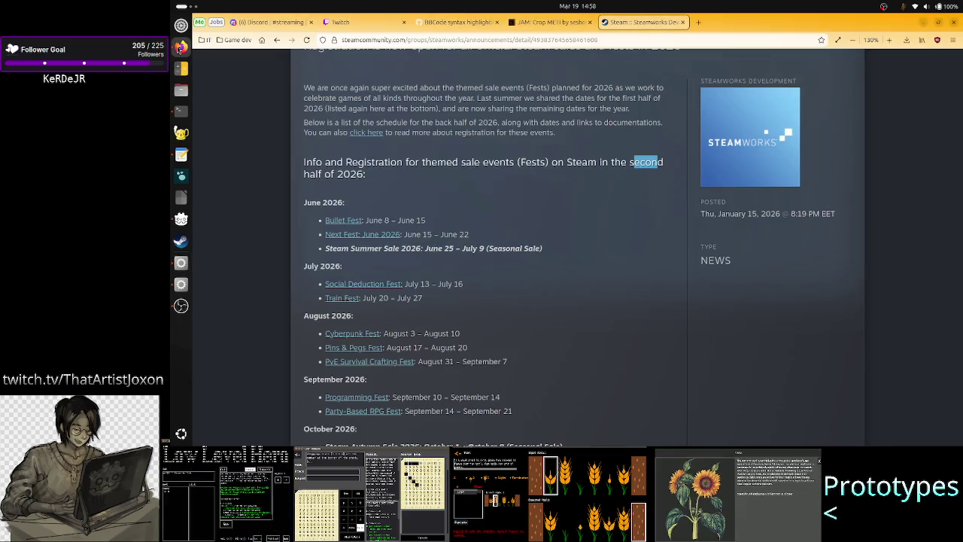
click(264, 24)
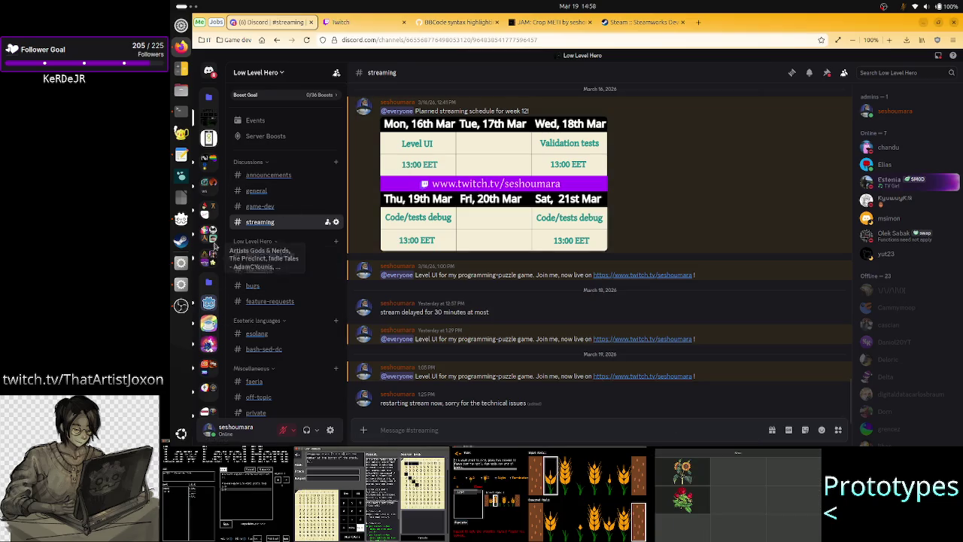
click(208, 302)
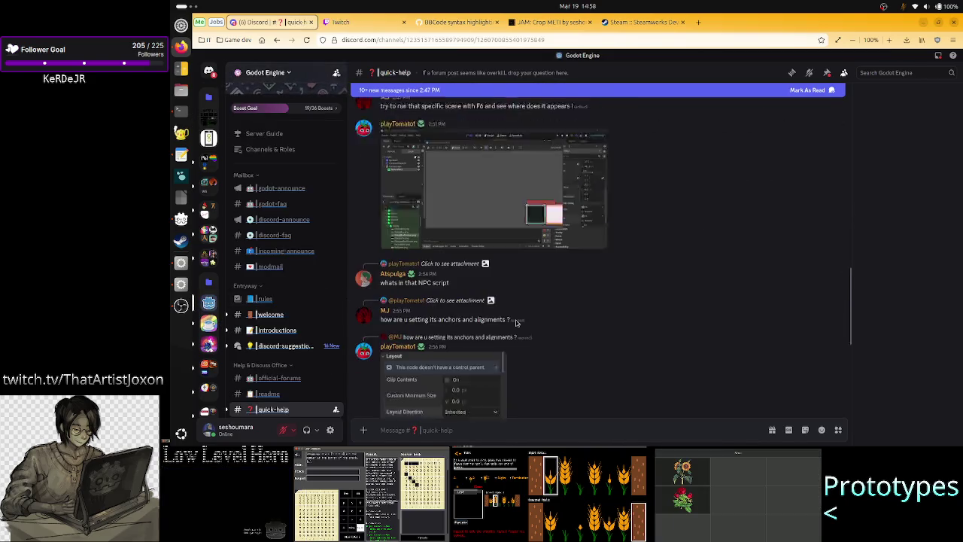
scroll(516, 323, down, 3)
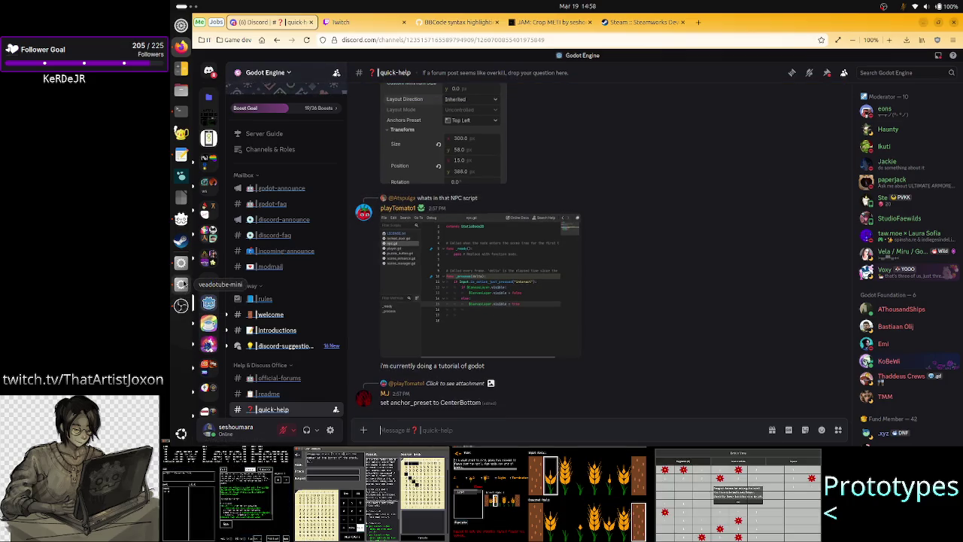
click(180, 265)
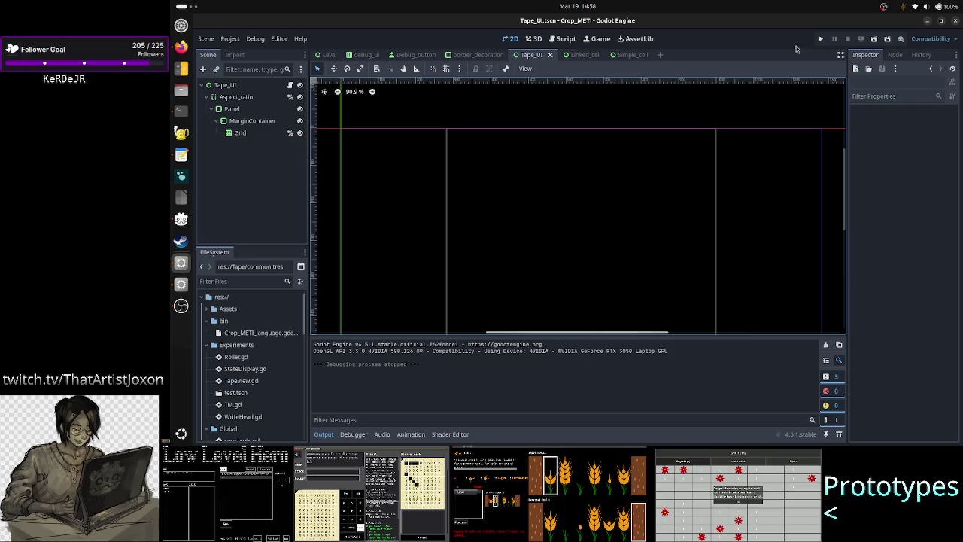
click(874, 38)
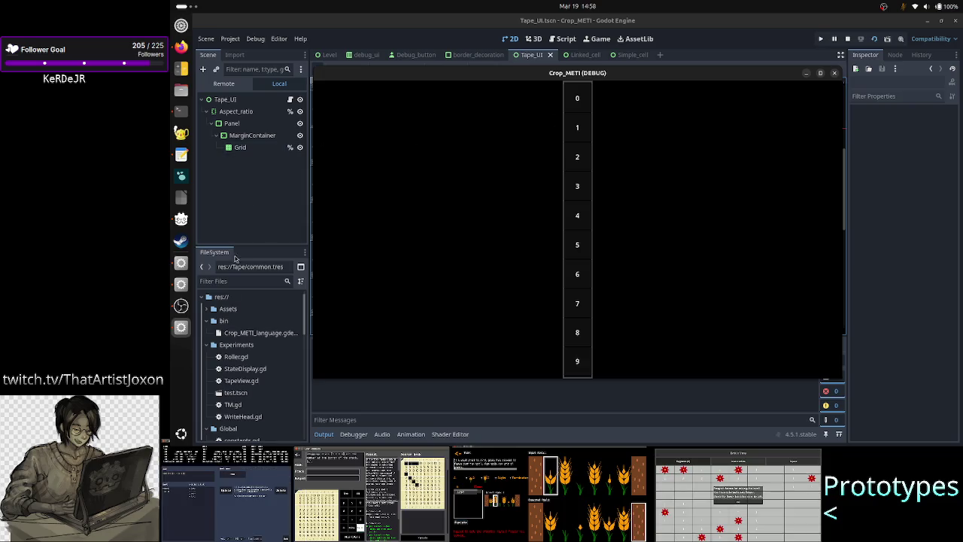
right_click(495, 78)
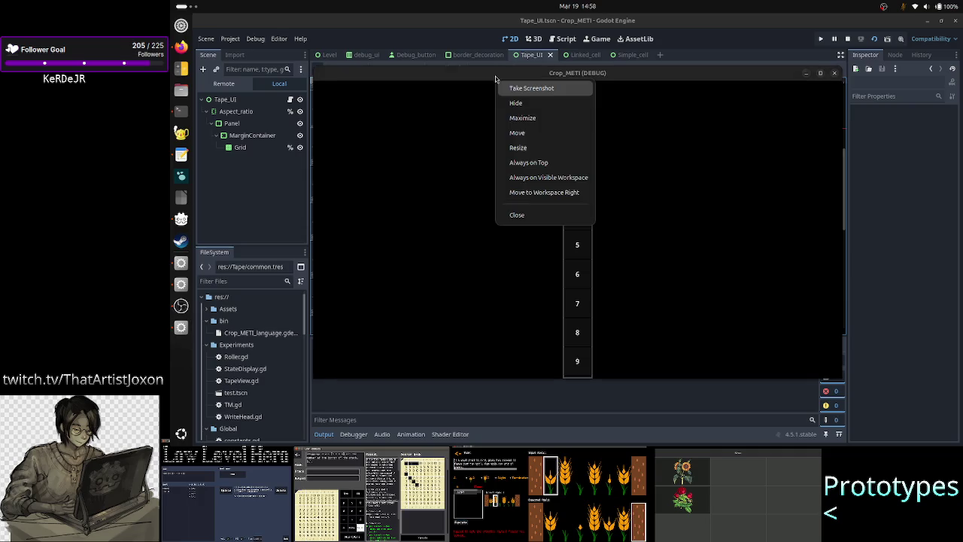
click(539, 167)
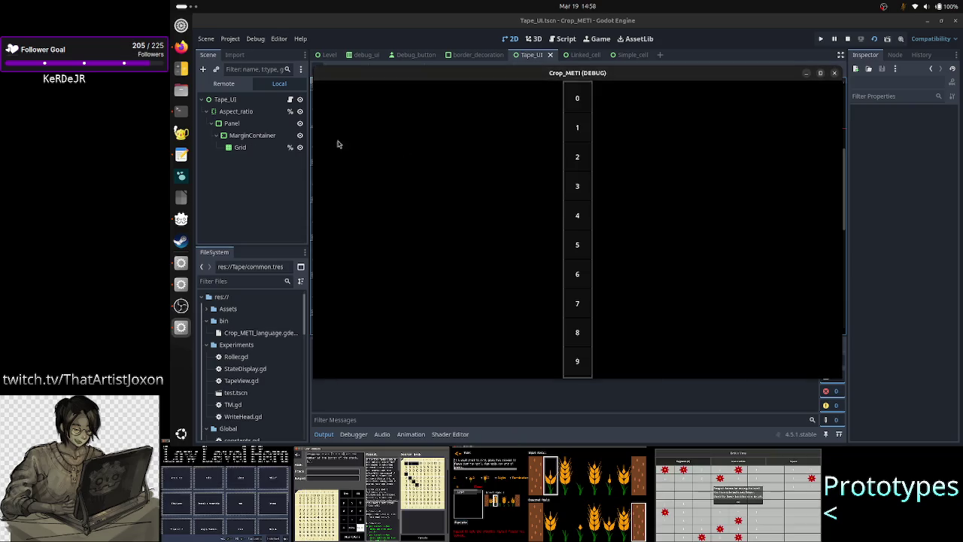
click(224, 84)
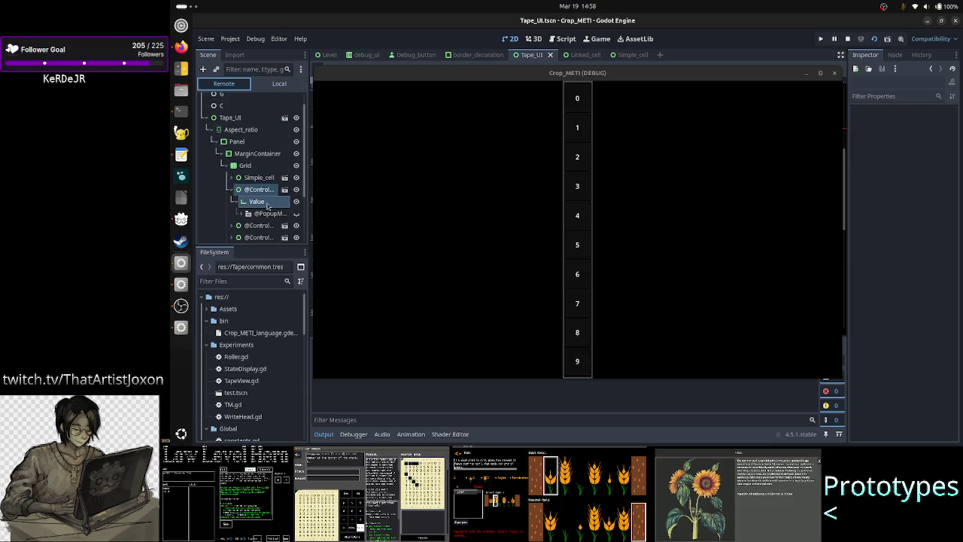
click(257, 226)
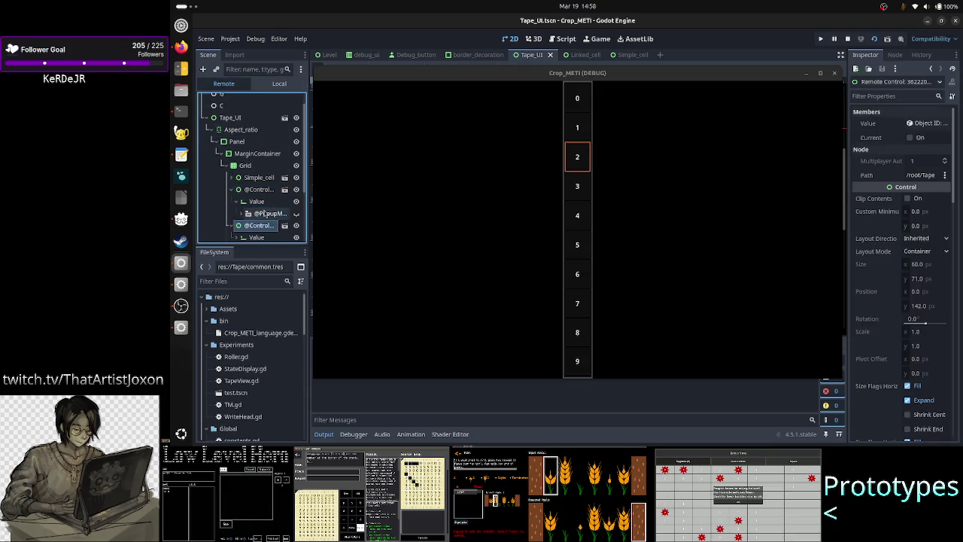
scroll(258, 218, down, 2)
ctrl+click(257, 201)
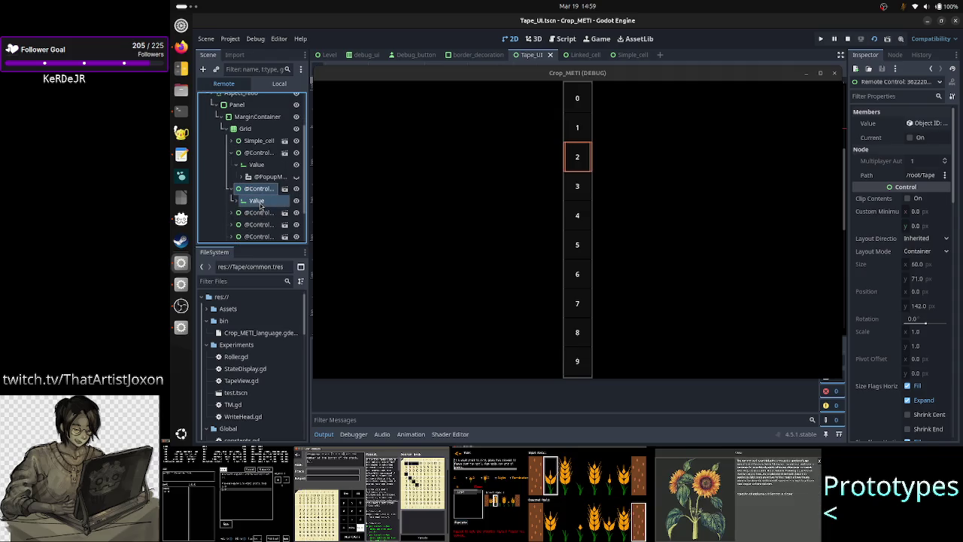
double_click(791, 76)
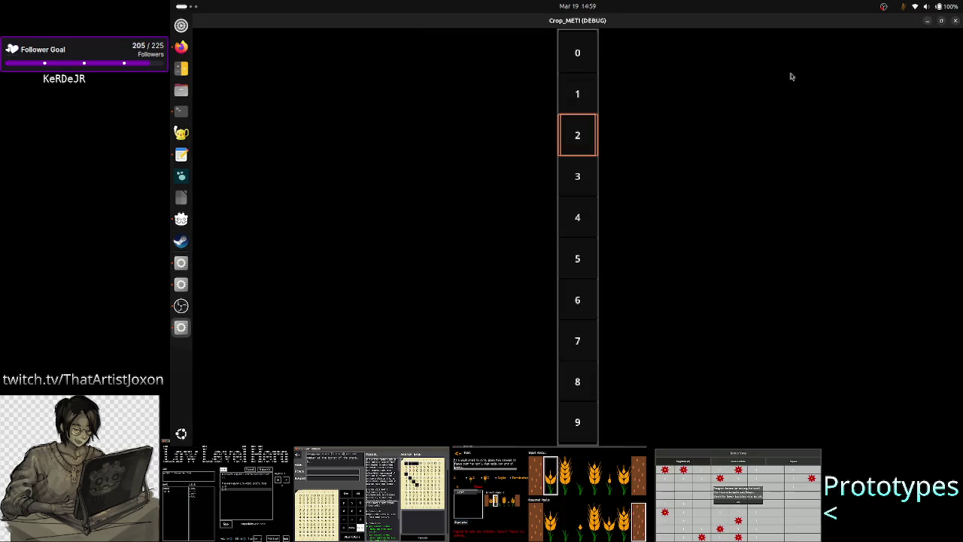
- Capture a region screenshot tightly framing tape cells 1–3 around outlined cell 2 to the clipboard
key(Print)
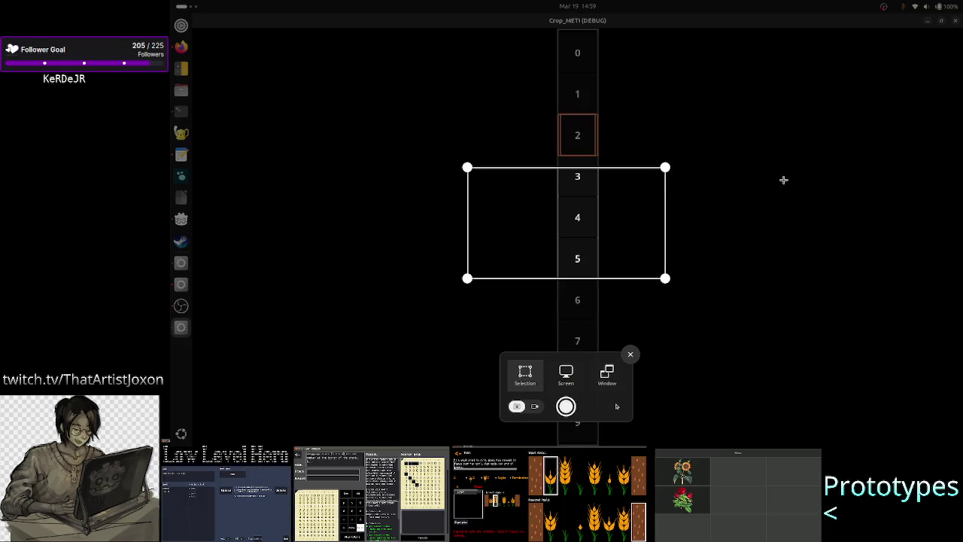
mouse_move(528, 179)
mouse_down()
mouse_move(554, 113)
mouse_move(591, 119)
mouse_up()
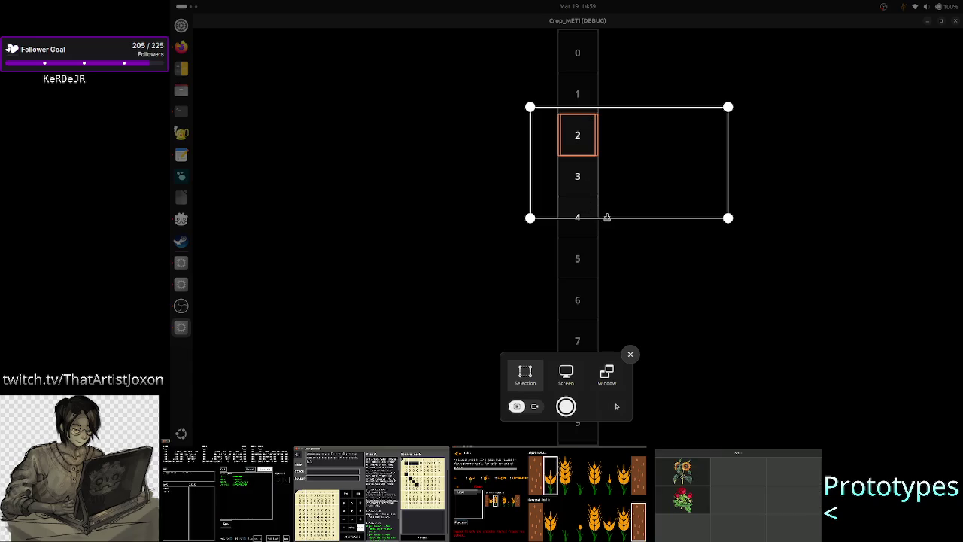
drag(608, 215, 610, 164)
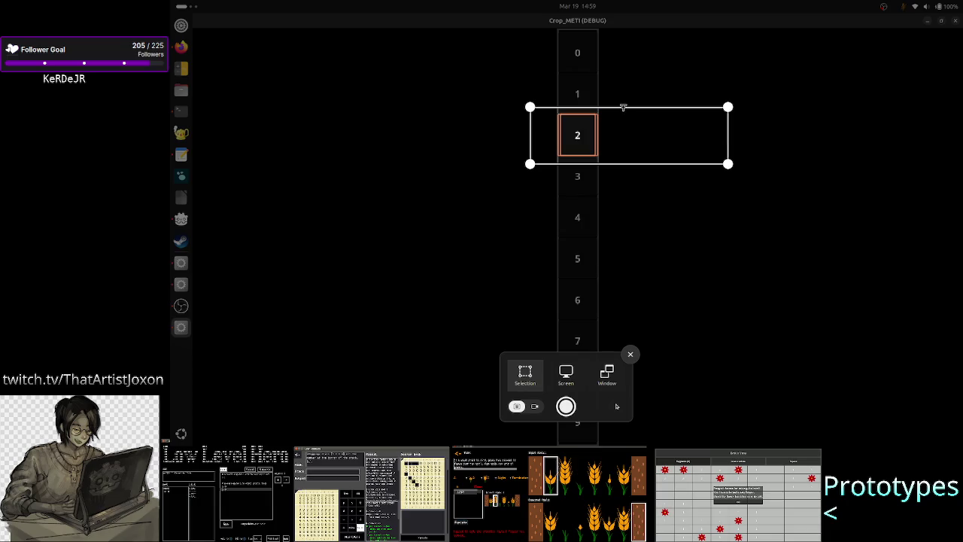
drag(622, 107, 630, 69)
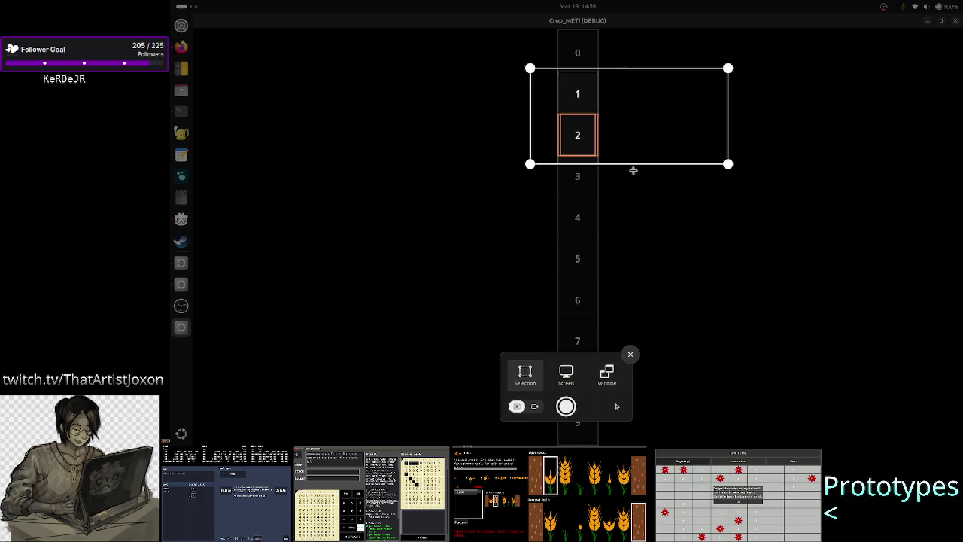
drag(632, 164, 630, 201)
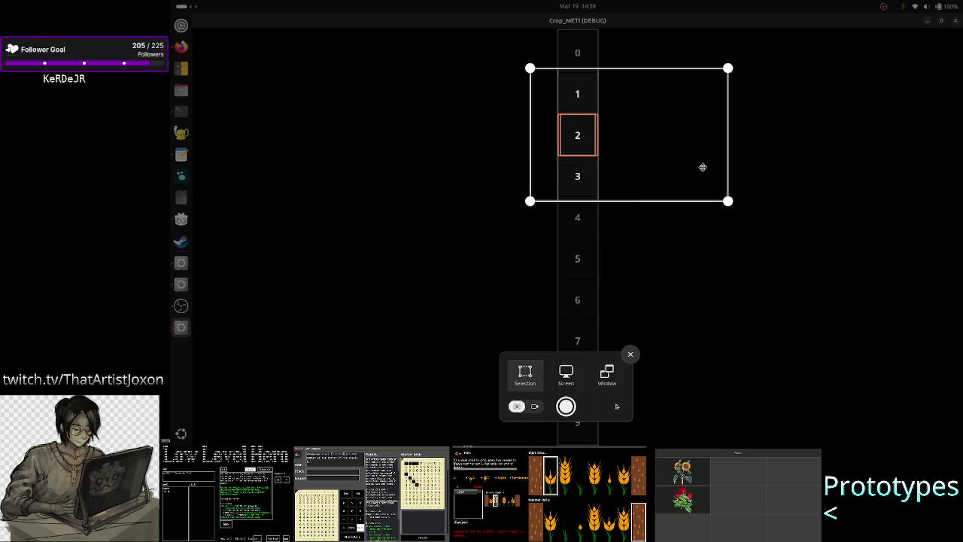
drag(723, 155, 600, 150)
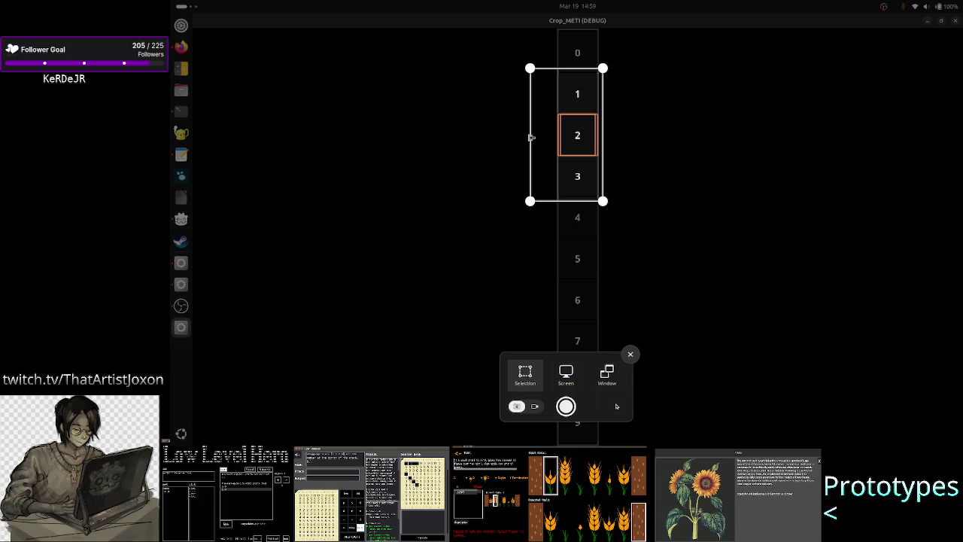
drag(531, 137, 551, 139)
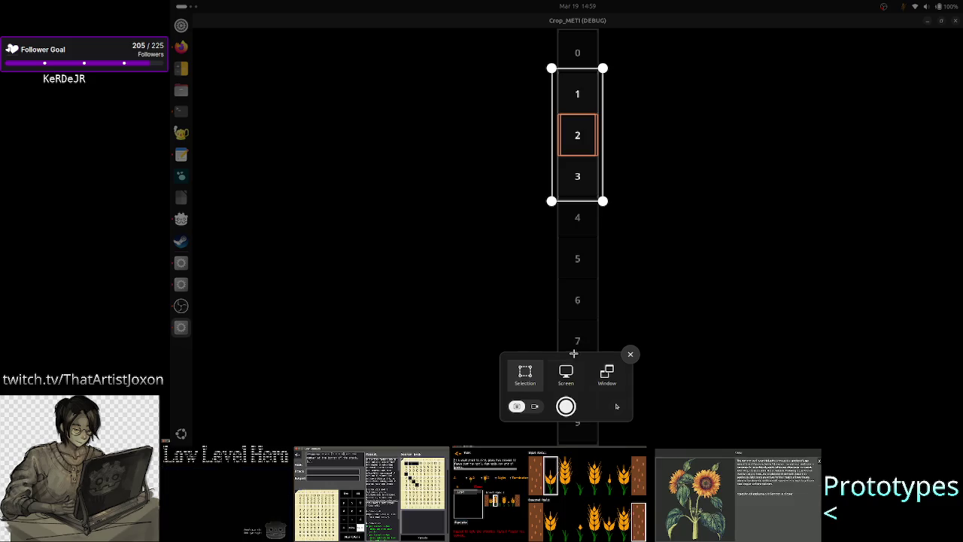
click(568, 405)
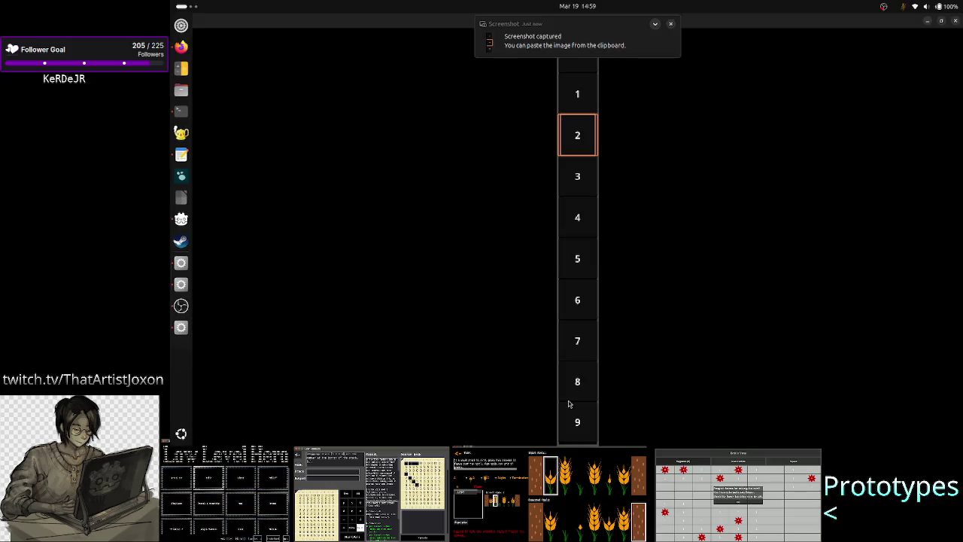
key(alt+Tab)
key(alt+Tab)
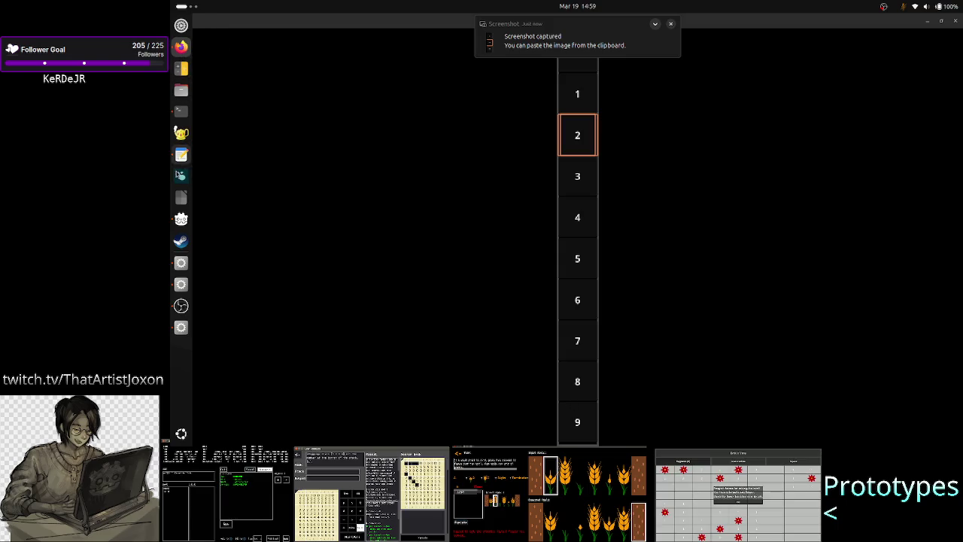
- Shrink the game window and turn off its always-on-top setting
drag(699, 21, 705, 75)
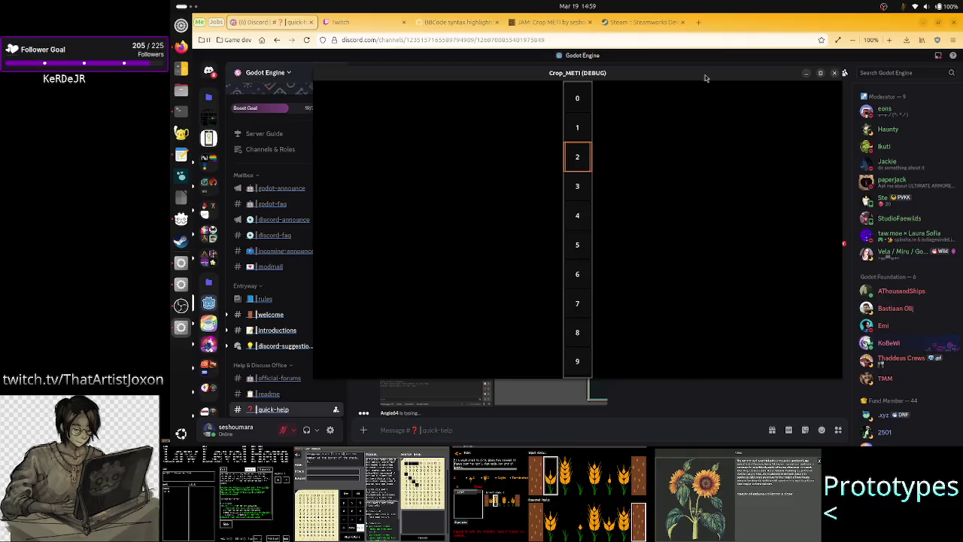
right_click(705, 75)
click(726, 160)
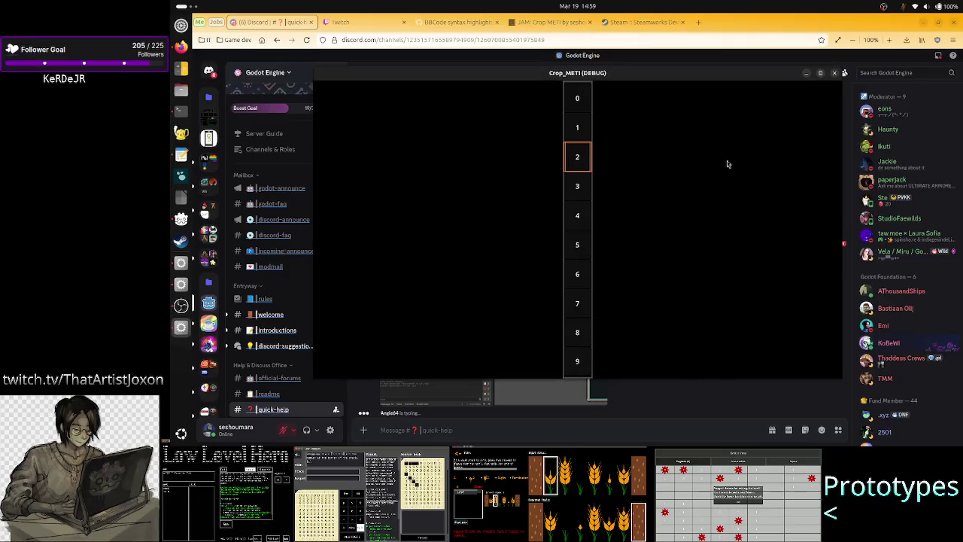
- Begin the Discord quick-help draft 'Hi. I have a weird bug/unknown behaviour', then return to Godot
click(723, 32)
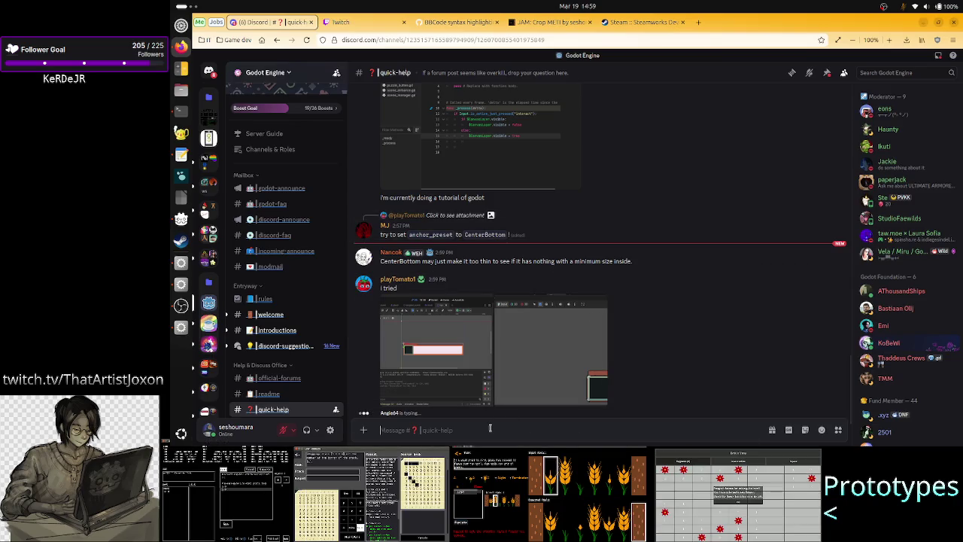
text(Hi)
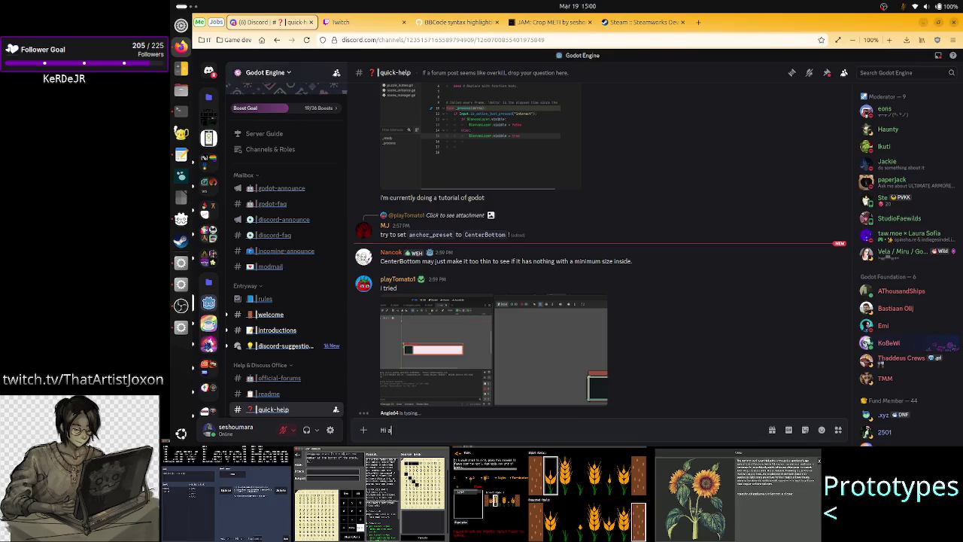
key(BackSpace)
key(BackSpace)
key(BackSpace)
text(I)
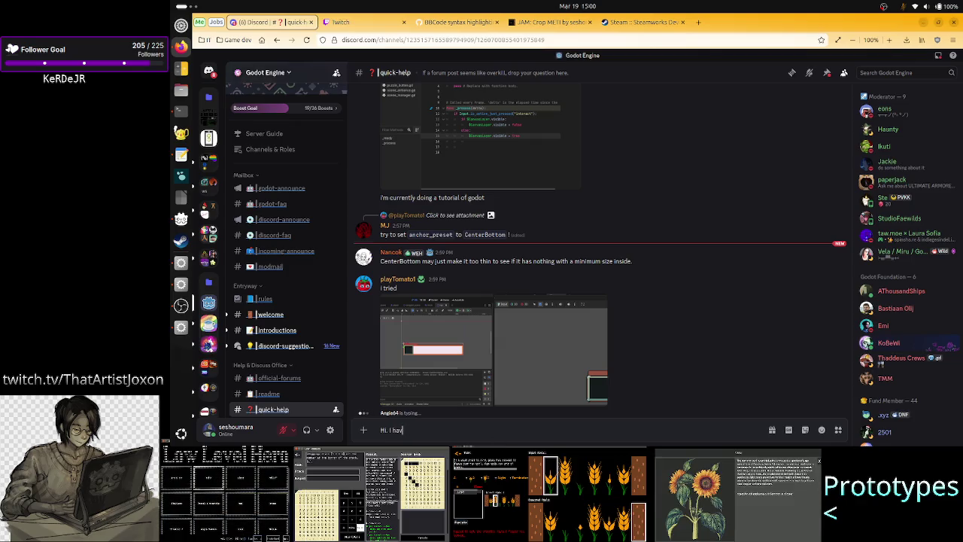
text( have a w)
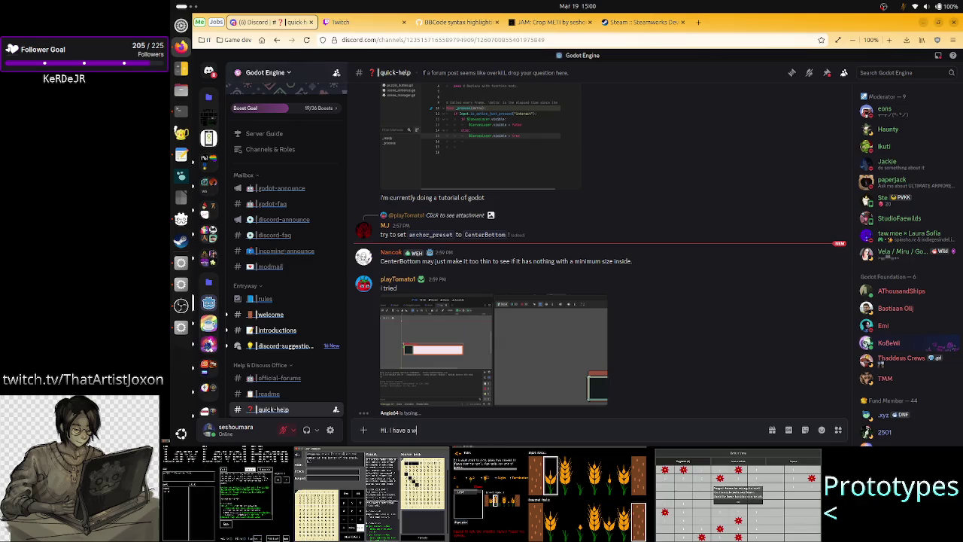
text(eird bug/u)
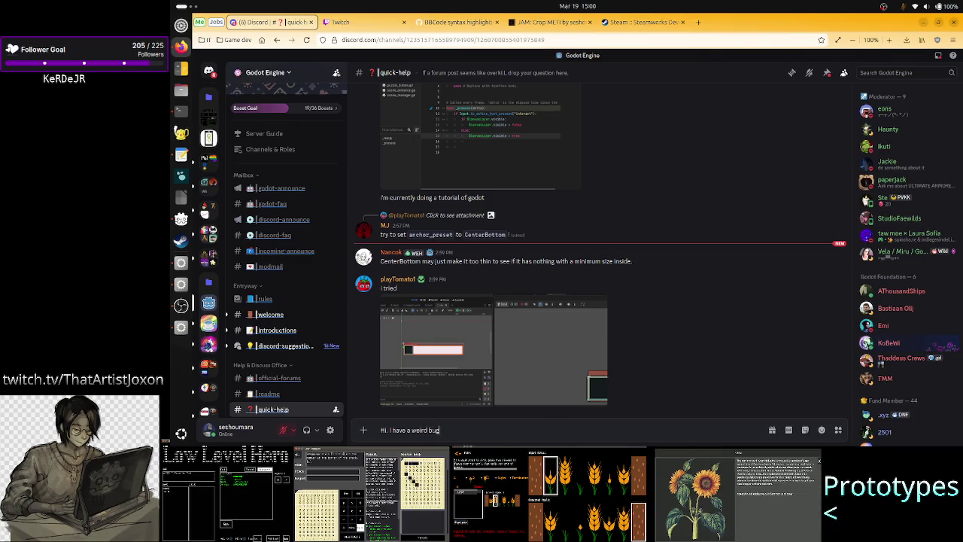
text(nknow)
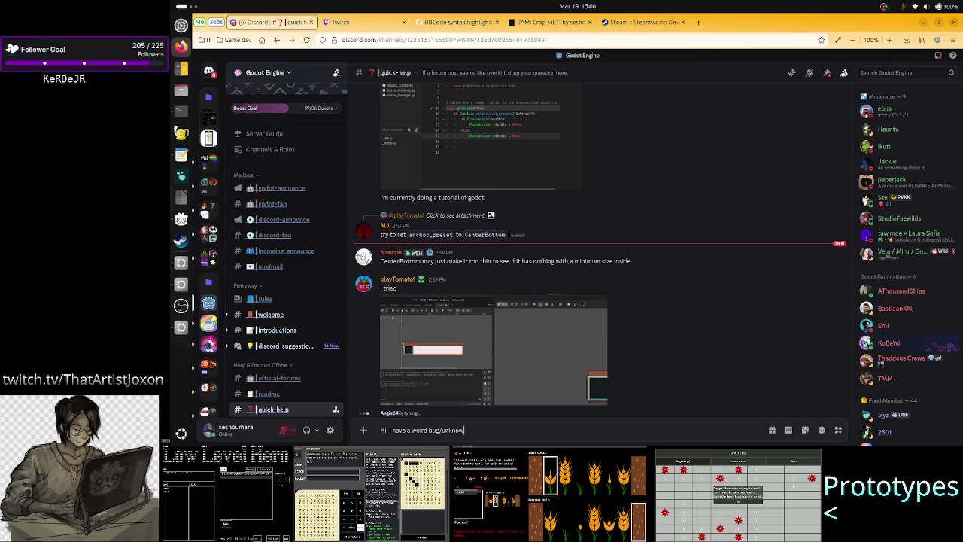
text(n behav)
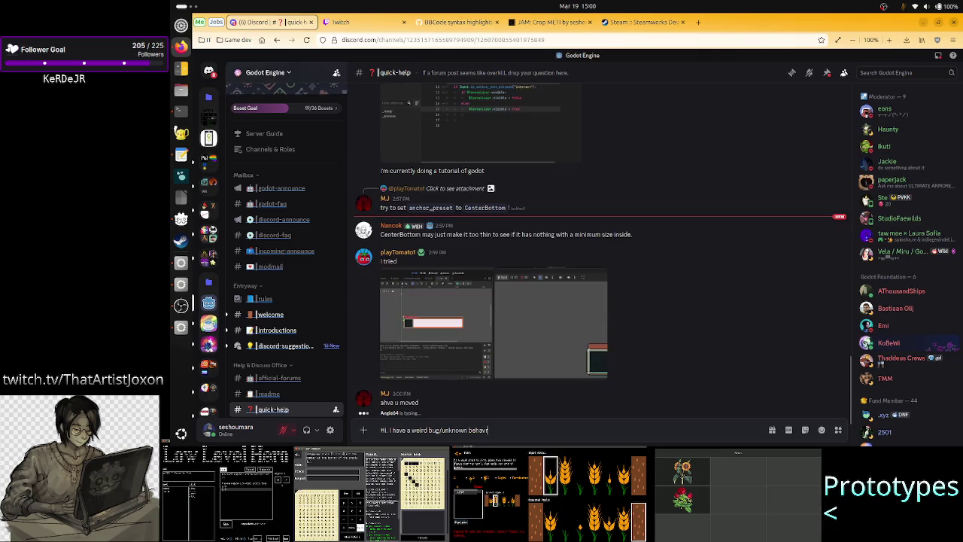
text(iour. I)
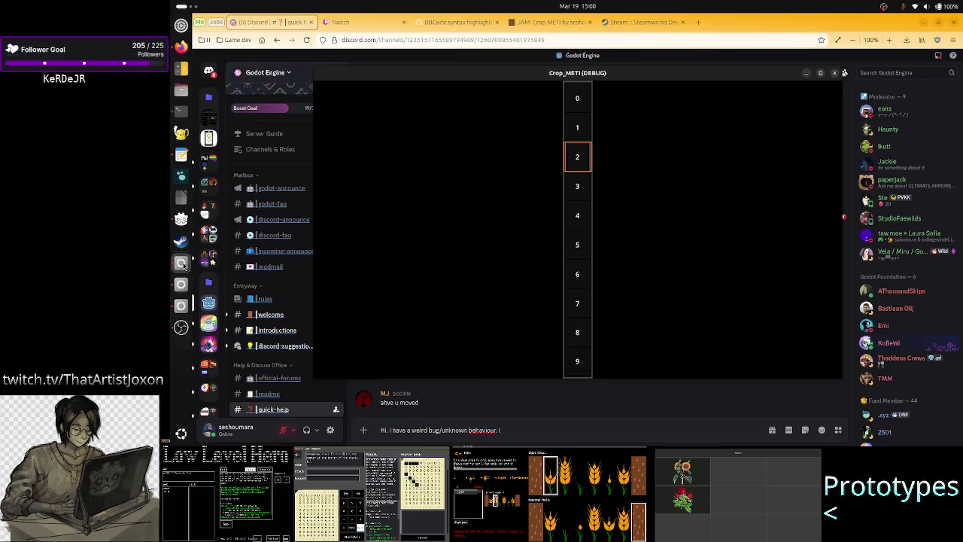
click(181, 283)
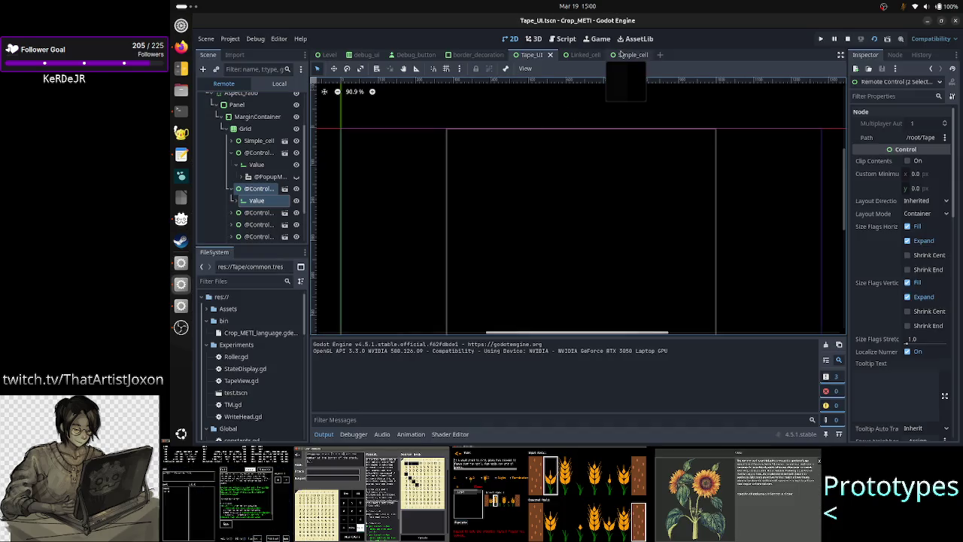
- Open the Simple_cell scene, select its root node in the Local tree, then switch back to Discord
click(622, 54)
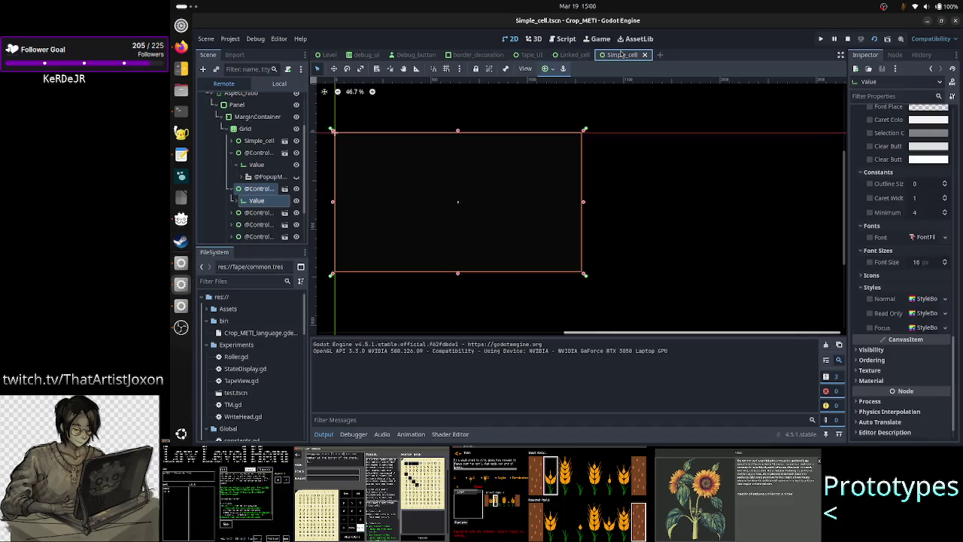
click(279, 83)
click(244, 99)
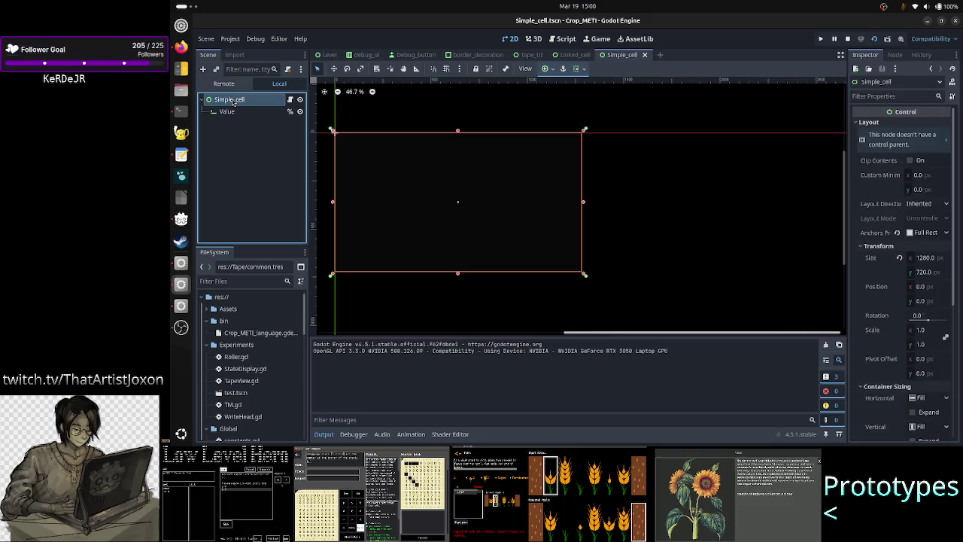
key(F6)
key(alt+Tab)
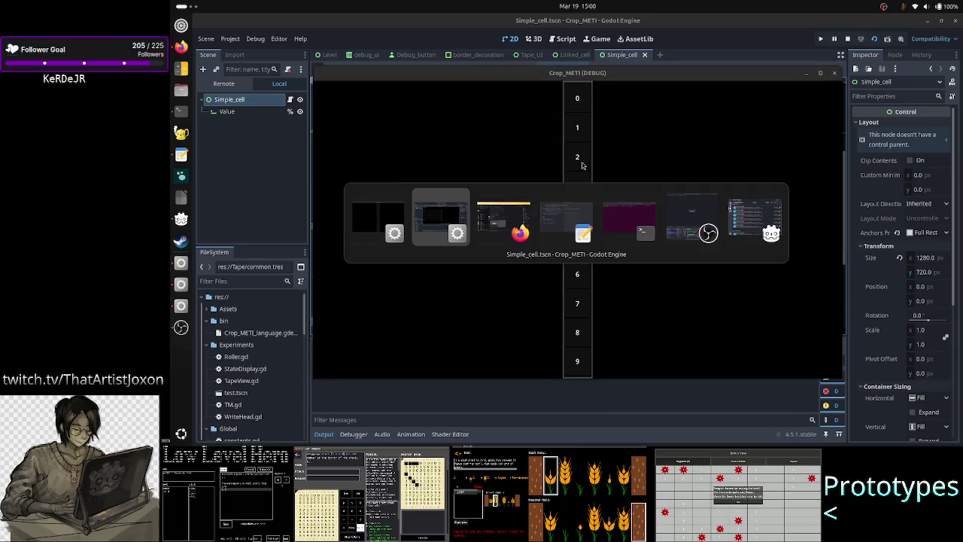
key(alt+Tab)
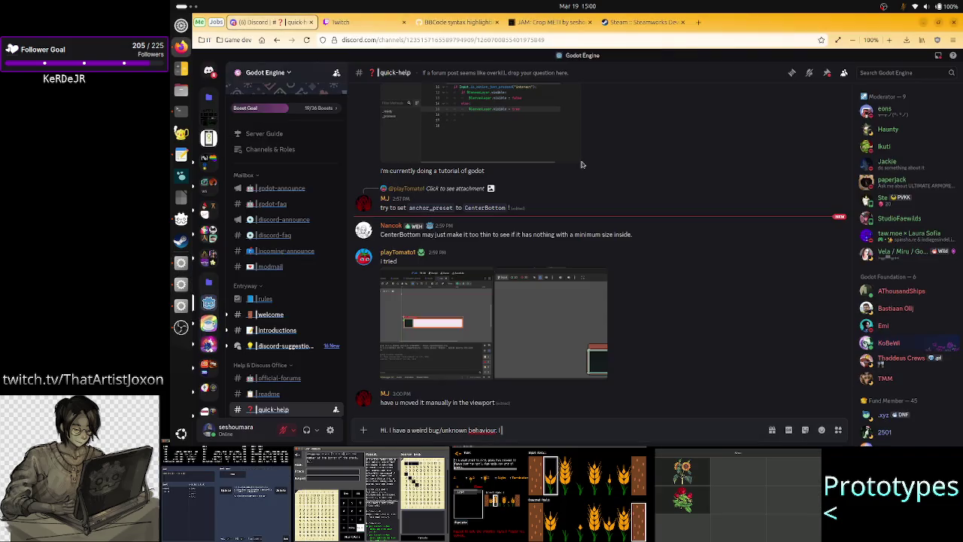
- Describe a root control with a child lineedit instanced in a gridcontainer, as seen on the remote tree
text( have a r)
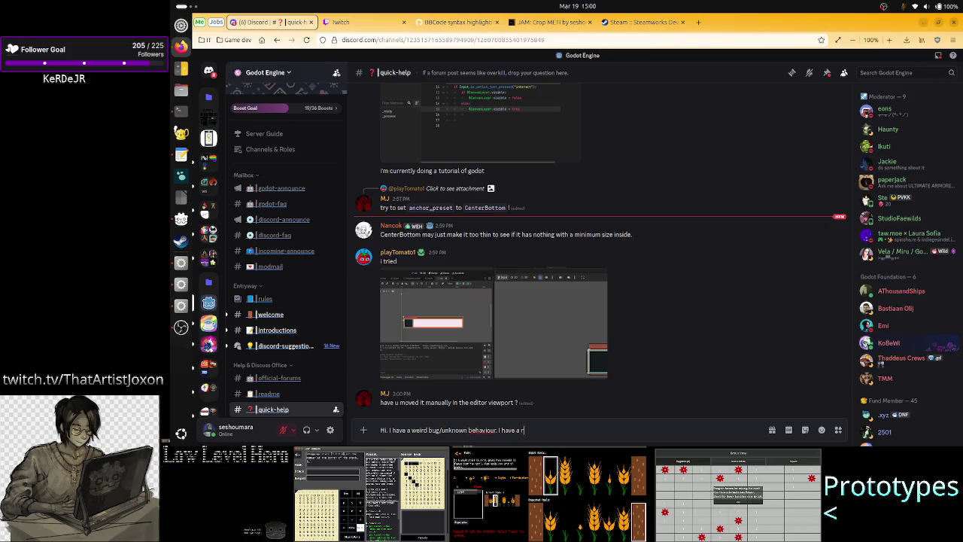
text(oot control.)
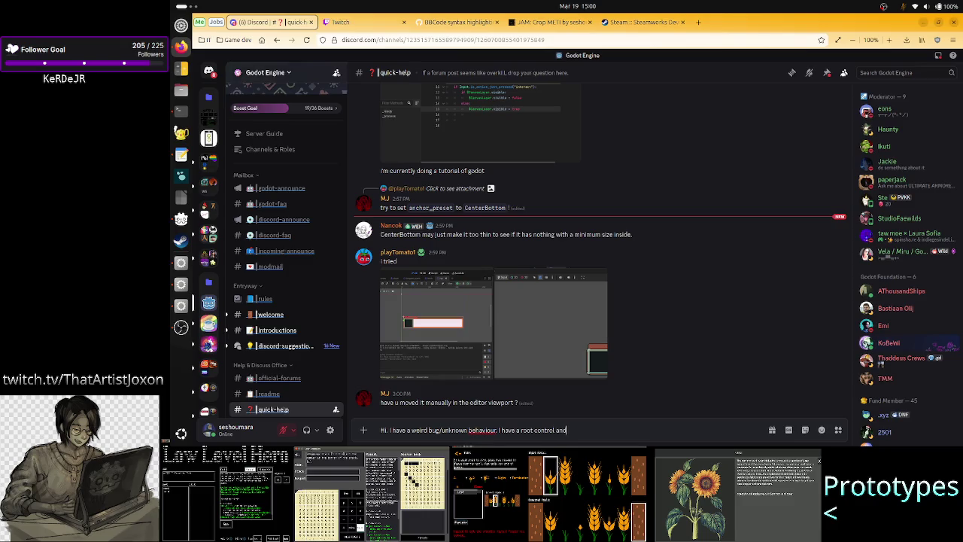
key(alt+Tab)
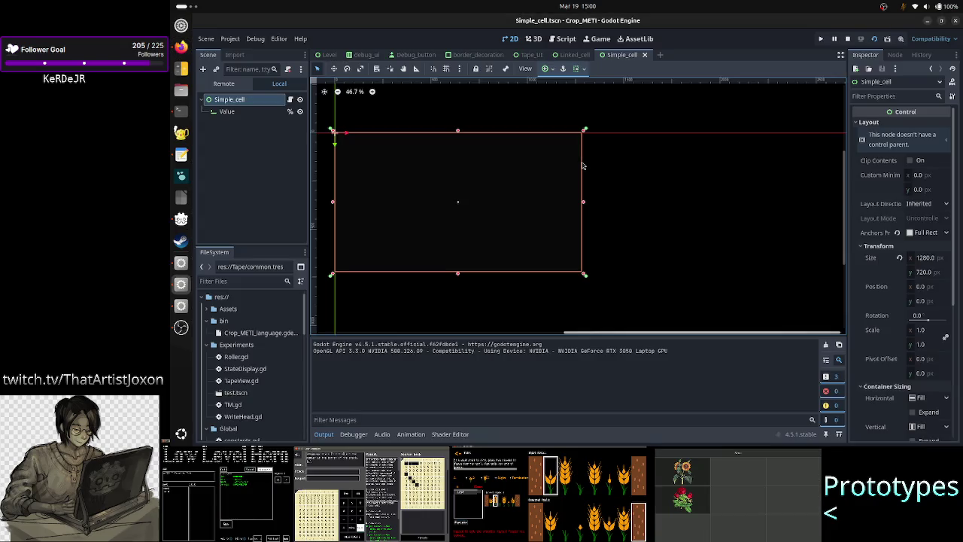
key(alt+Tab)
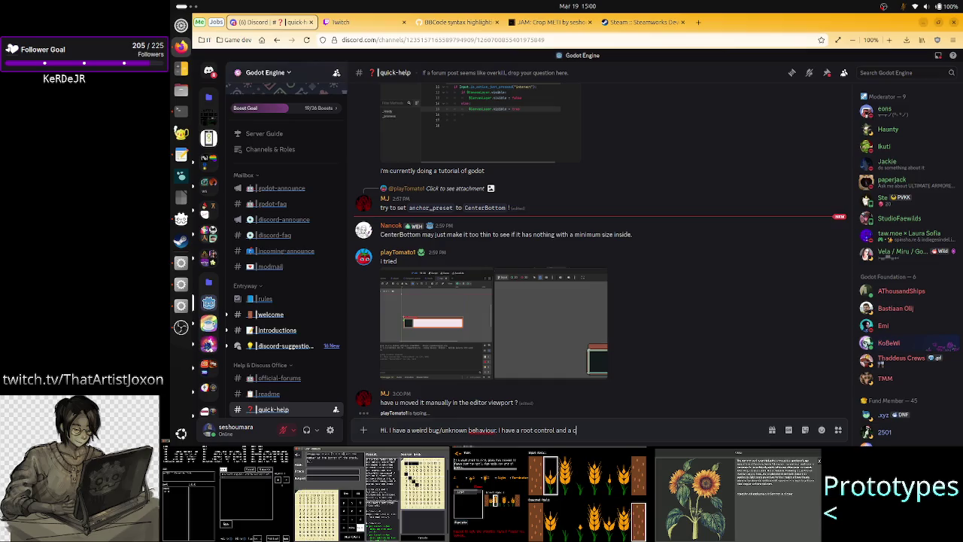
text(ildlines)
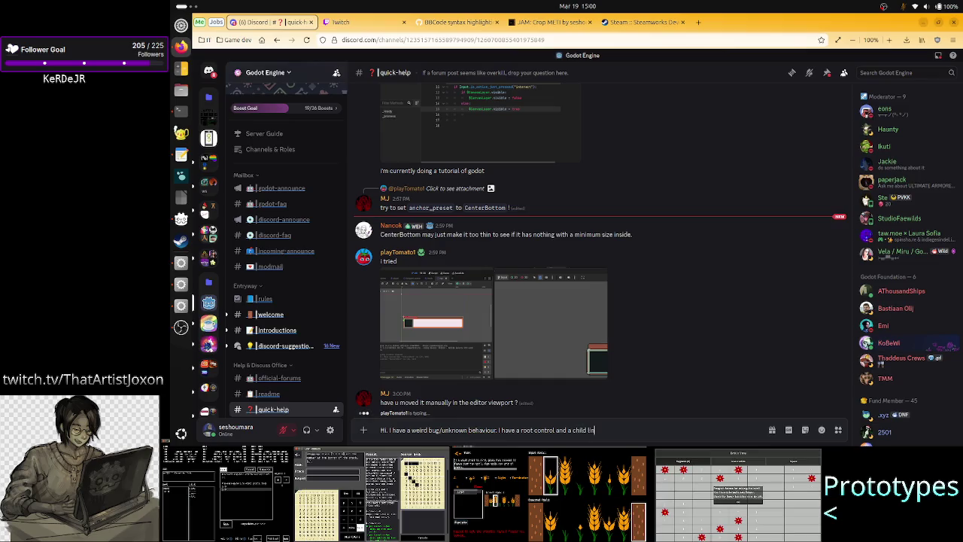
text(a scene.)
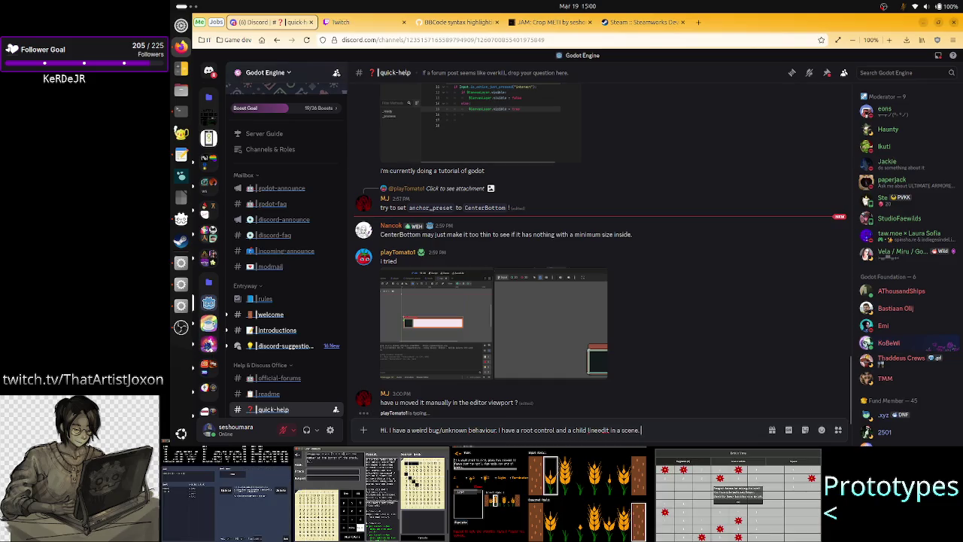
text( Ins)
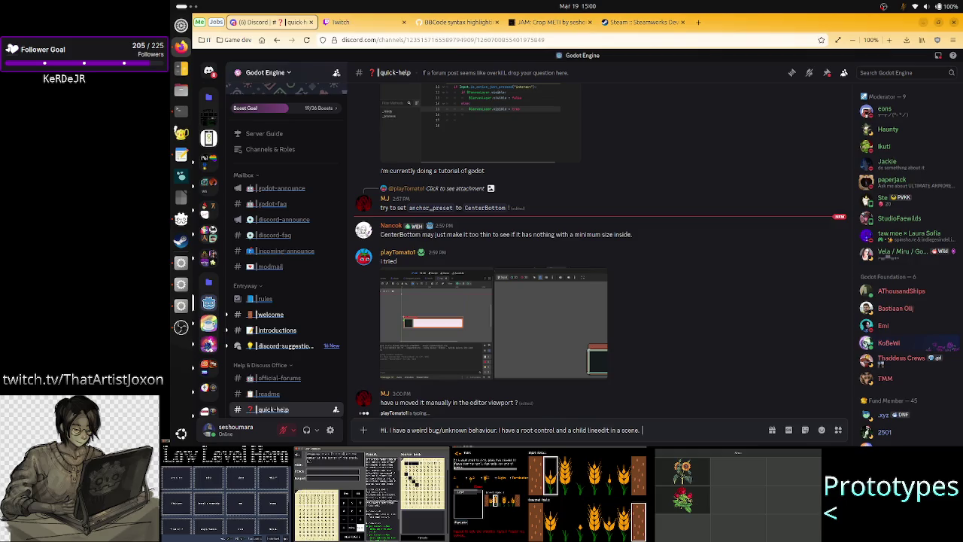
text(I instance)
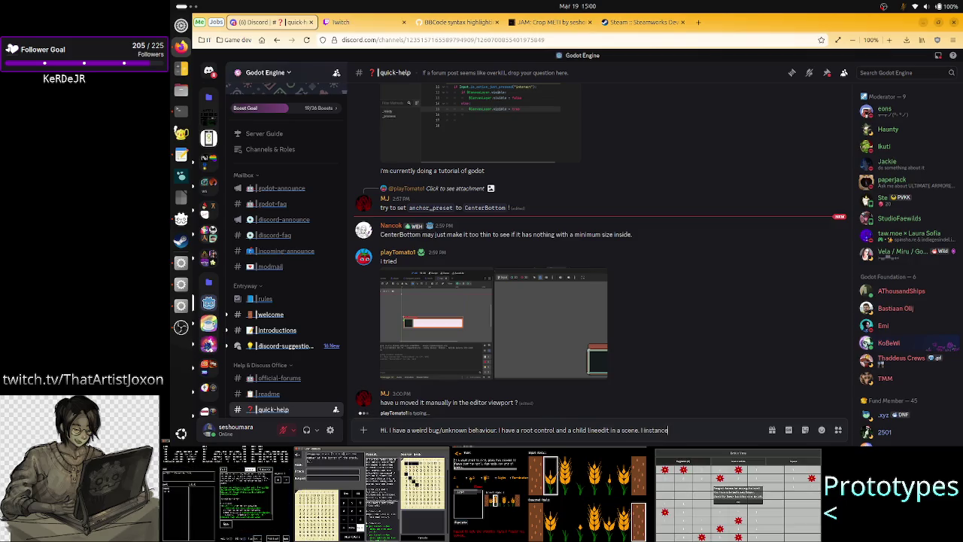
text(d a bunch o)
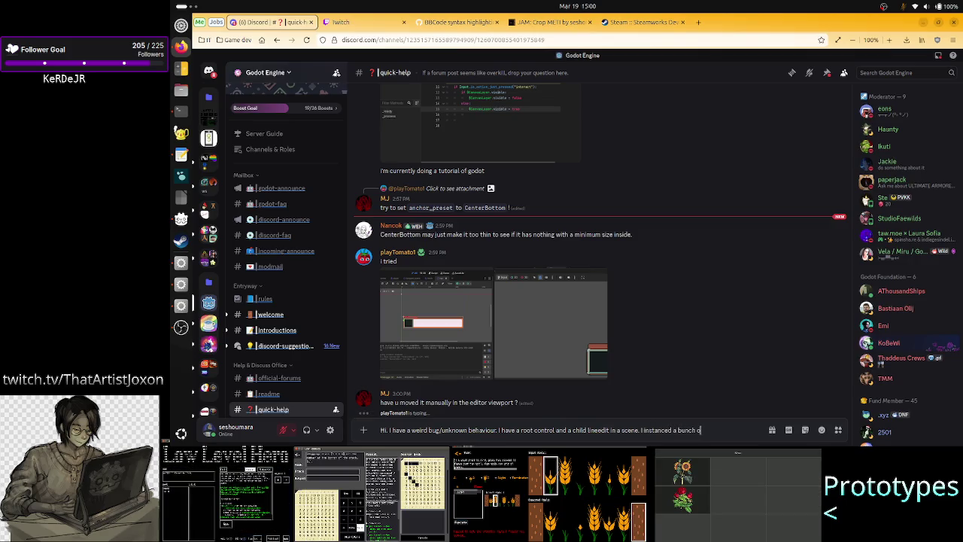
text(f them in a g)
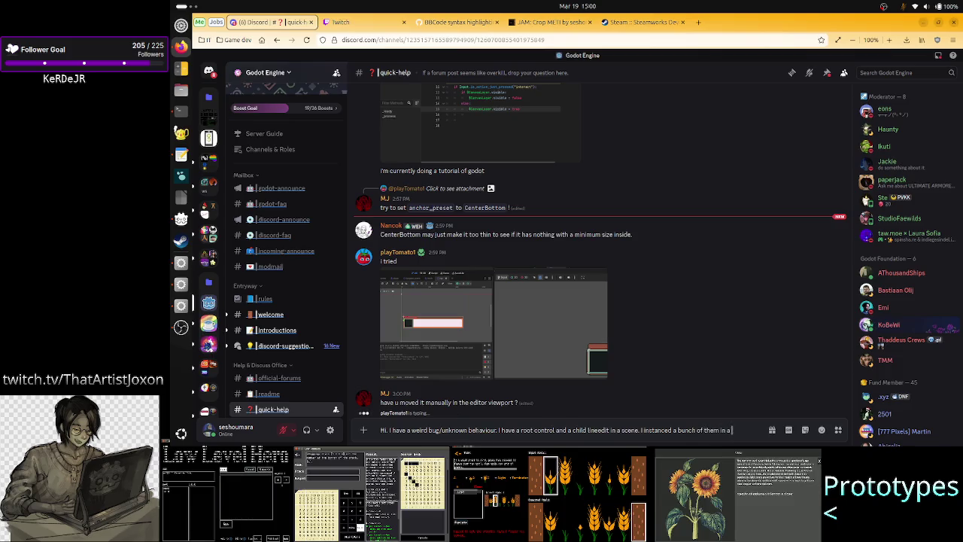
text(rid)
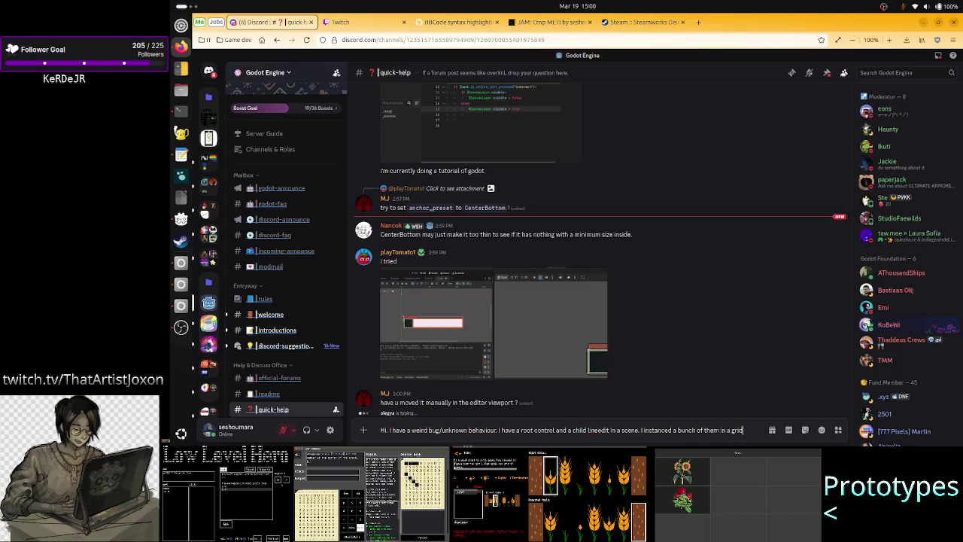
text(contai)
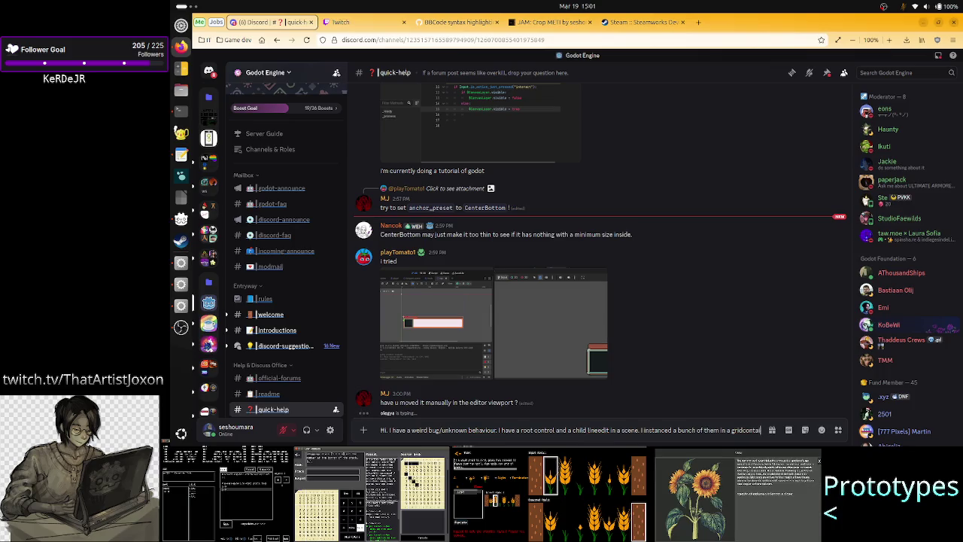
text(ner.)
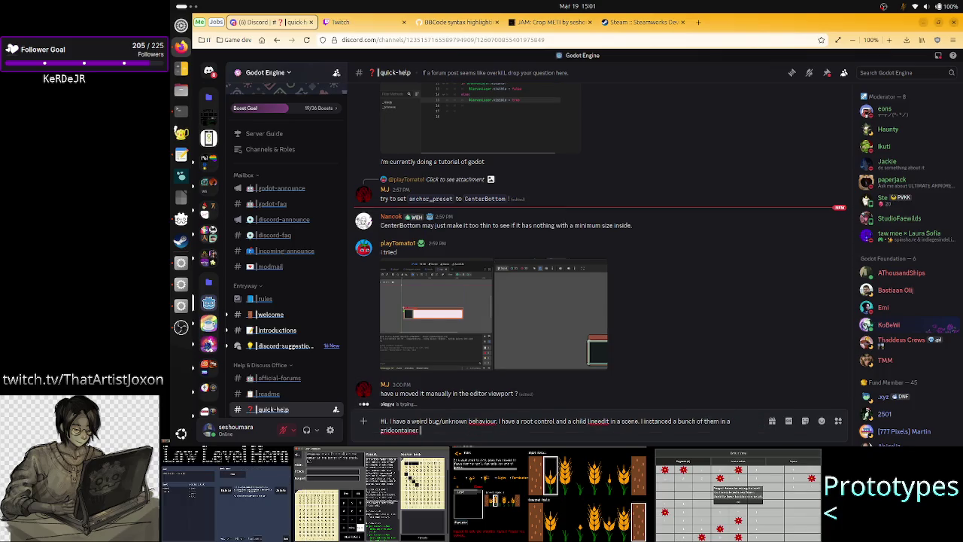
text( O)
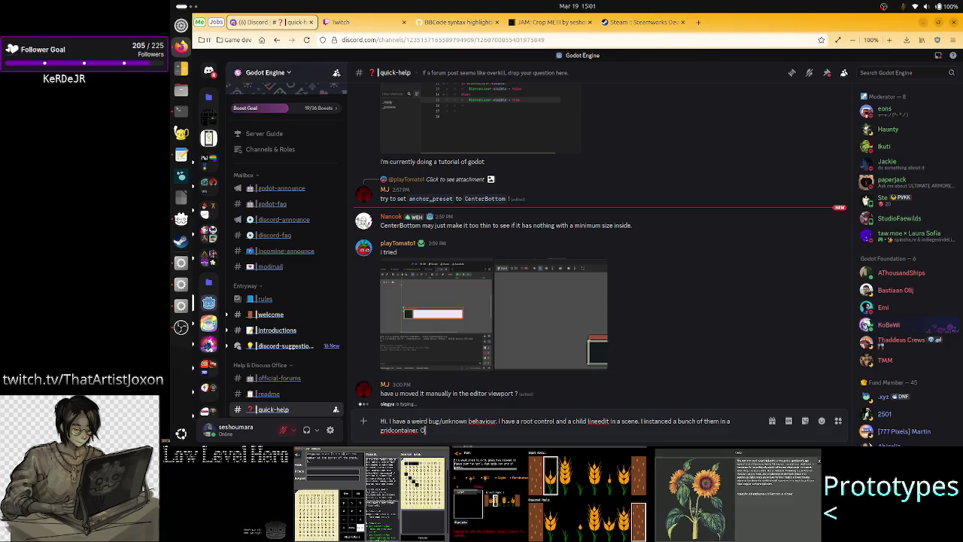
text(n the remote tree)
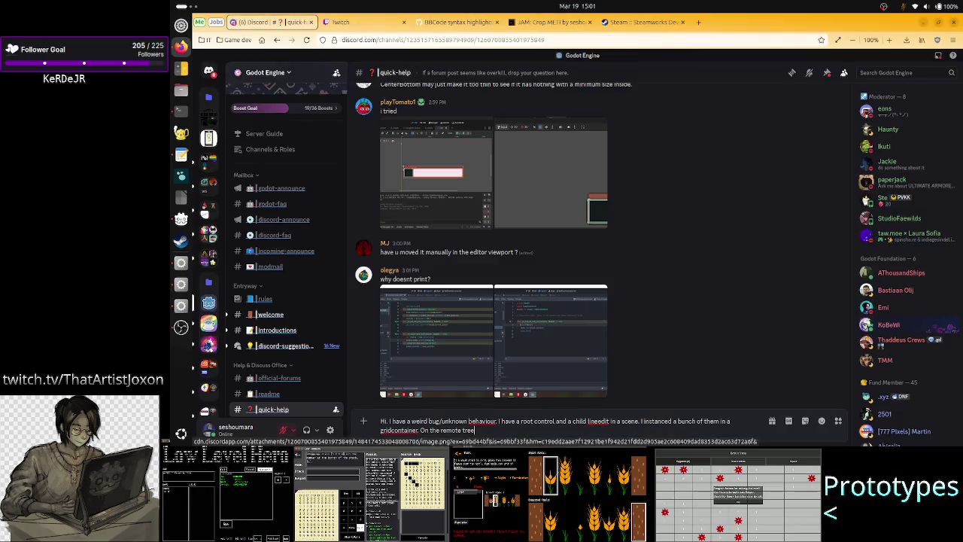
text(, I)
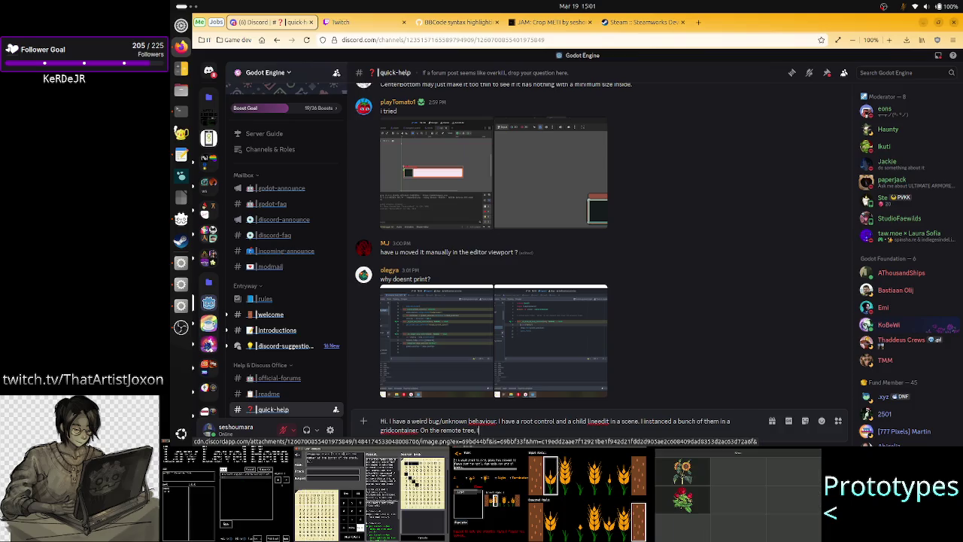
text( am seeing that the lin)
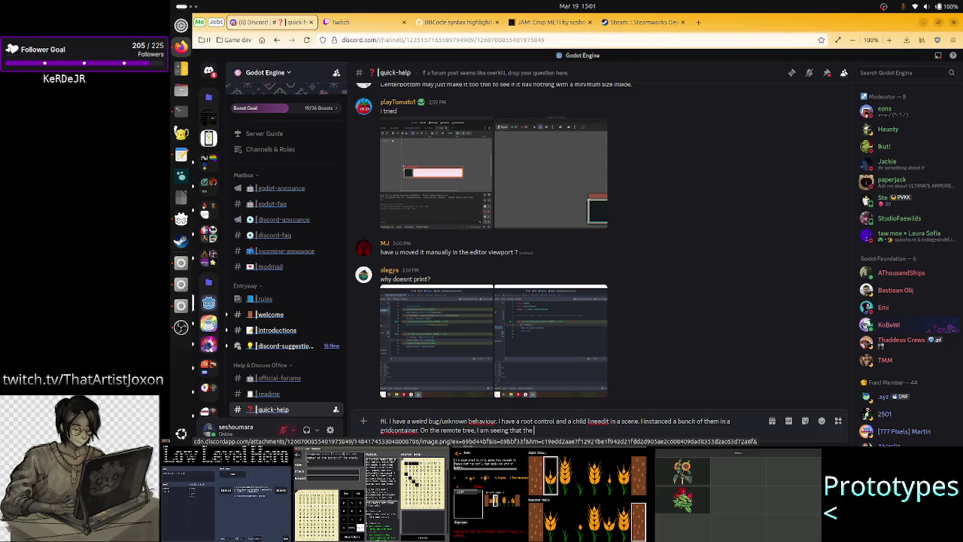
text(eedit)
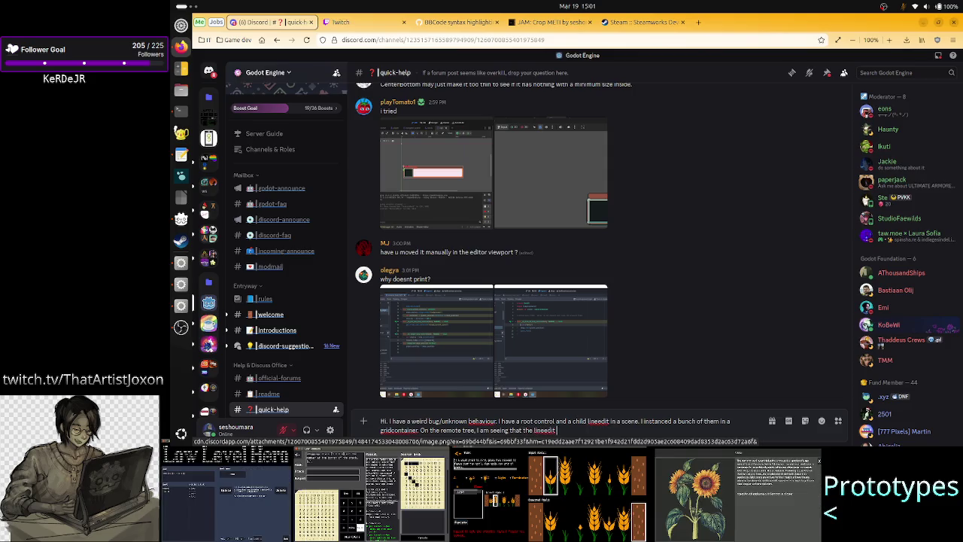
text( is bigger)
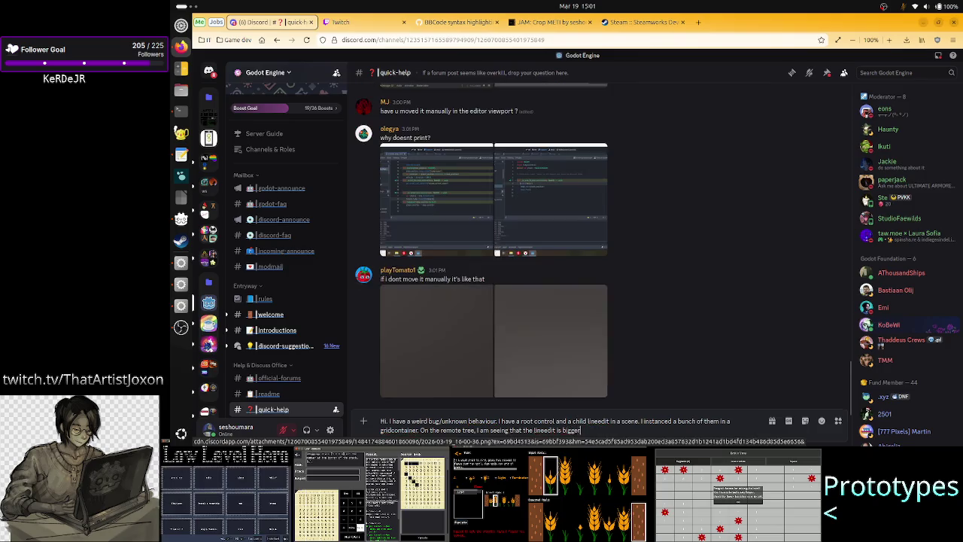
text( than the )
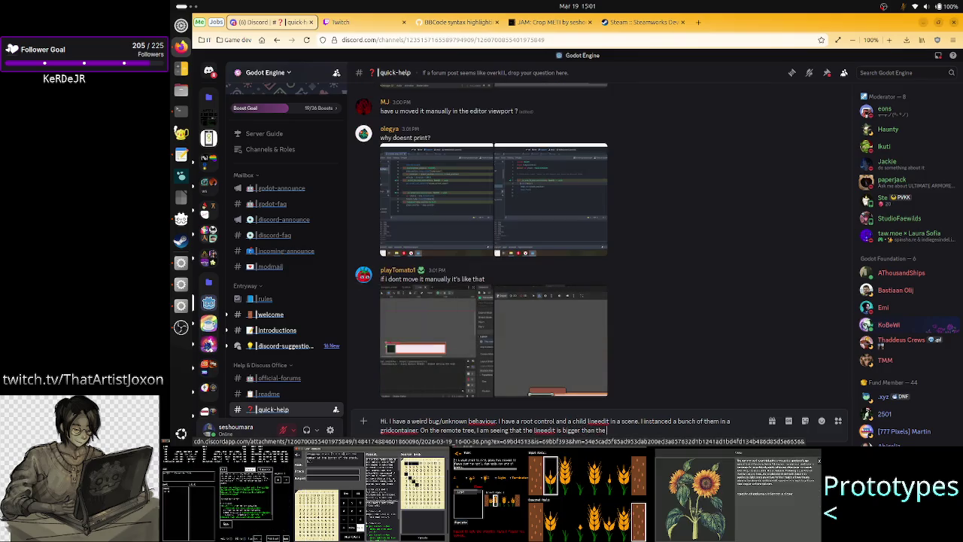
text(control root)
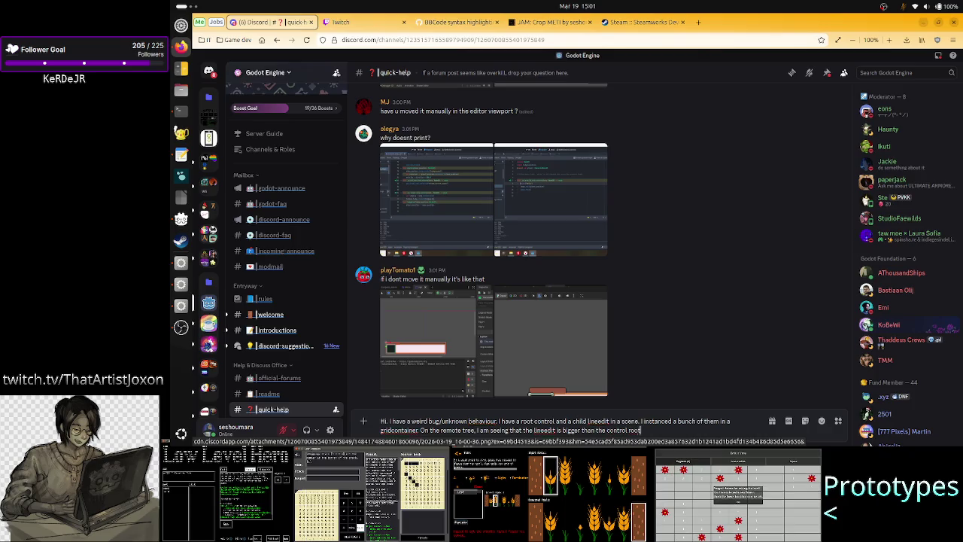
text(, even t)
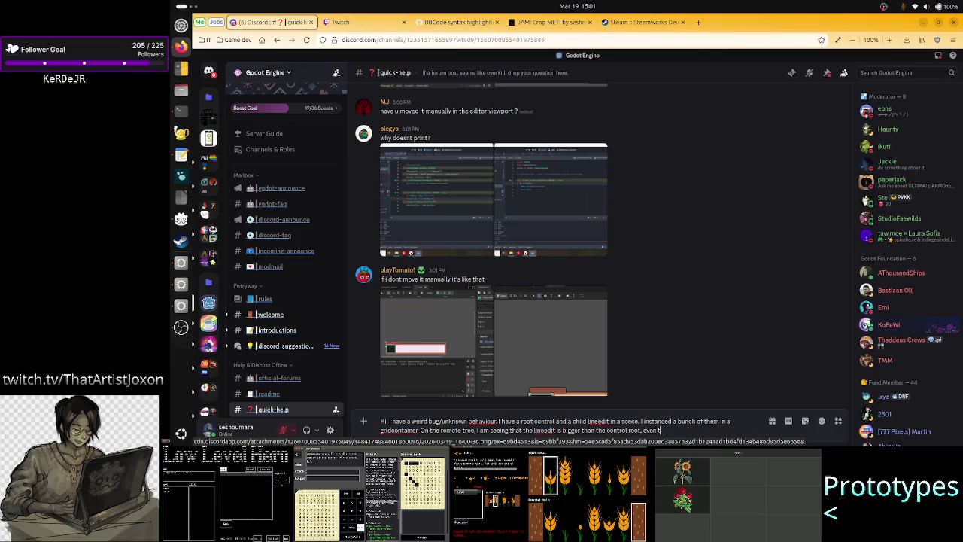
text(hough I)
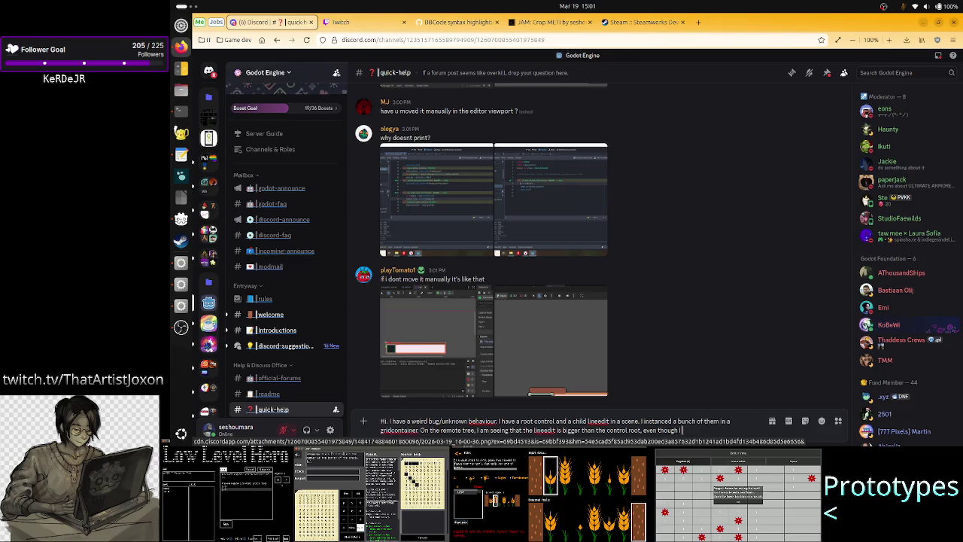
text( set bp)
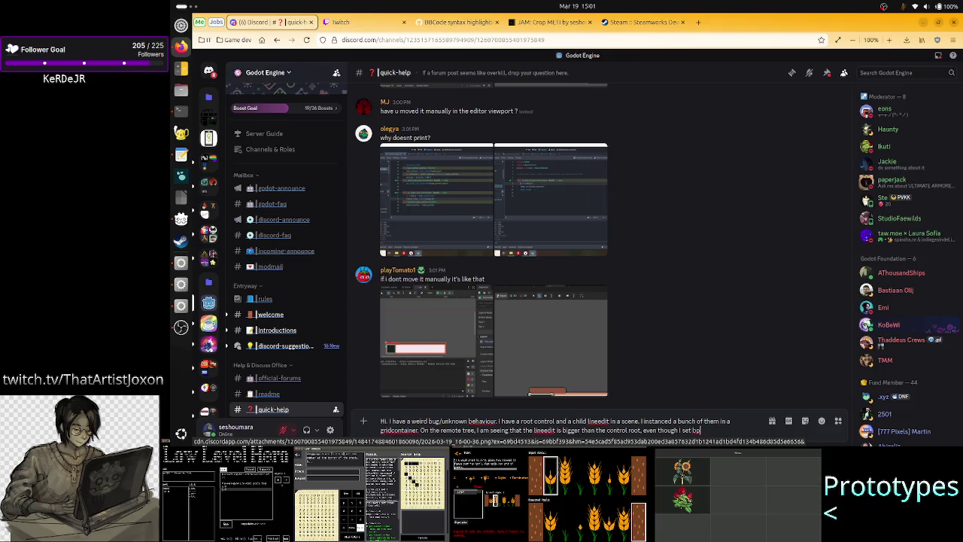
- Add that both are set to full rect, plus a note about the StyleBoxEmpty workaround
key(BackSpace)
text(o)
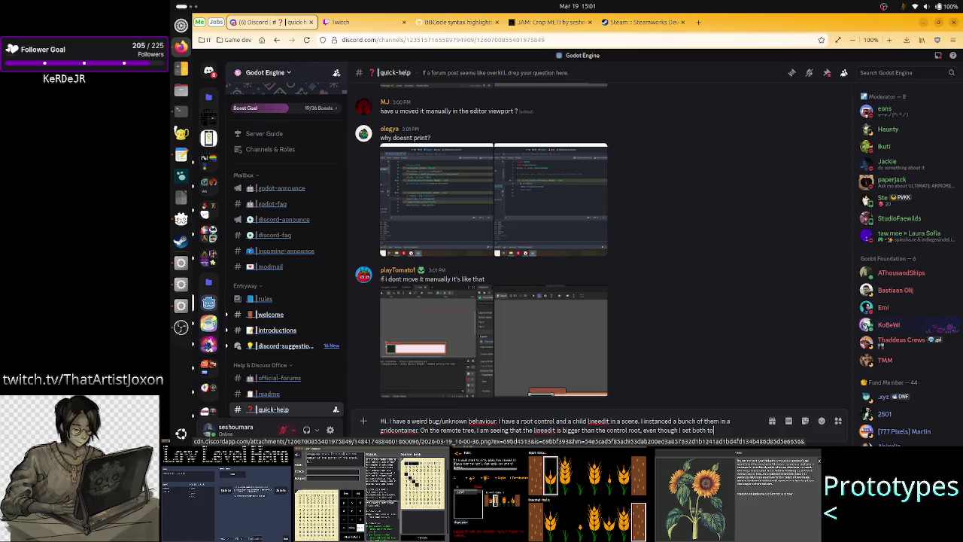
text( full rect)
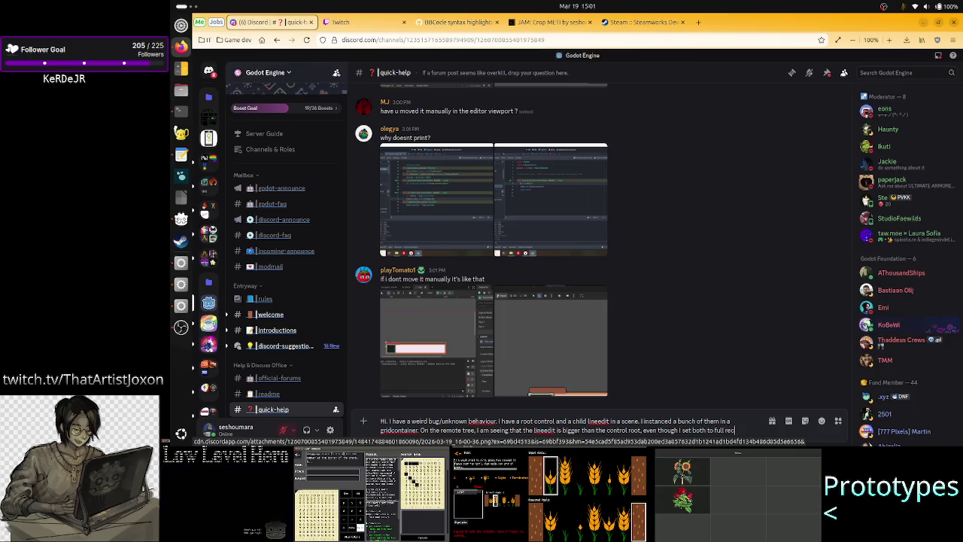
text(.)
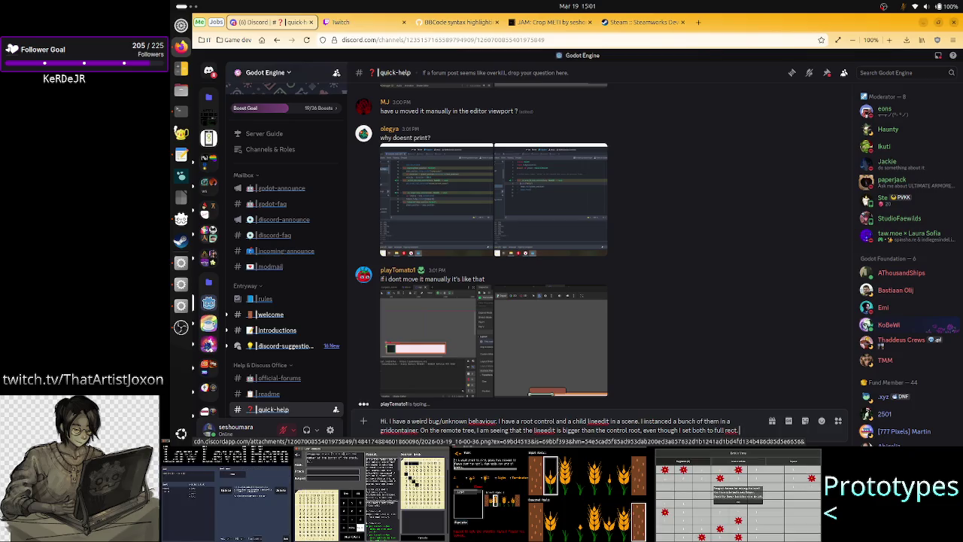
text(I've)
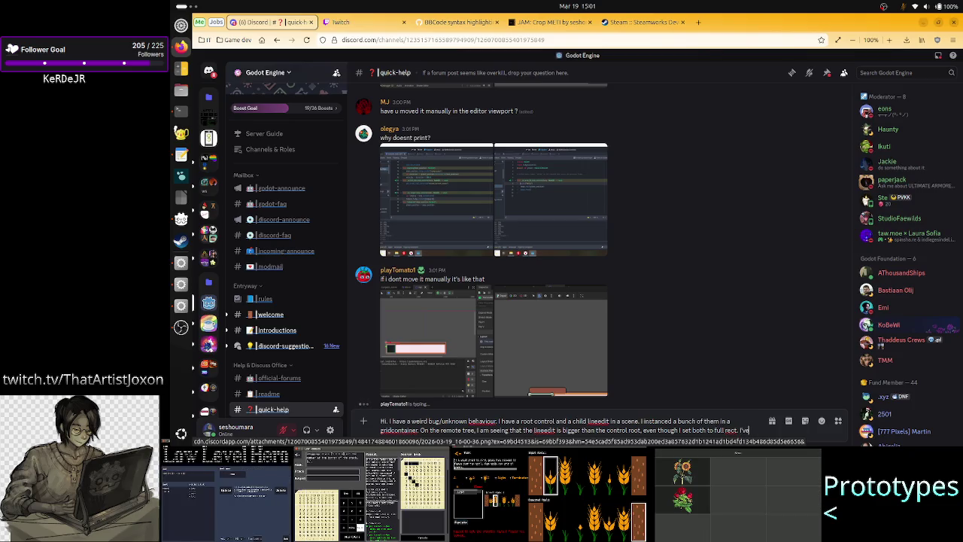
text( only solv)
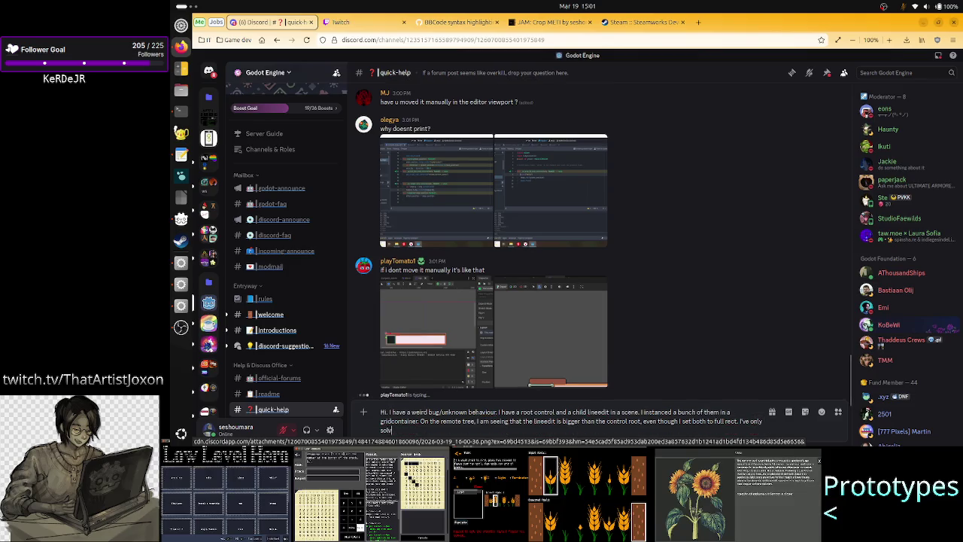
text(ed it bu)
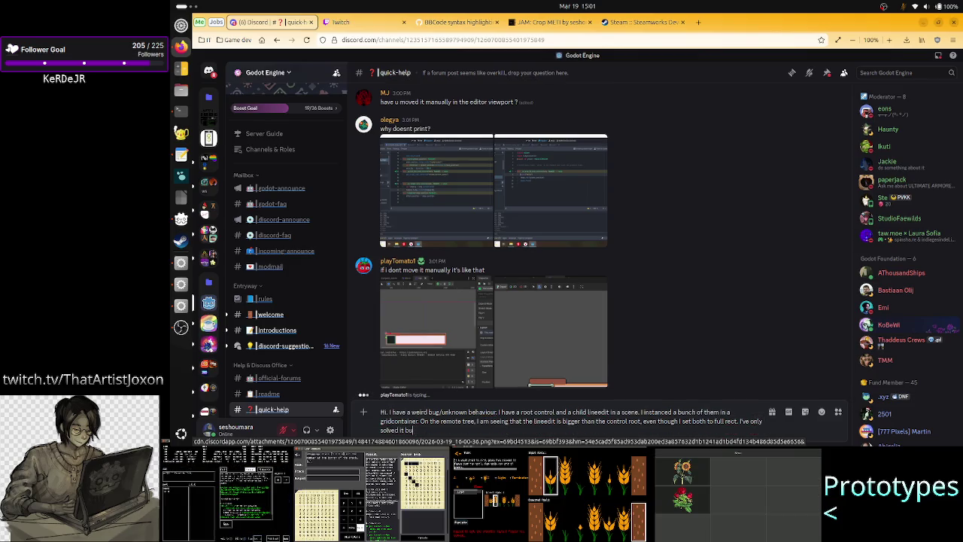
text(y puttin)
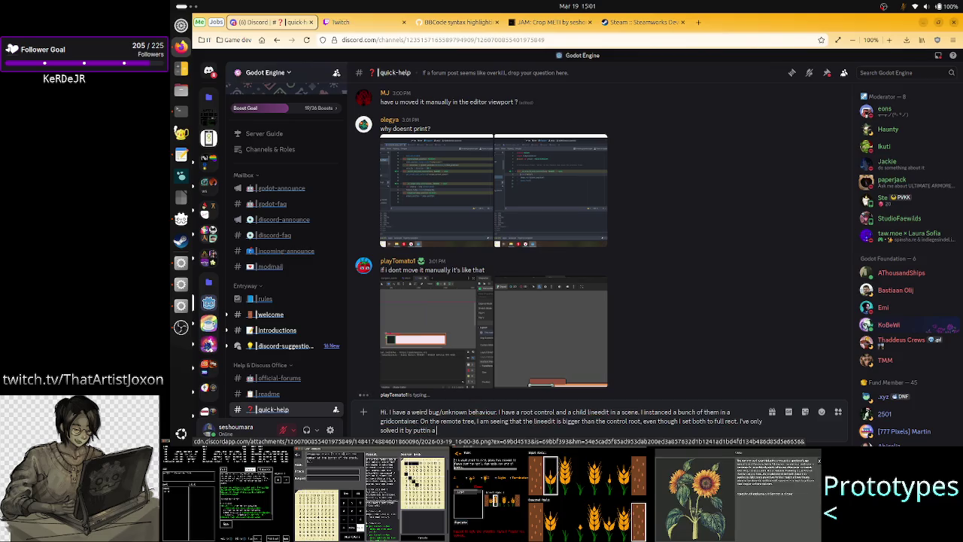
text(g)
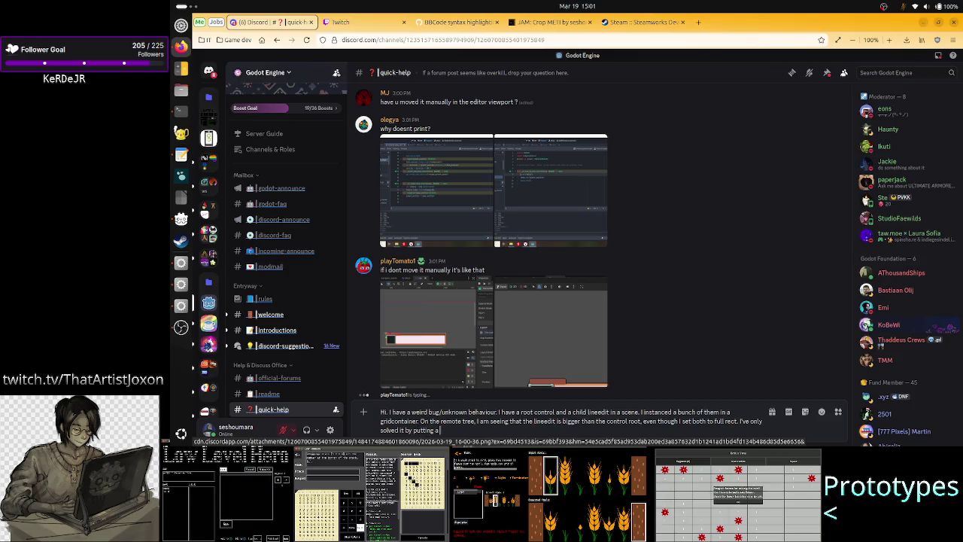
text( s)
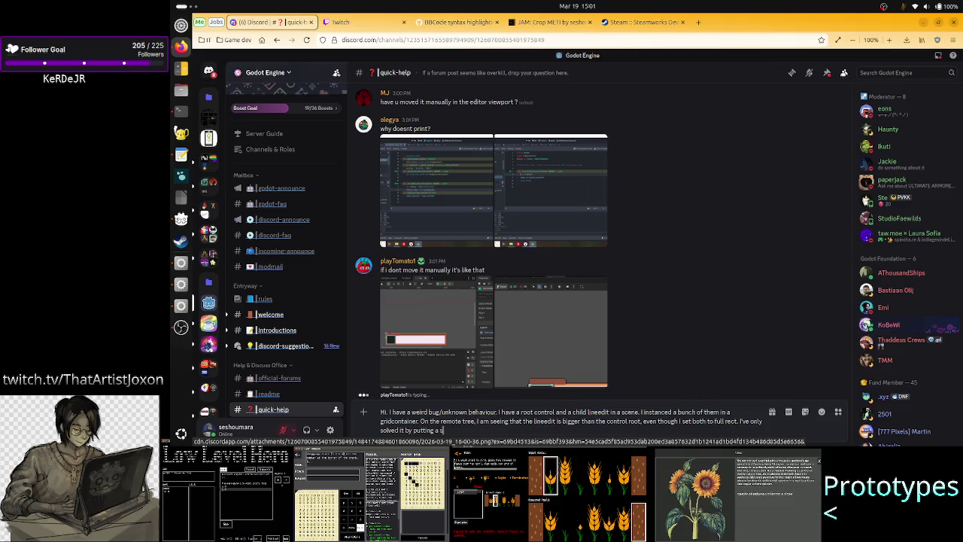
text(tyleb)
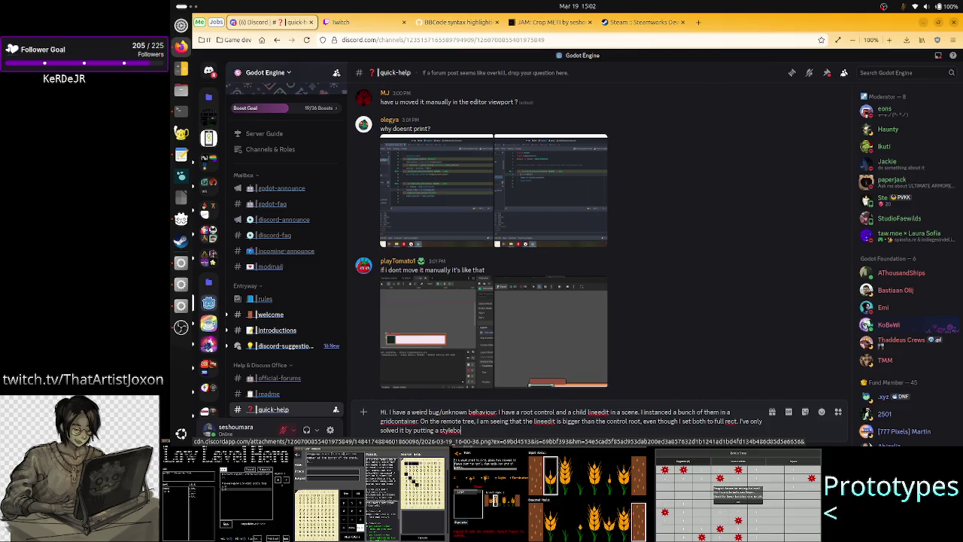
text(oxempty)
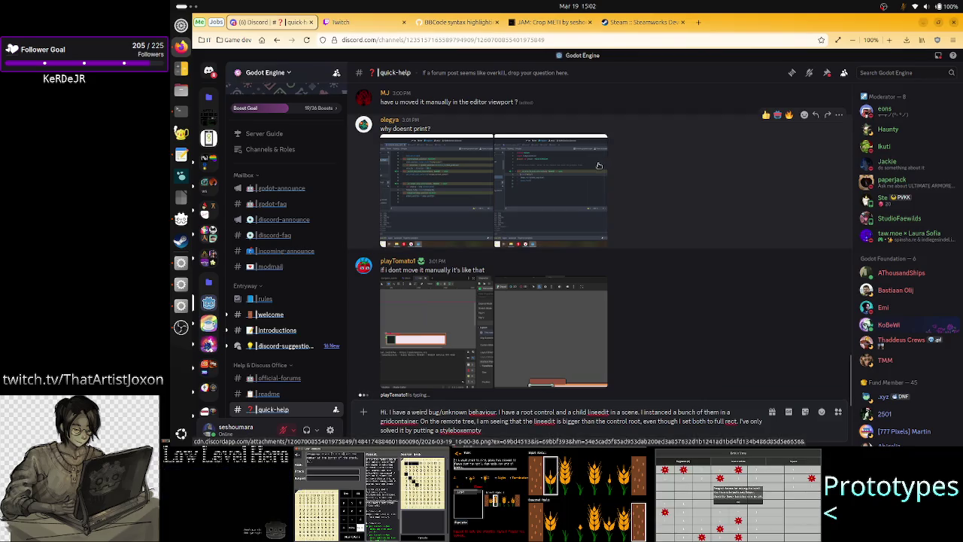
text( onto)
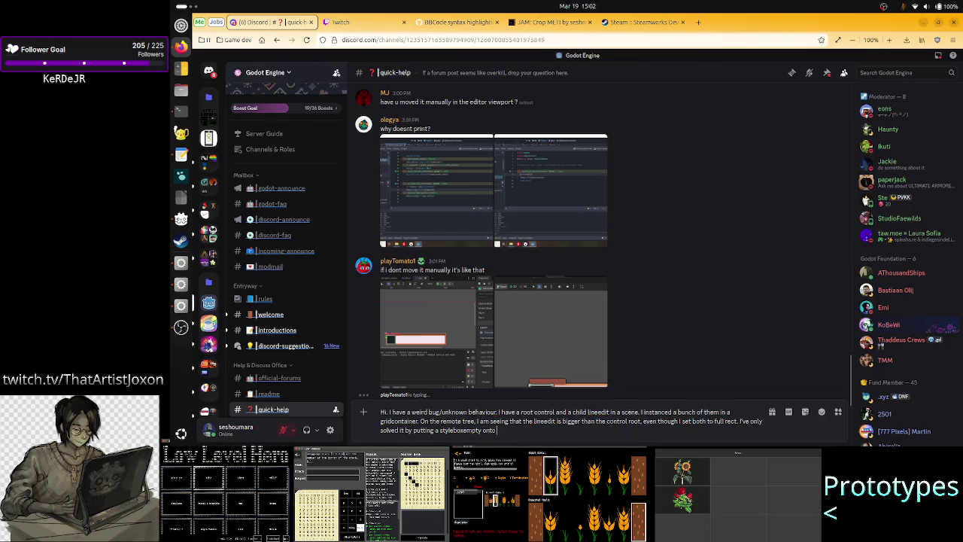
text( the lineedit)
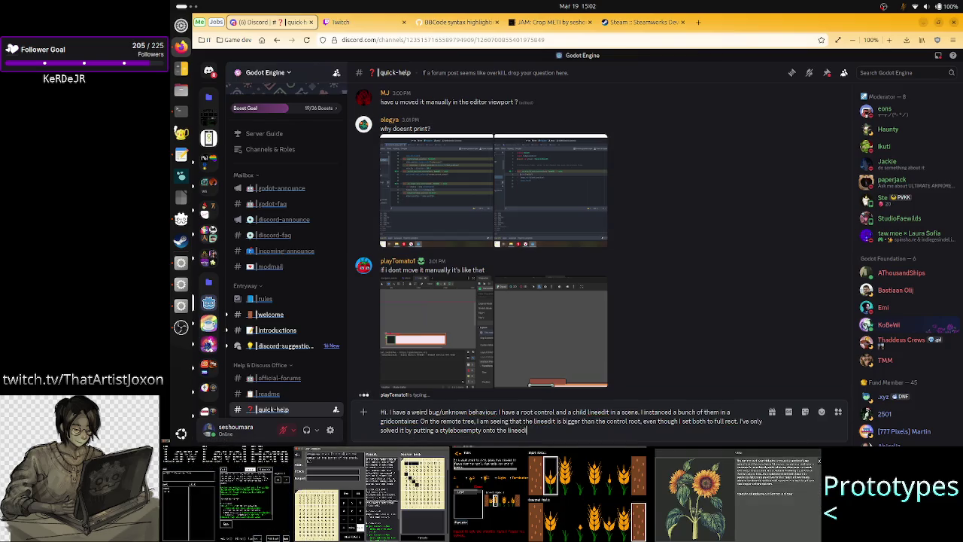
text(.)
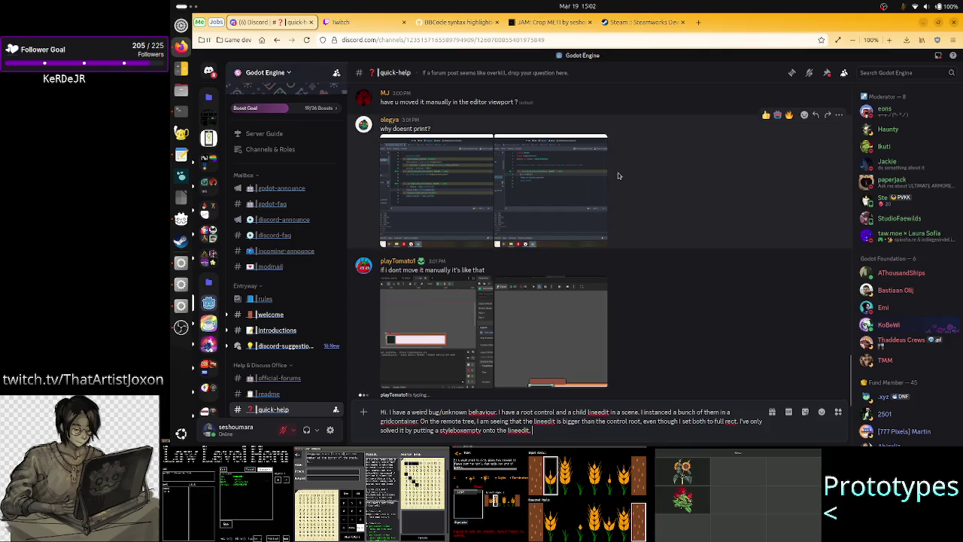
- Remove the workaround sentence and paste the screenshot of the cells into the draft
key(BackSpace)
text(, but)
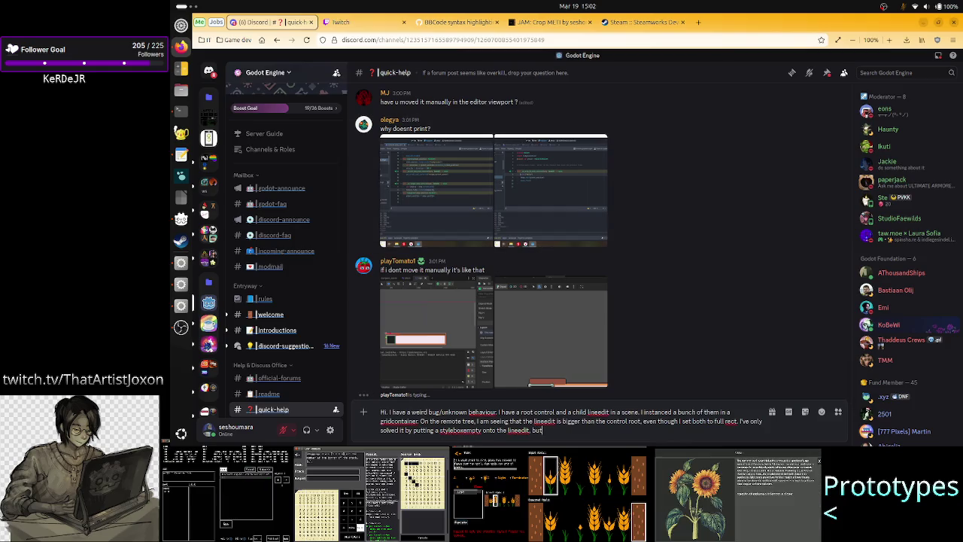
text( why)
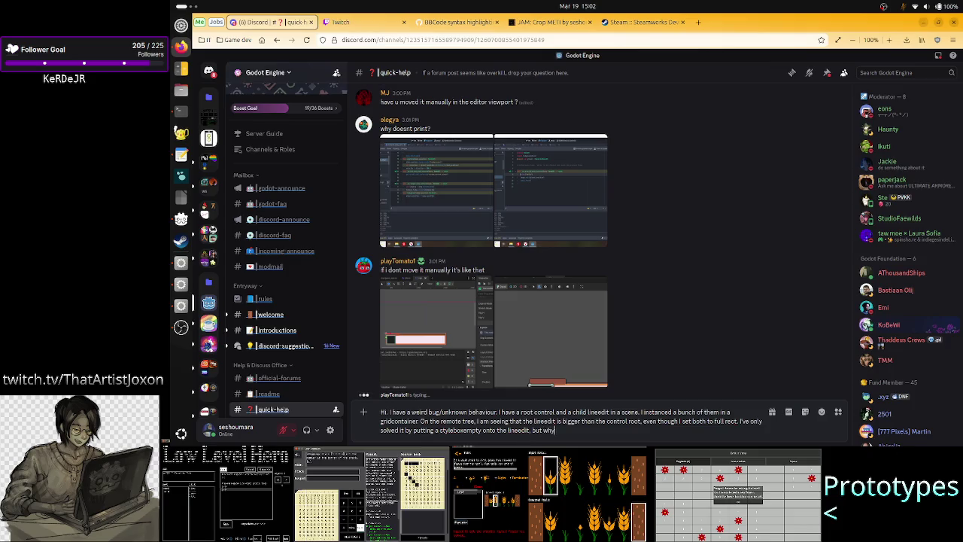
text( is it that before)
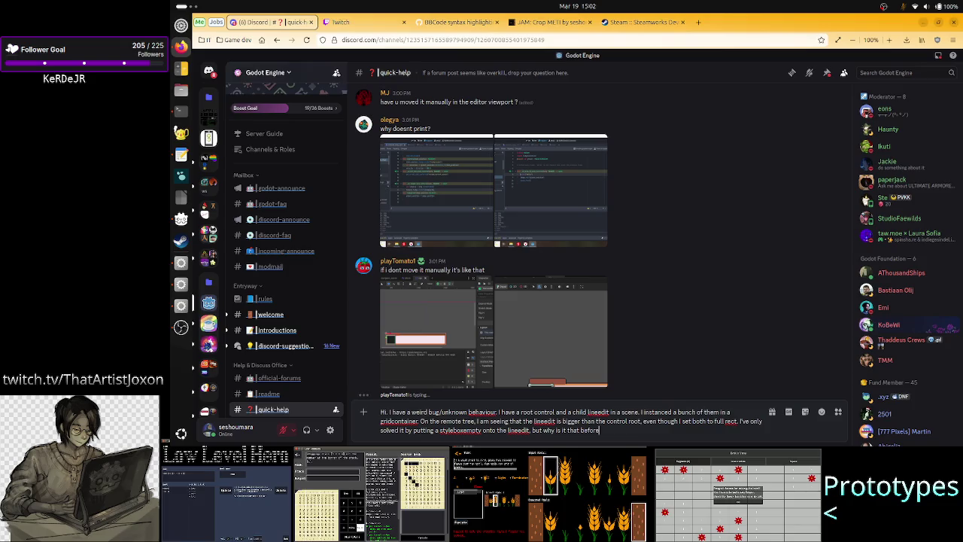
key(BackSpace)
key(BackSpace)
key(BackSpace)
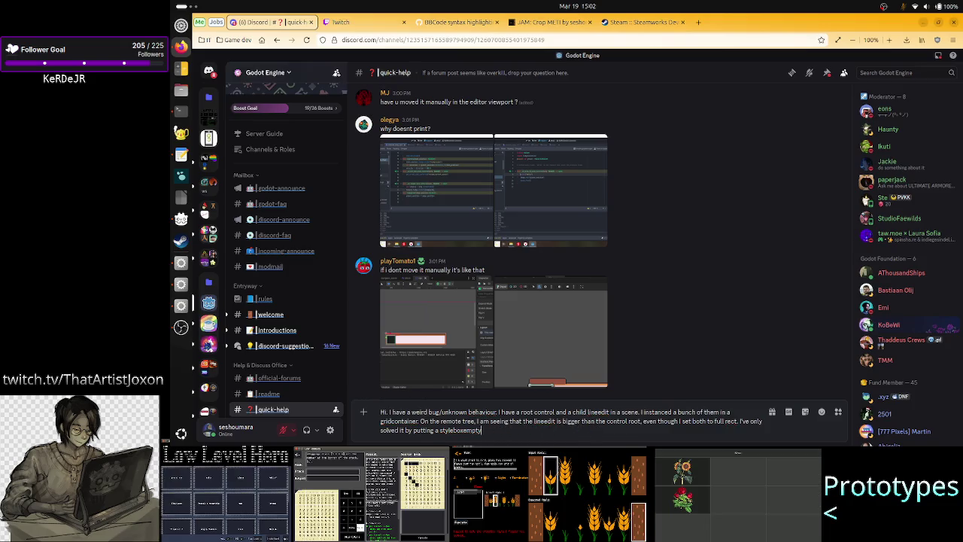
key(BackSpace)
key(BackSpace)
key(BackSpace)
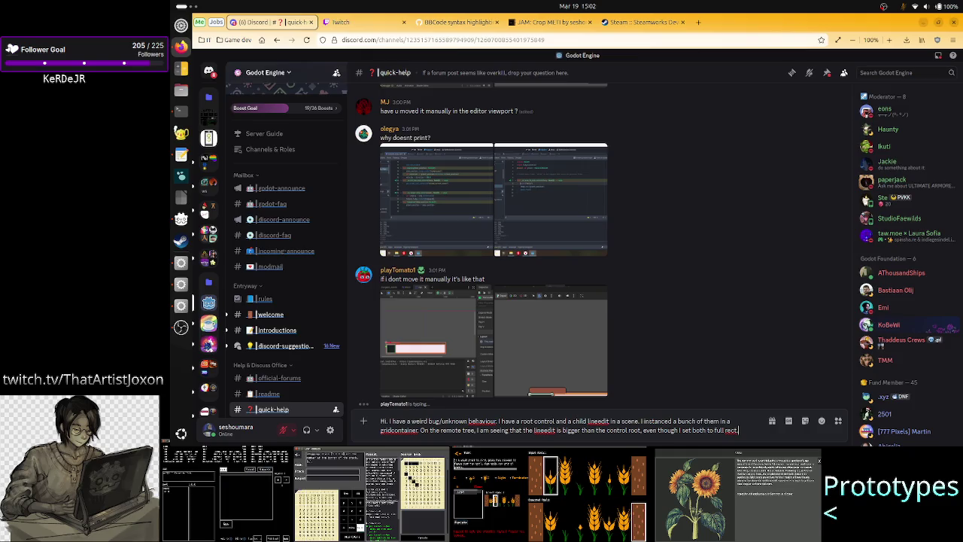
key(ctrl+v)
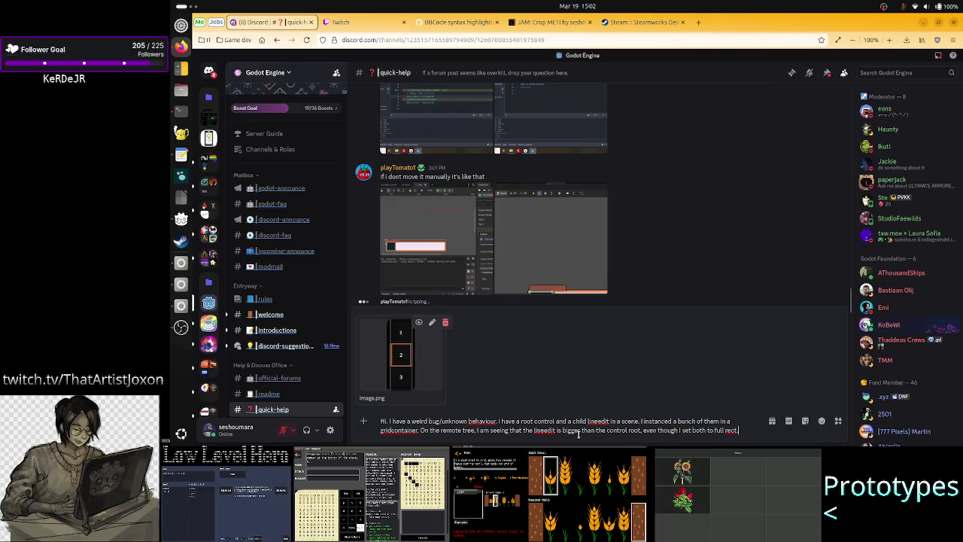
- Insert 'by a few pixels' after 'bigger' and send the question with its screenshot
text(by a few)
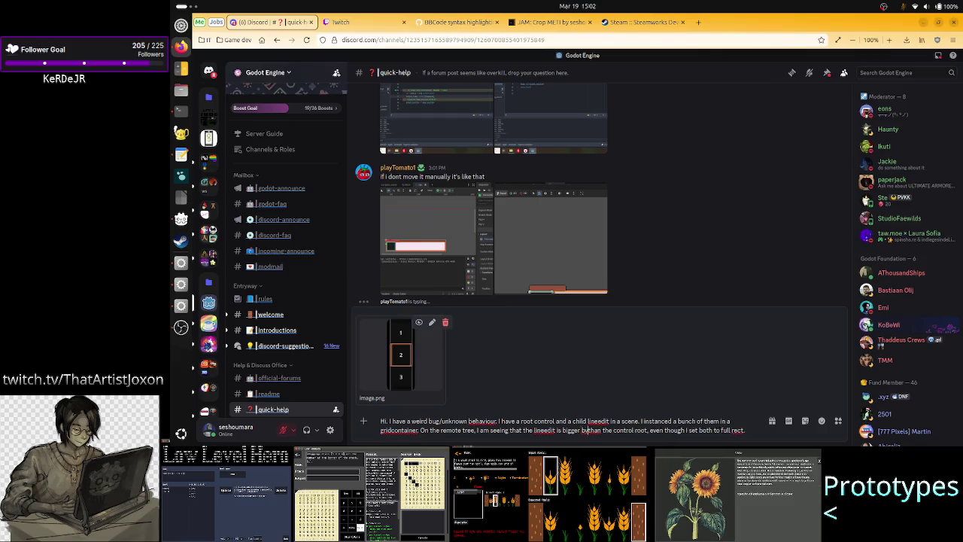
text( pixels)
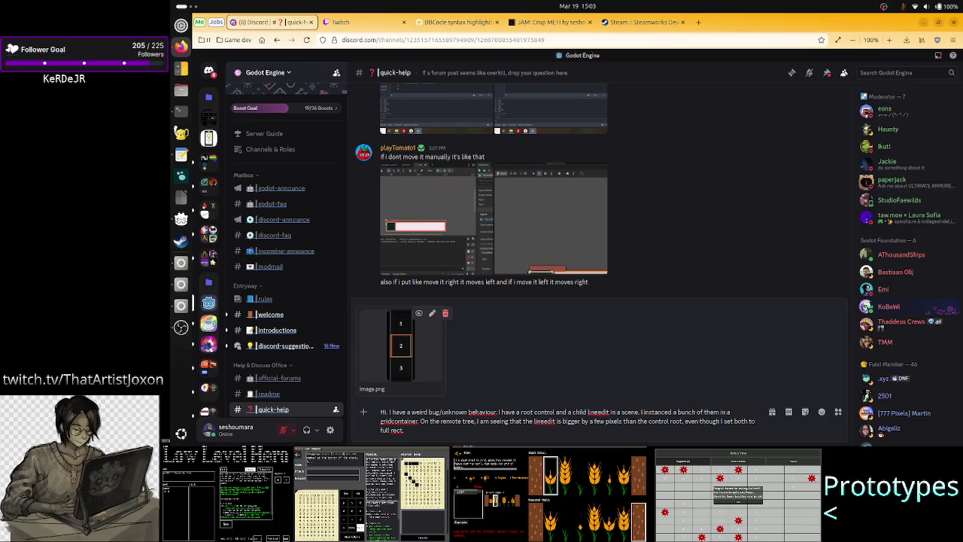
key(Return)
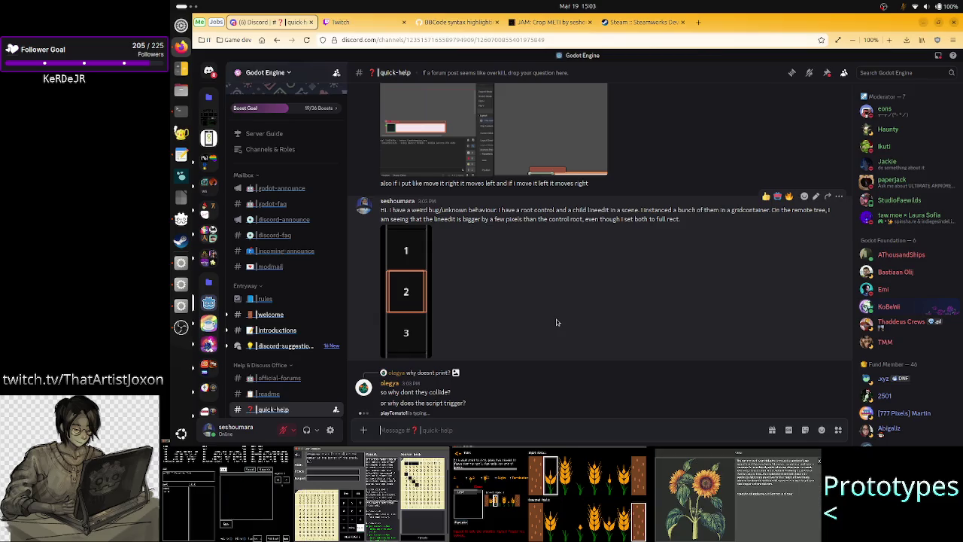
- Stop the running game and open Quick Load for the Value node's Normal StyleBox
click(181, 284)
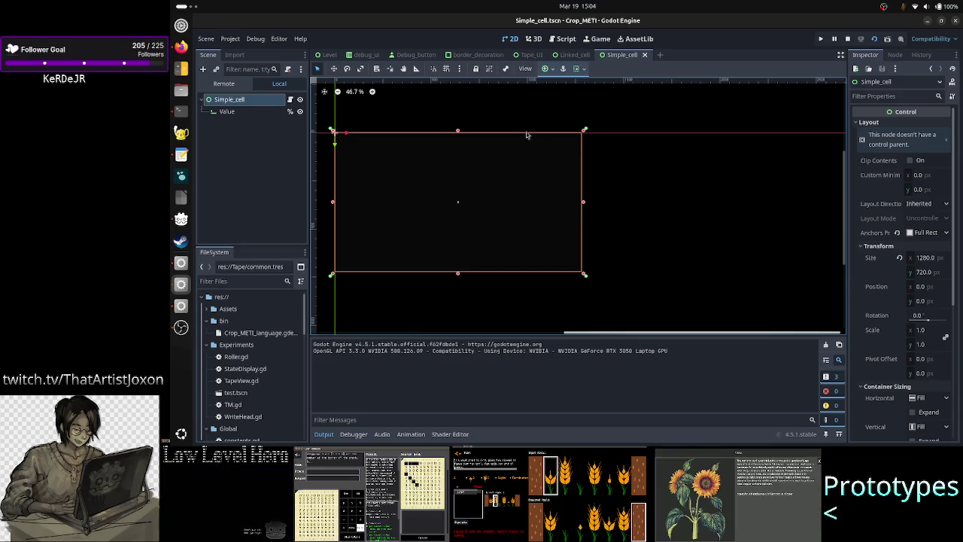
click(274, 113)
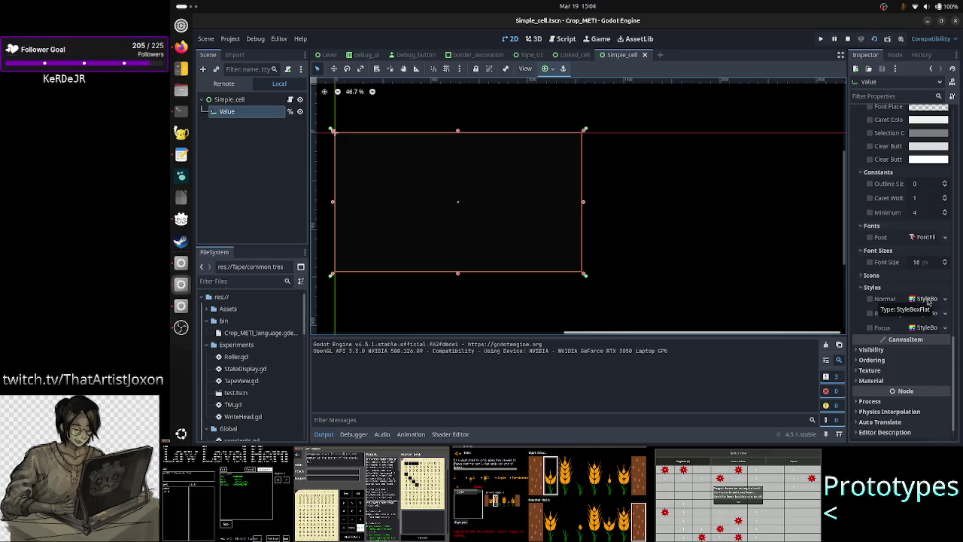
click(849, 40)
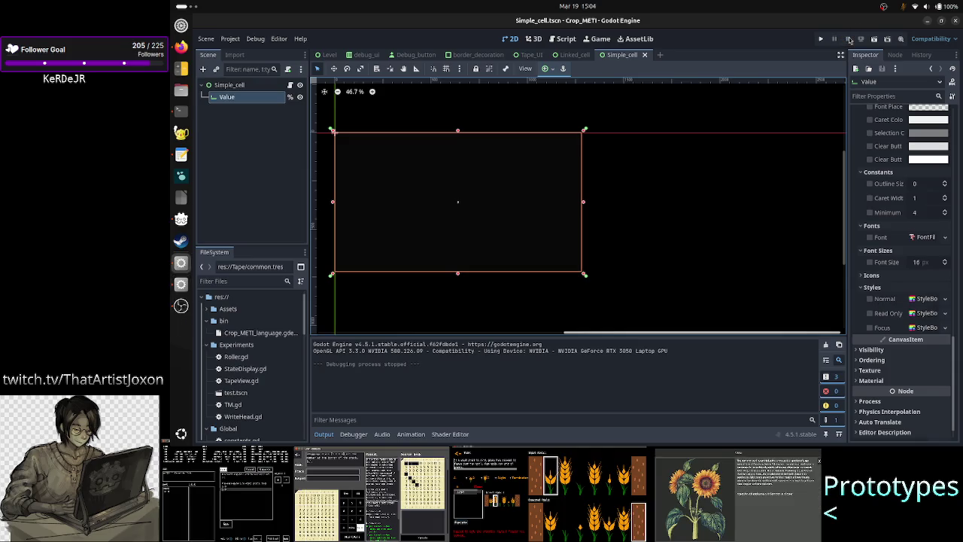
click(944, 300)
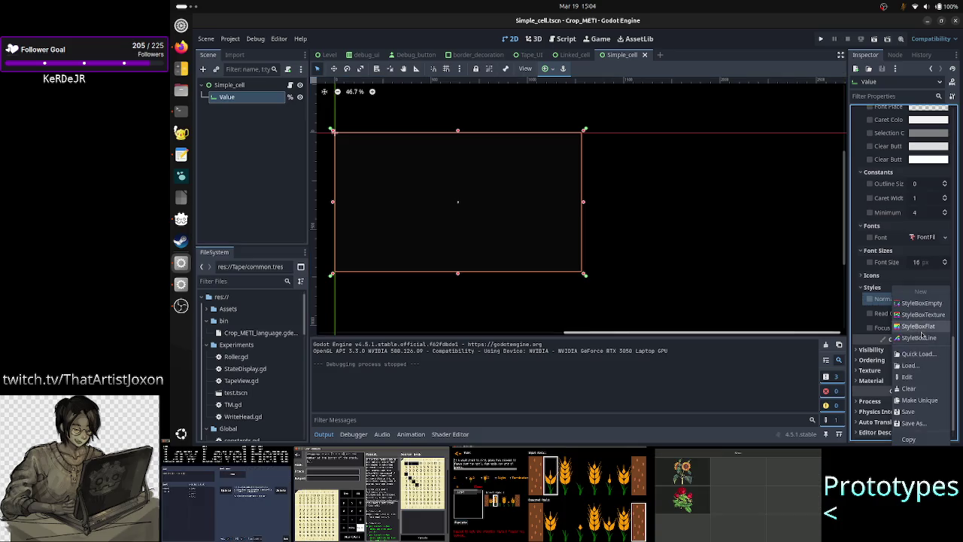
click(919, 354)
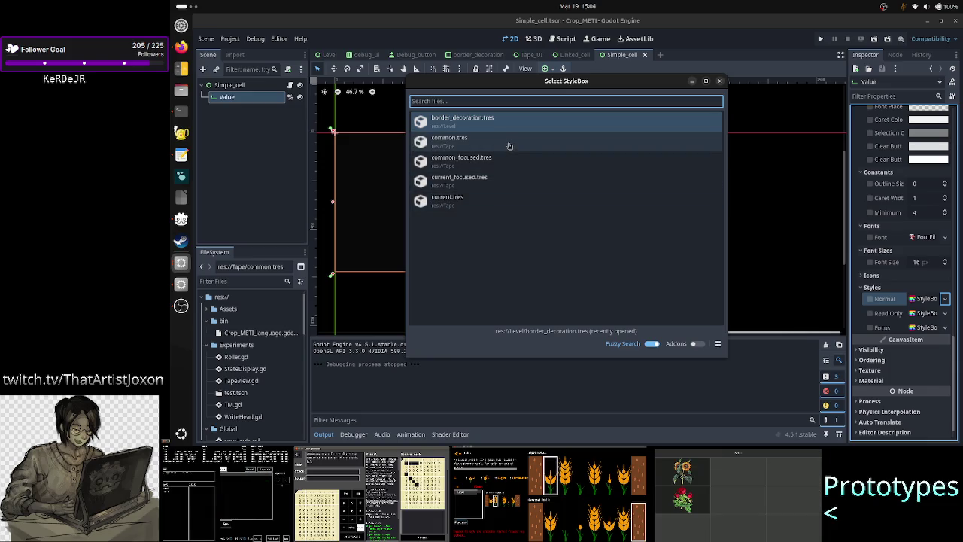
- Assign common.tres to the Value field's Normal style and common_focused.tres to its Focus style
double_click(509, 145)
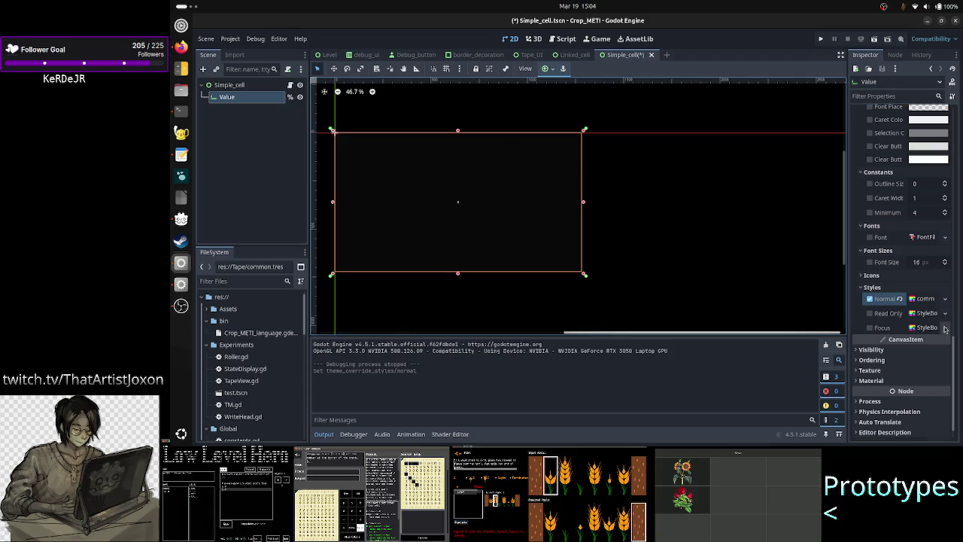
click(945, 329)
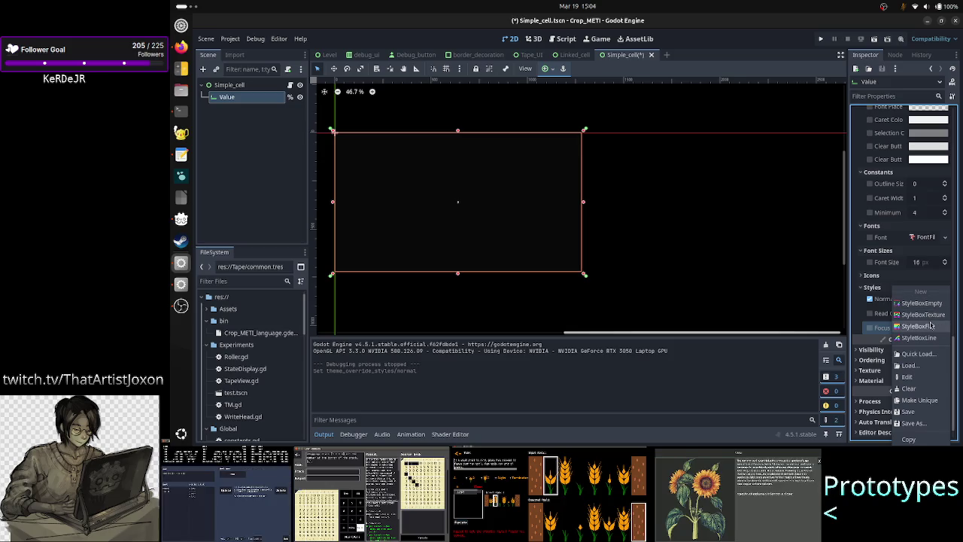
click(930, 325)
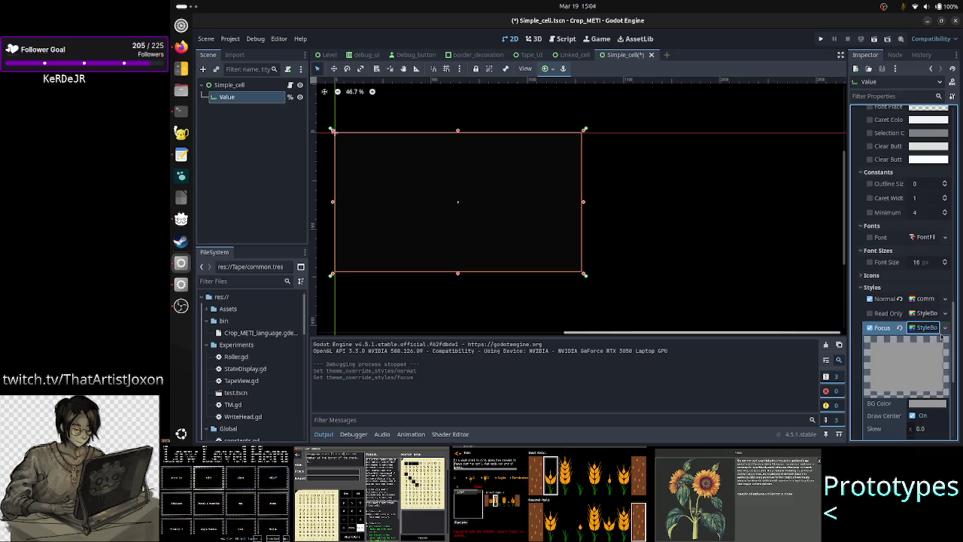
click(941, 332)
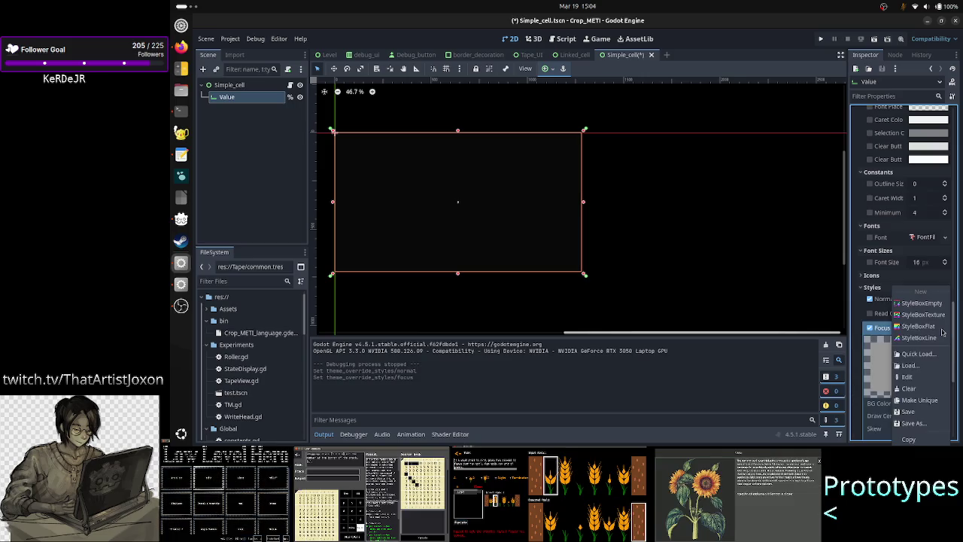
click(910, 389)
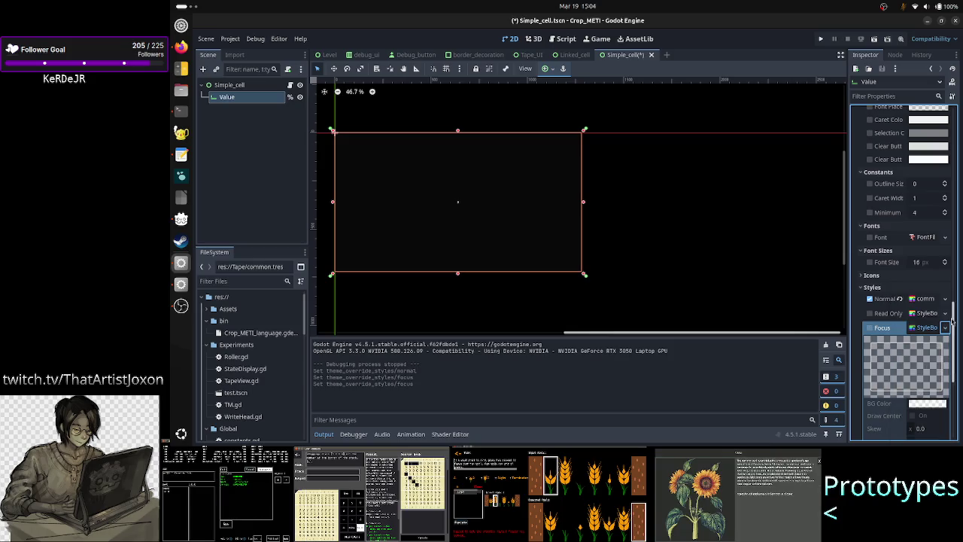
click(943, 331)
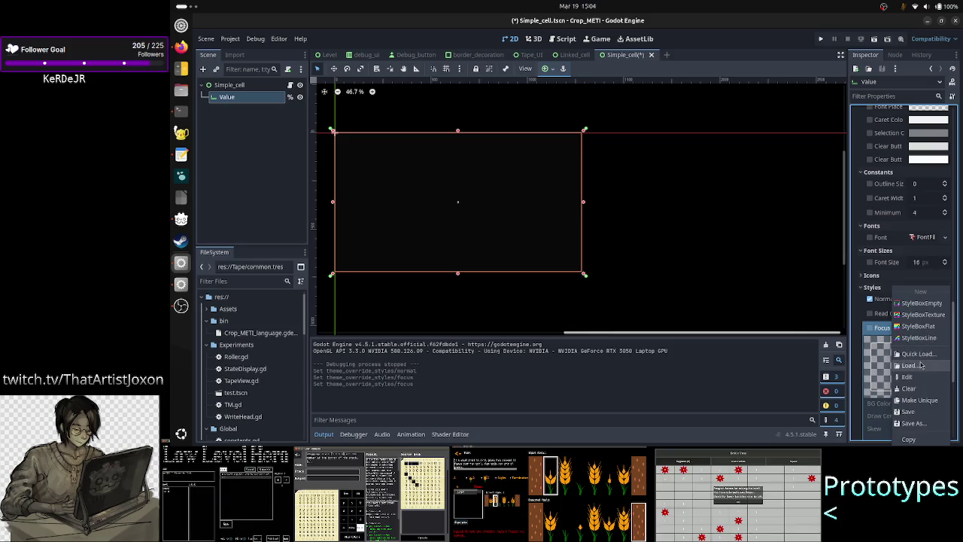
click(922, 355)
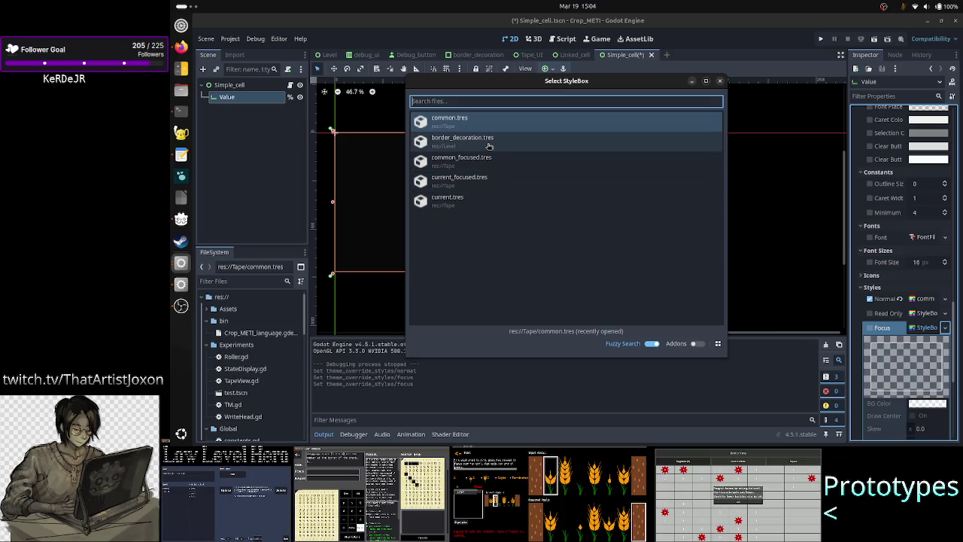
click(475, 164)
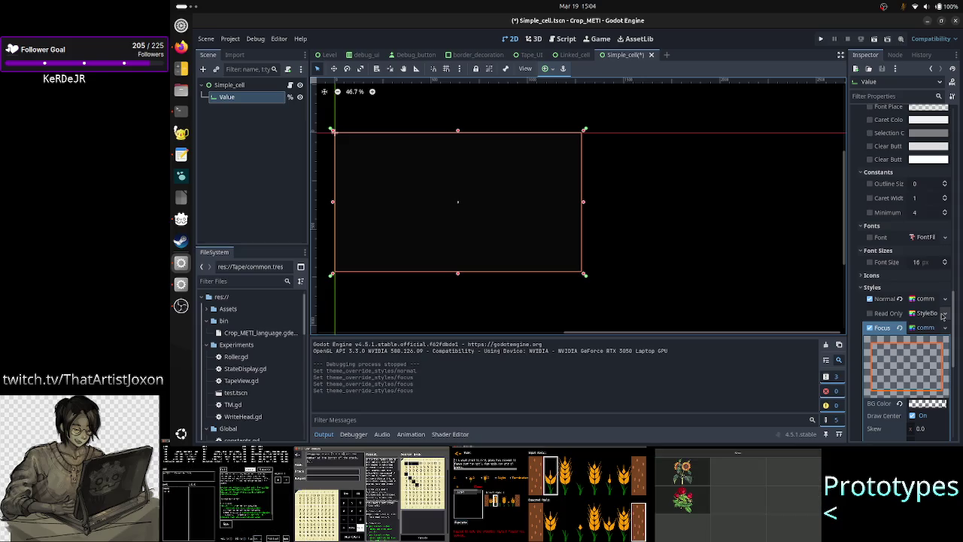
- Browse saved styleboxes for the Read Only style, then close the list without choosing one
click(943, 316)
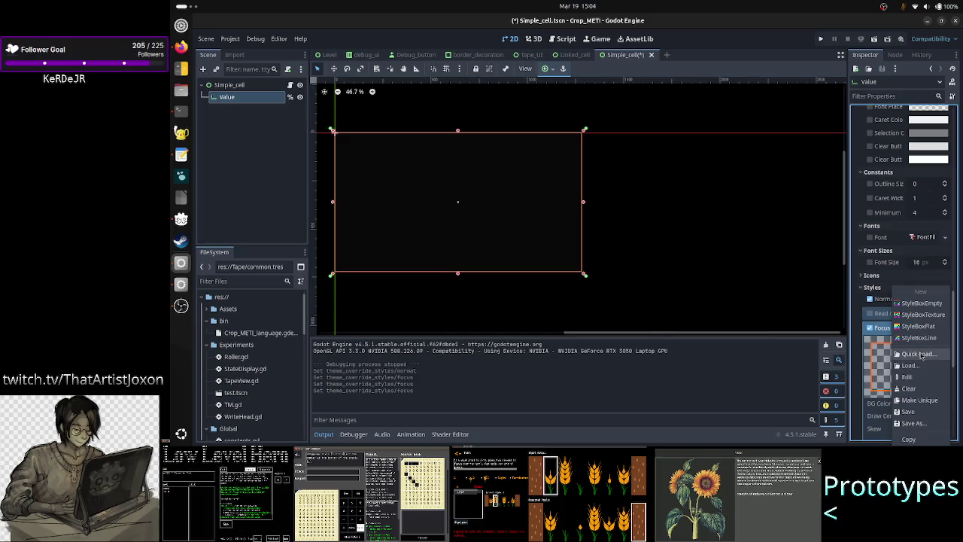
click(922, 354)
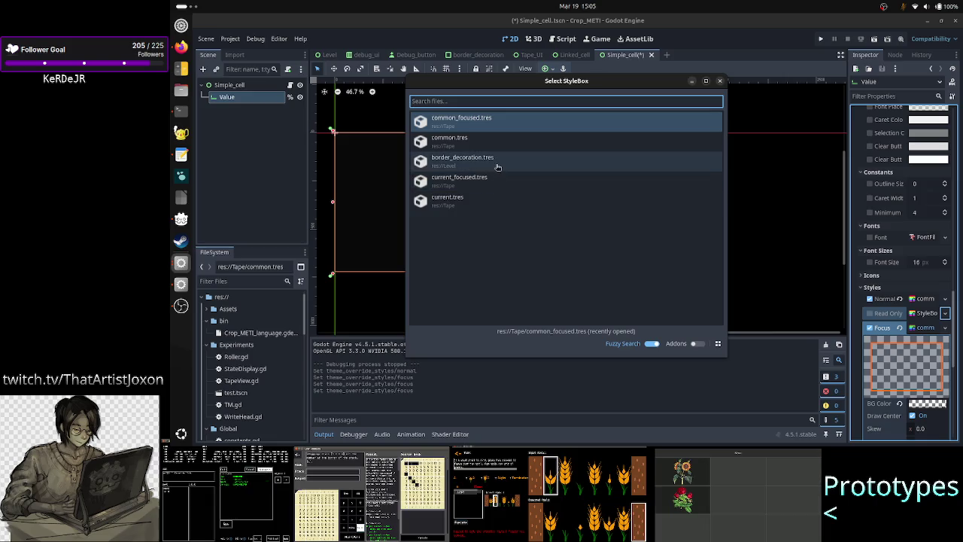
click(720, 81)
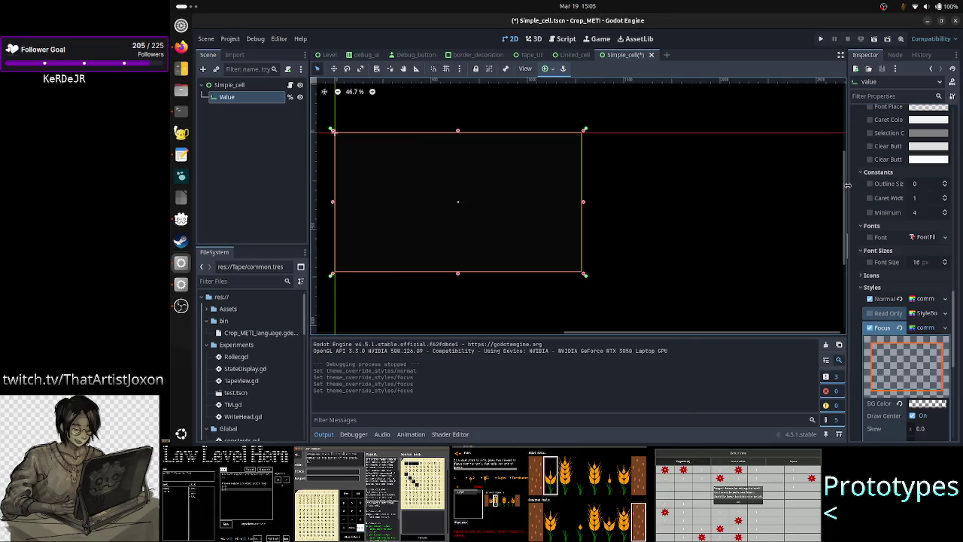
scroll(873, 200, up, 5)
scroll(872, 200, up, 10)
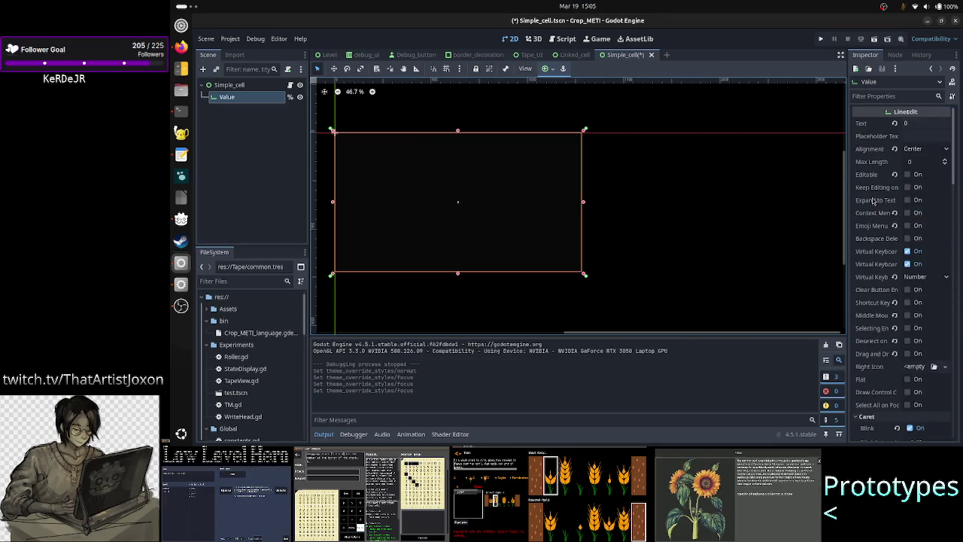
- Open Simple_cell.gd and go to the commented change_editable debugging line
click(299, 85)
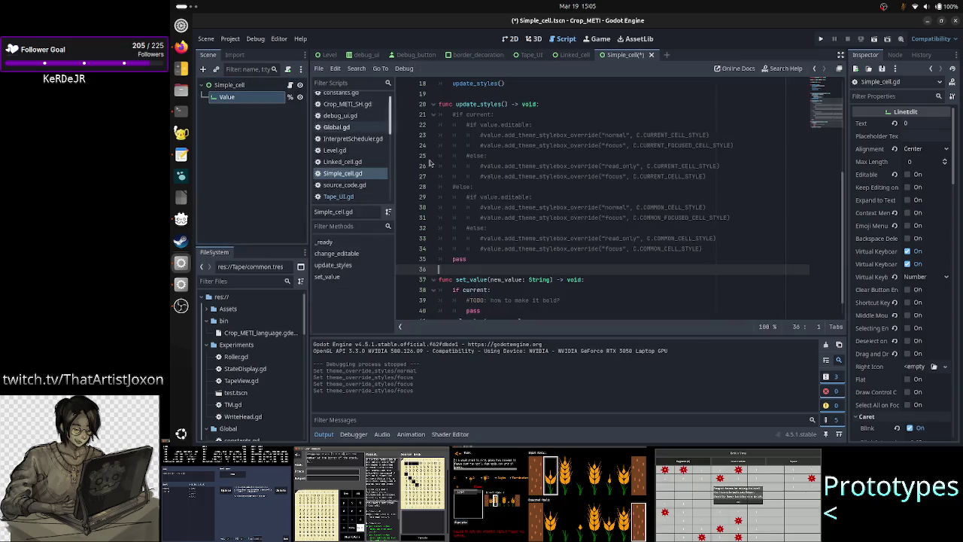
scroll(531, 221, up, 6)
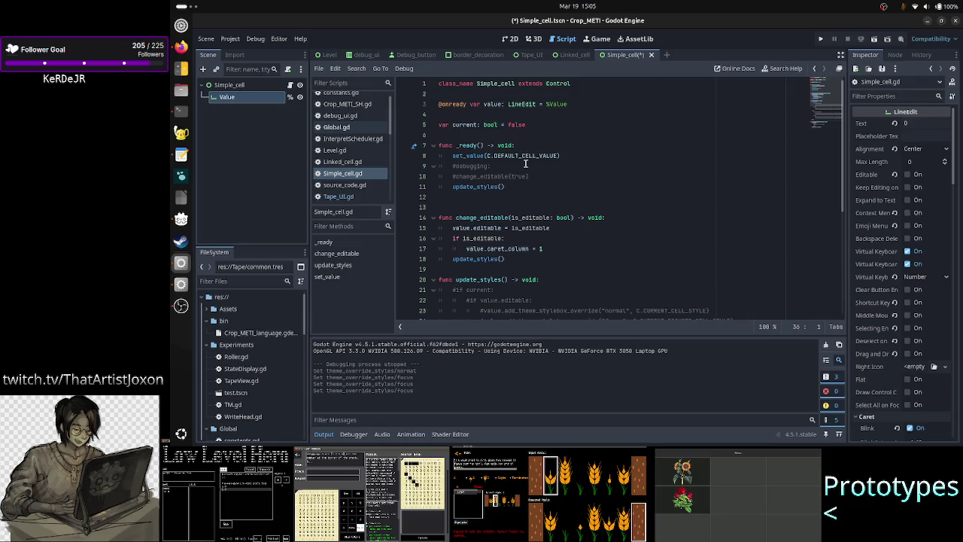
click(537, 174)
key(Up)
key(Down)
key(Home)
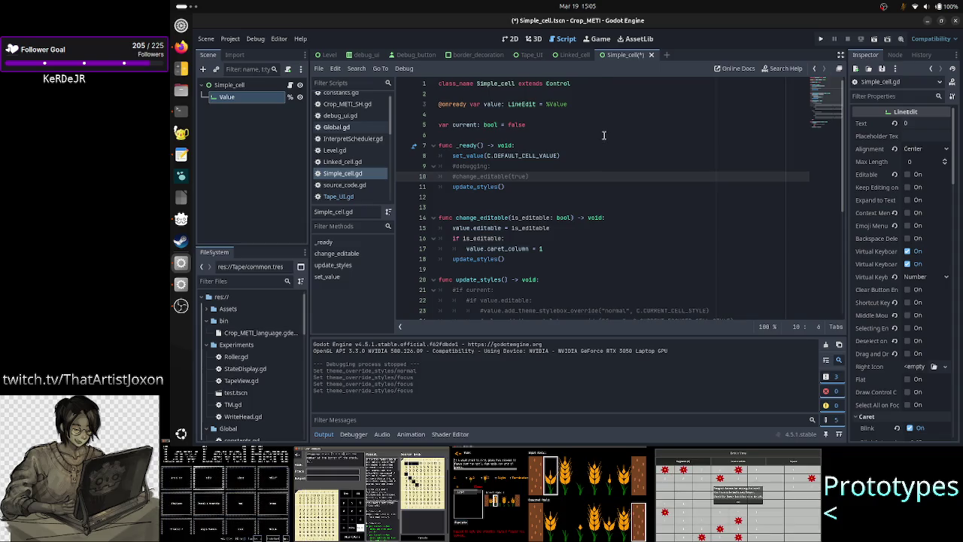
- Review the script, save the Simple_cell scene, and switch to the Tape_UI scene
scroll(594, 187, down, 1)
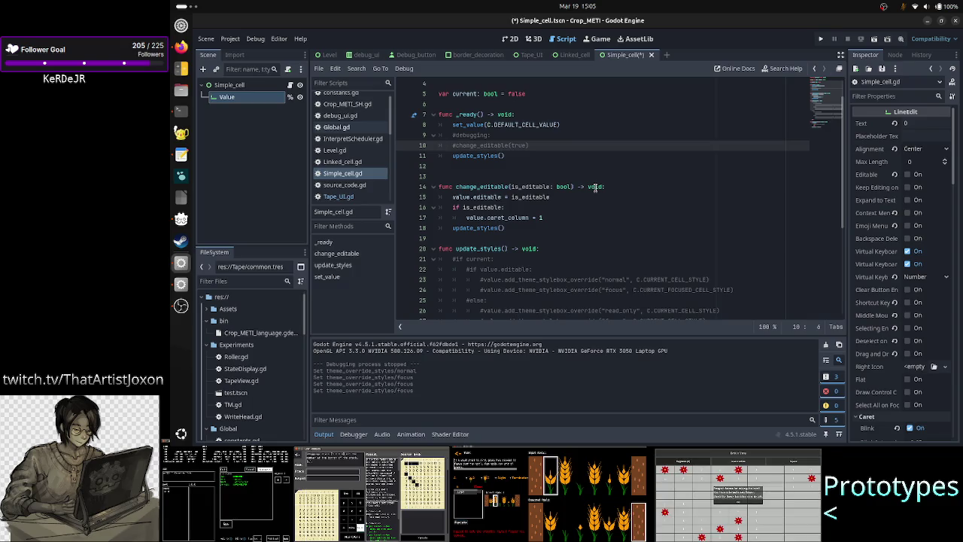
scroll(594, 187, up, 1)
scroll(594, 187, down, 6)
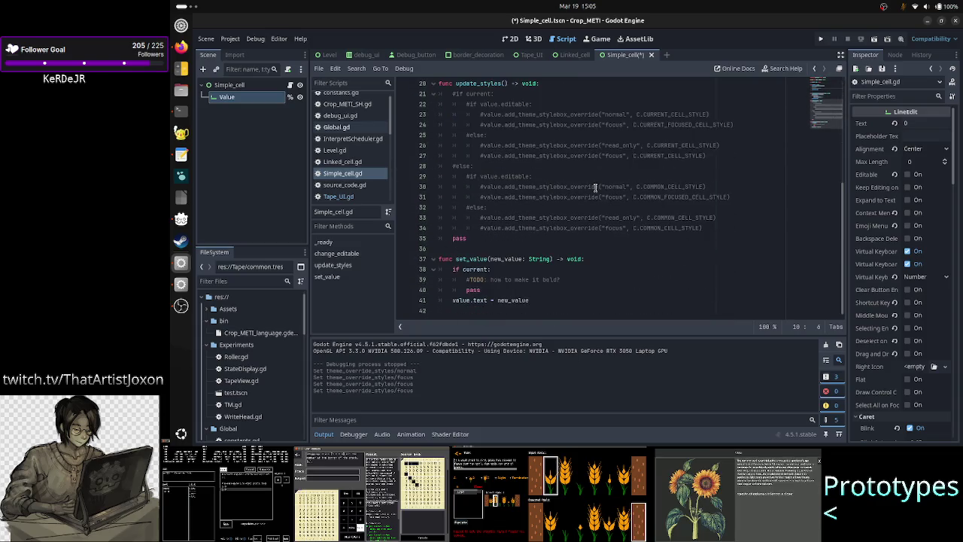
scroll(594, 187, up, 6)
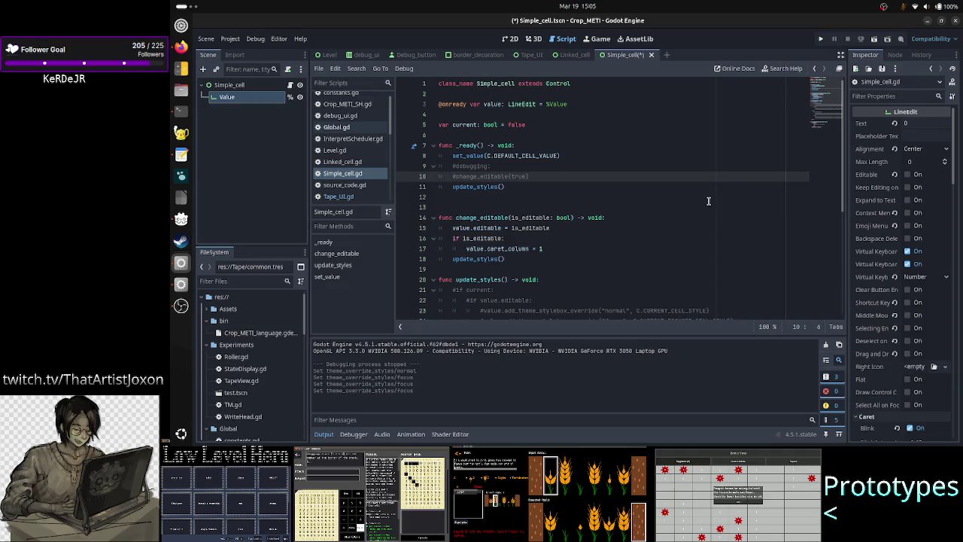
click(871, 45)
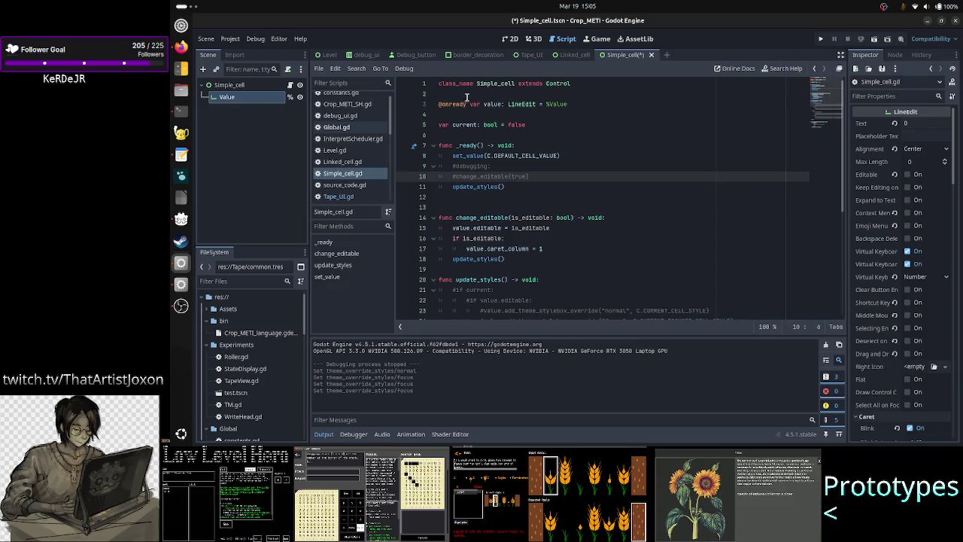
click(527, 55)
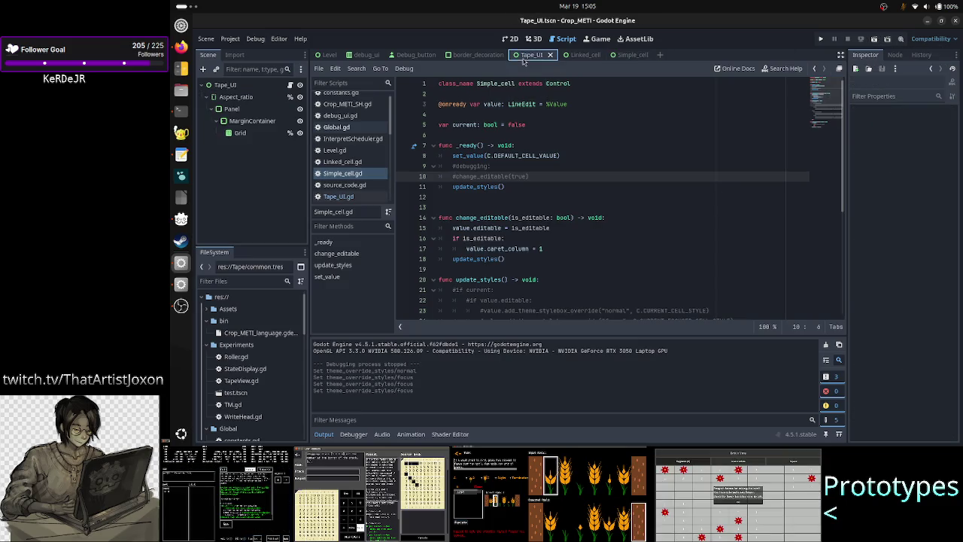
- Run Tape_UI, delete the 0 in the top cell, then close the Crop_METI debug window
click(872, 44)
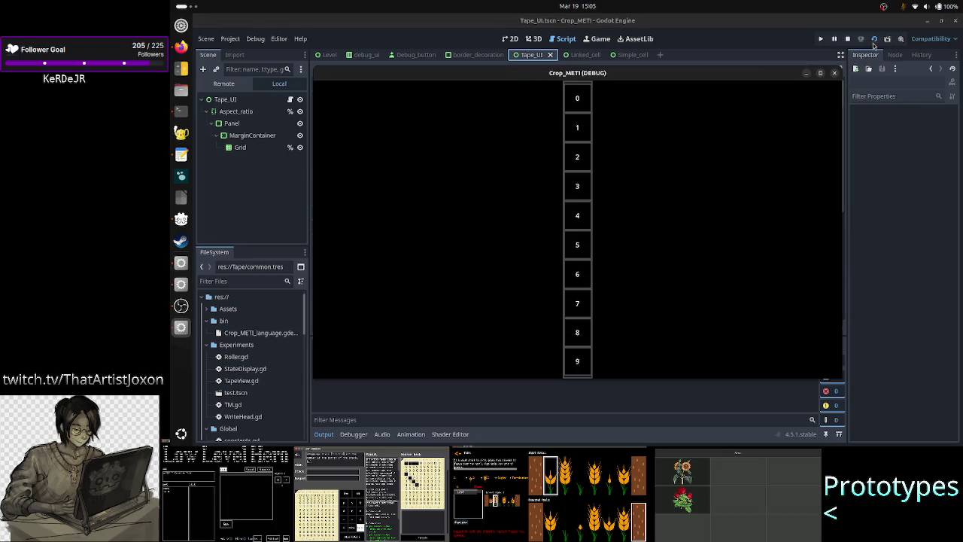
key(BackSpace)
text(s)
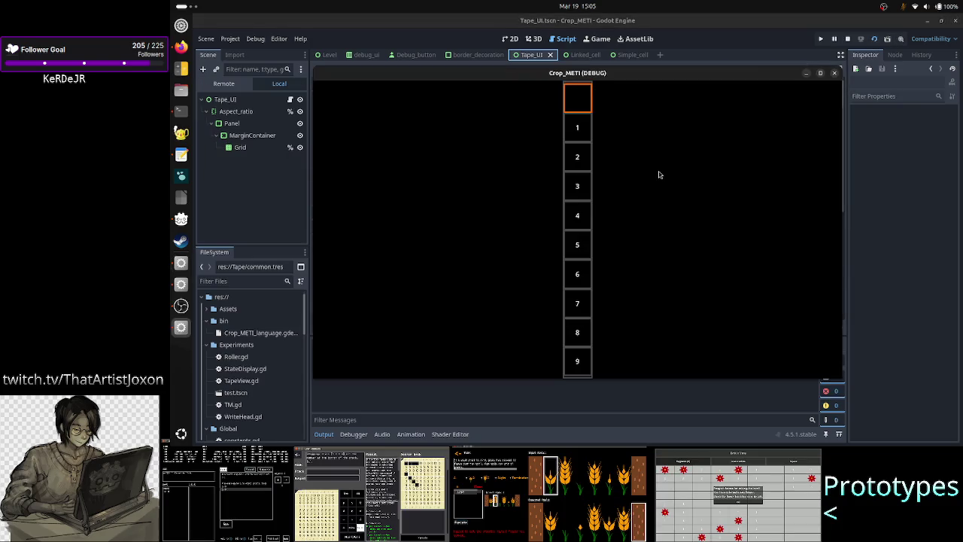
click(834, 72)
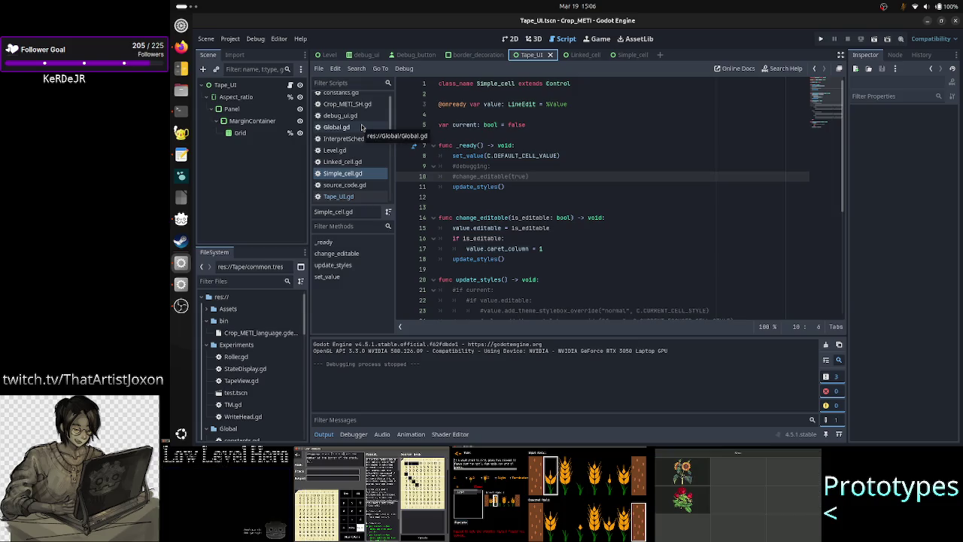
- Comment out cell.change_editable(true) on line 25 of Tape_UI.gd and rerun the scene
click(346, 197)
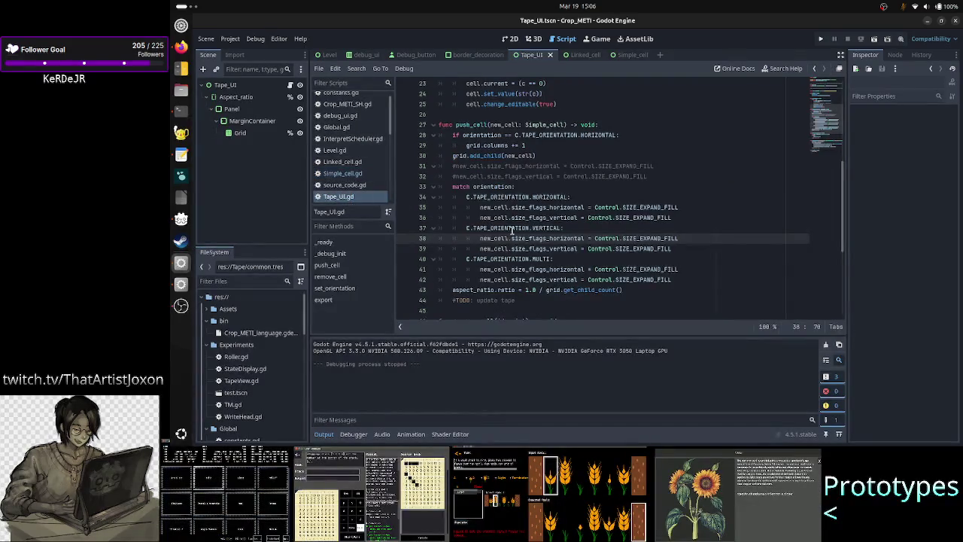
scroll(552, 171, up, 6)
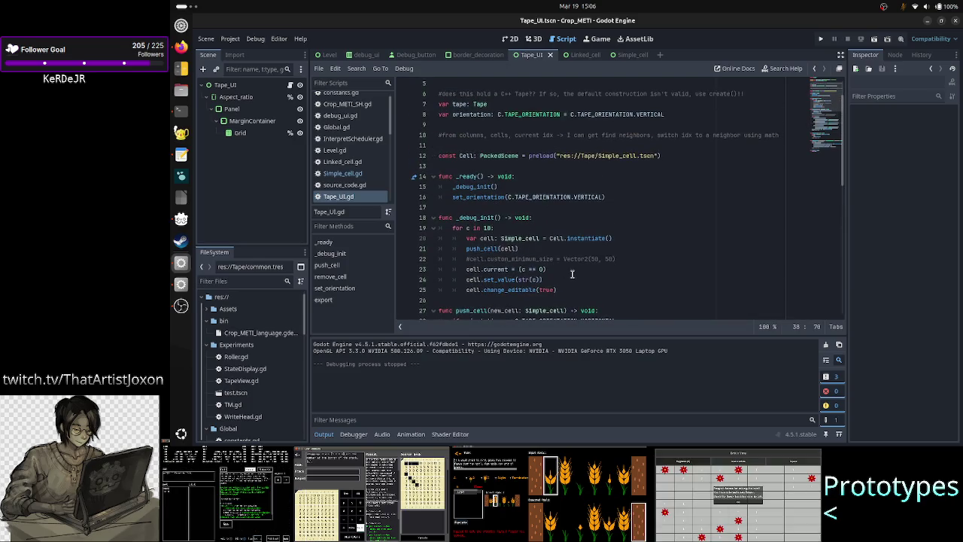
click(572, 273)
key(Down)
key(Down)
key(Home)
key(Right)
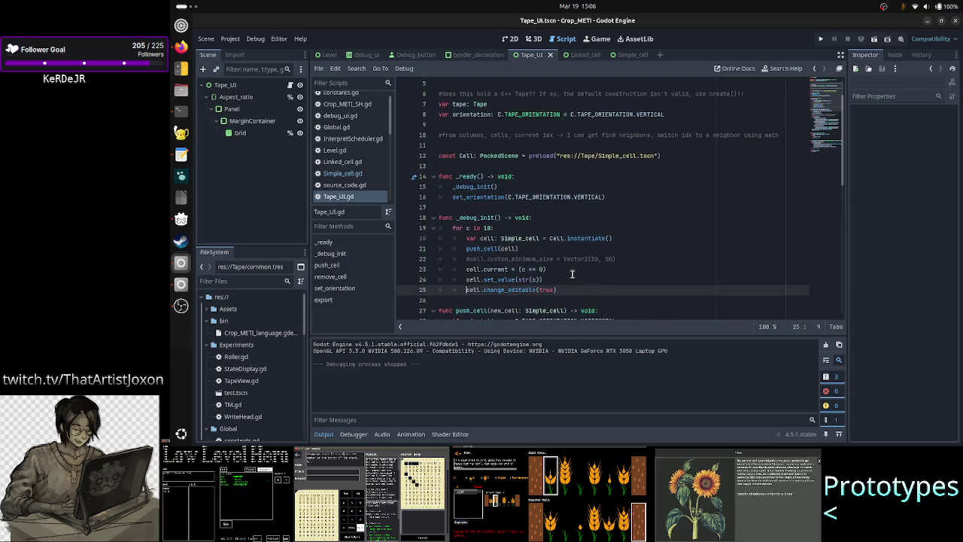
text(#)
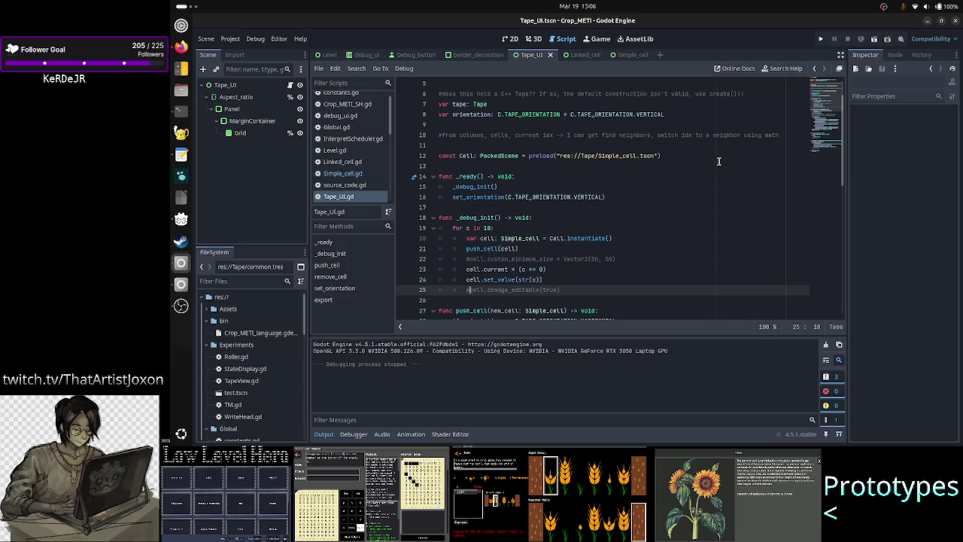
click(874, 41)
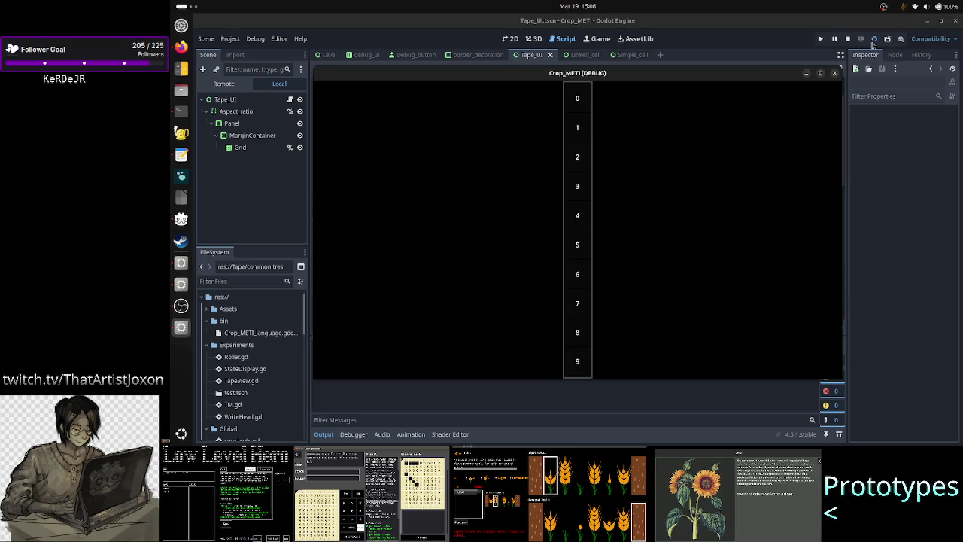
- Keep the game window always on top and expand the Remote tree under Tape_UI and Aspect_ratio
right_click(543, 74)
click(592, 159)
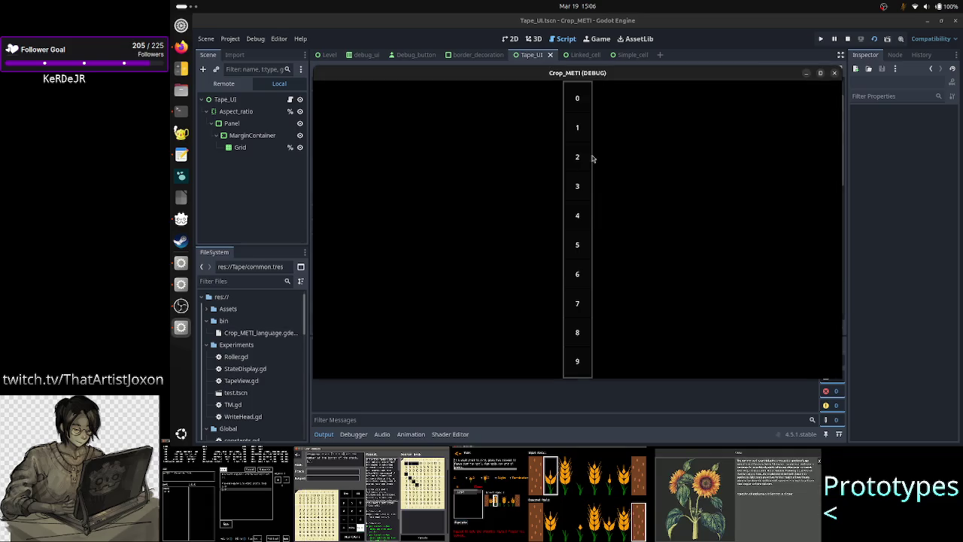
click(230, 84)
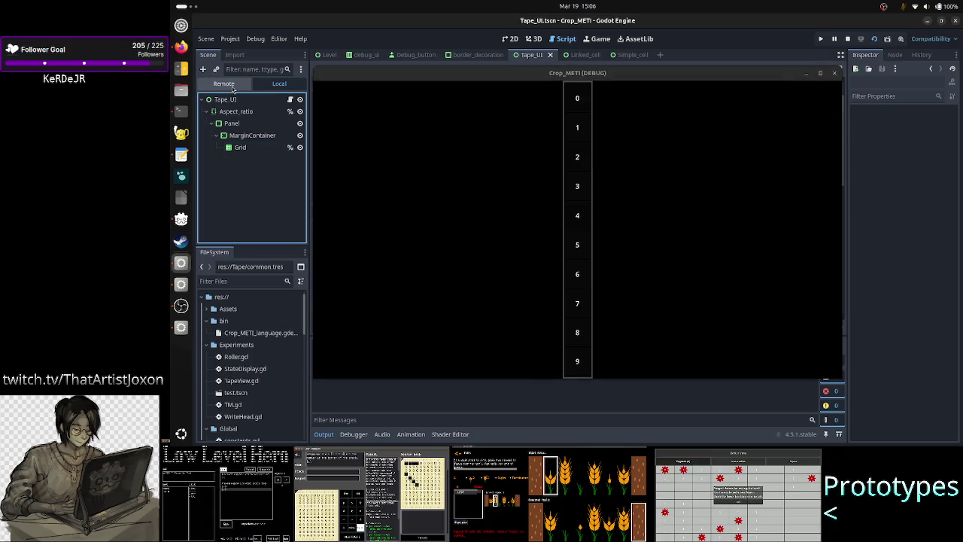
click(210, 135)
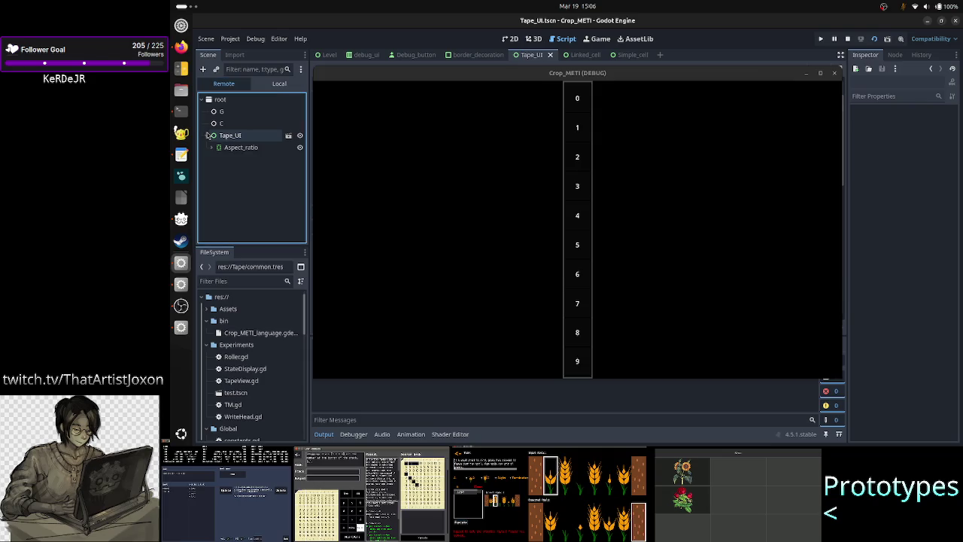
click(214, 148)
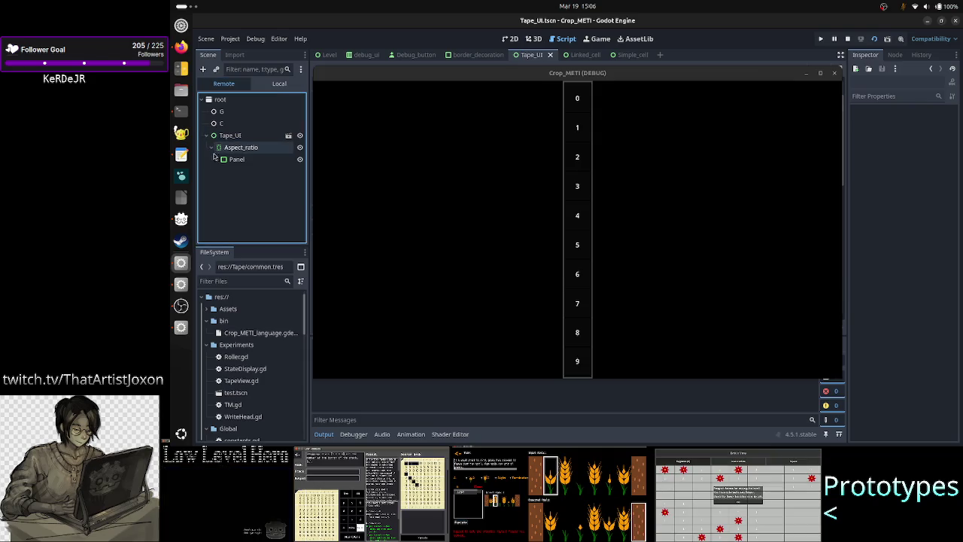
double_click(236, 160)
click(223, 172)
click(249, 171)
- Expand Grid and the first cell, inspecting its Value field and control properties
double_click(247, 183)
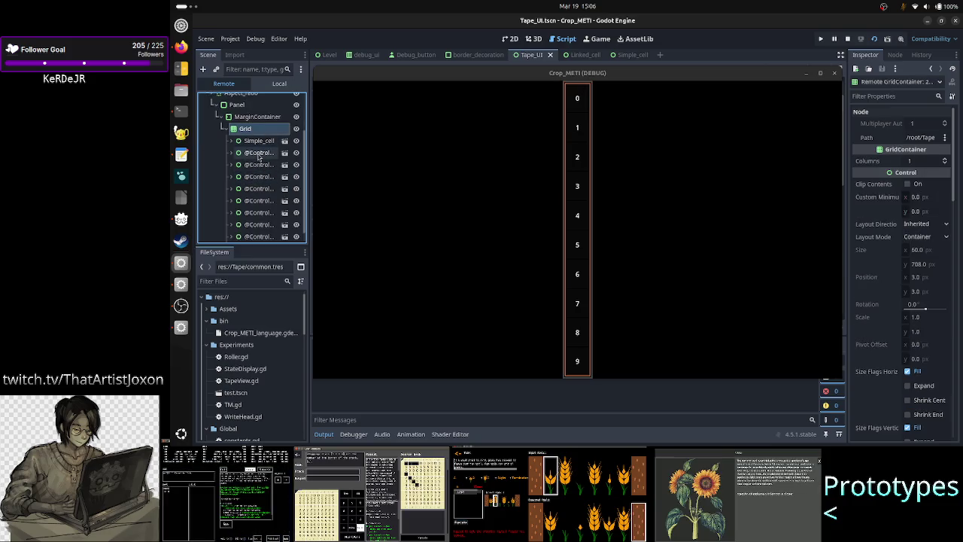
click(232, 154)
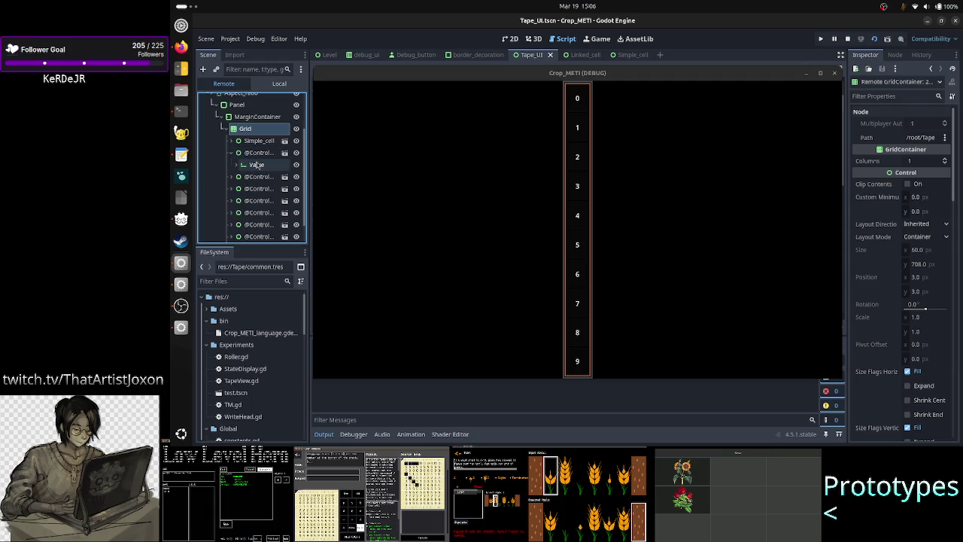
double_click(255, 163)
click(259, 152)
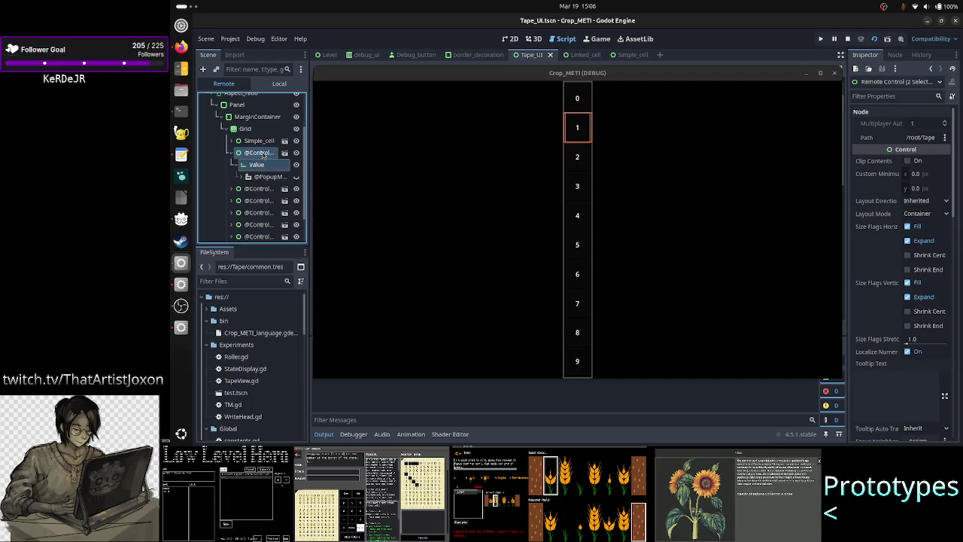
- Maximize and restore the game window twice to view the tape
double_click(667, 74)
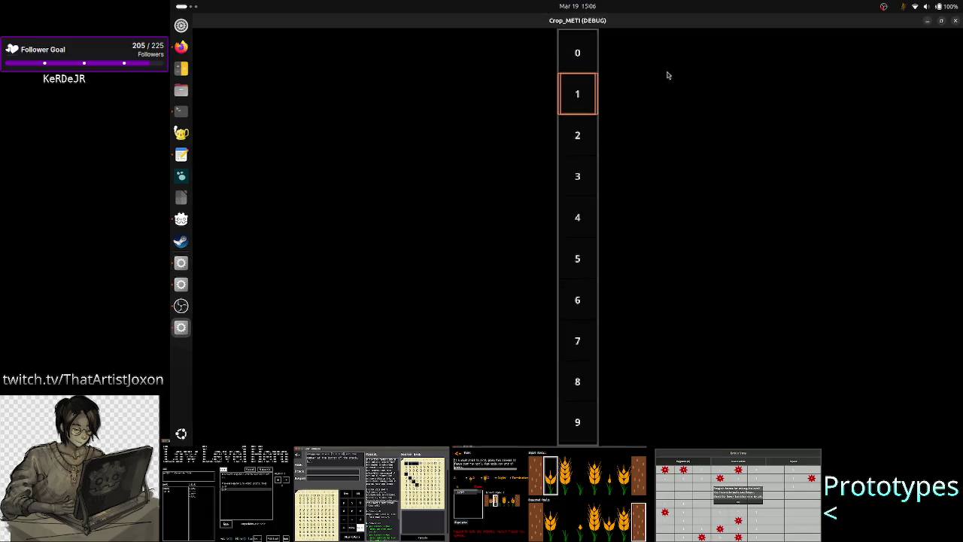
double_click(790, 20)
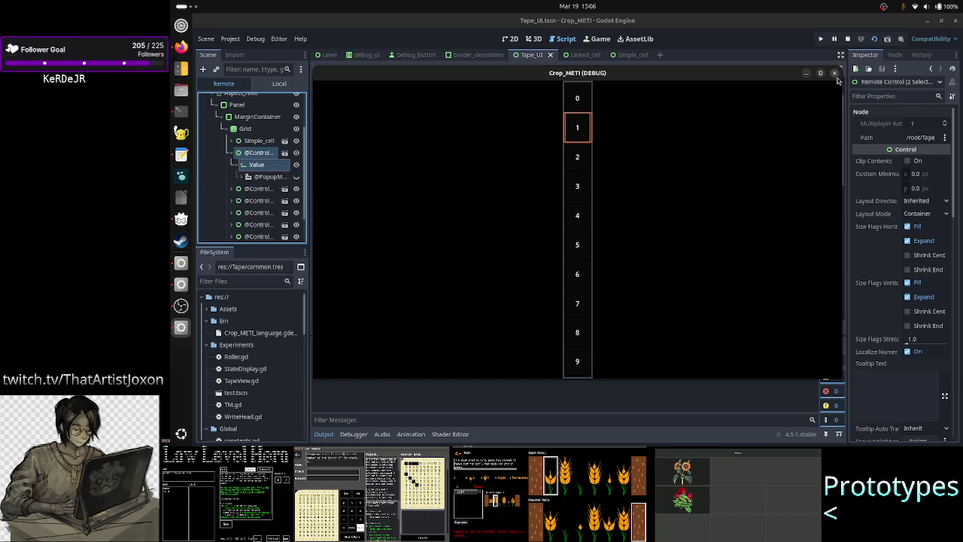
double_click(782, 77)
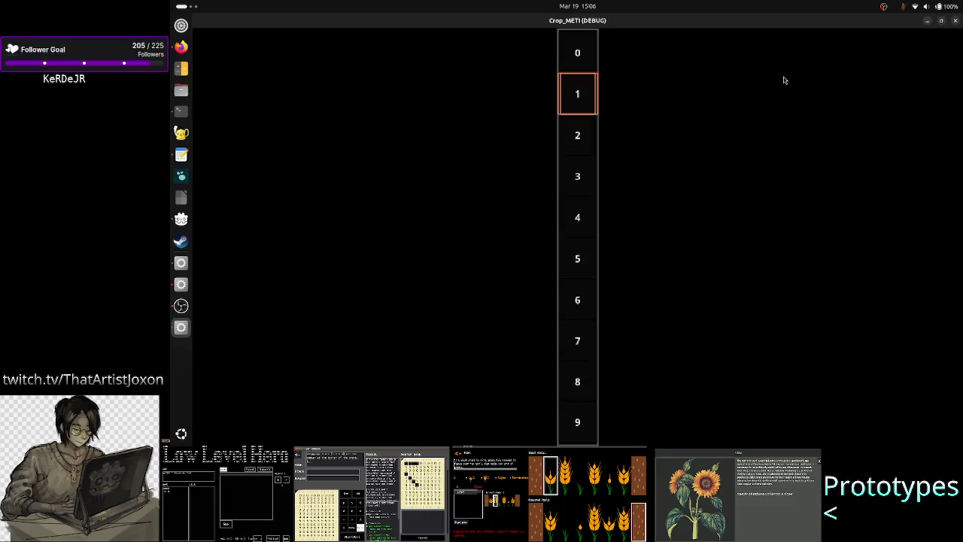
double_click(781, 23)
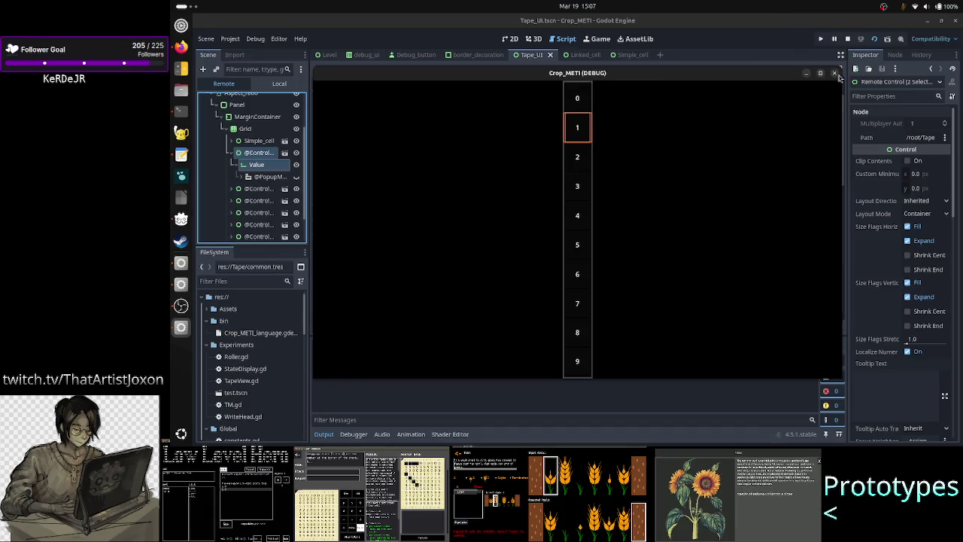
scroll(928, 239, down, 10)
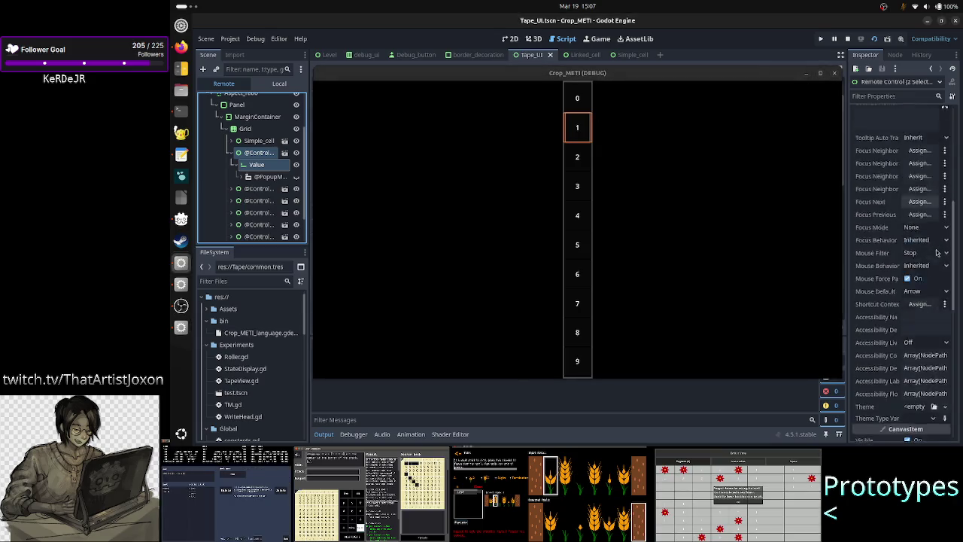
- Select cell 1's Value node and expand its Normal style, a StyleBoxFlat (common.tres) with 3 px borders
click(256, 165)
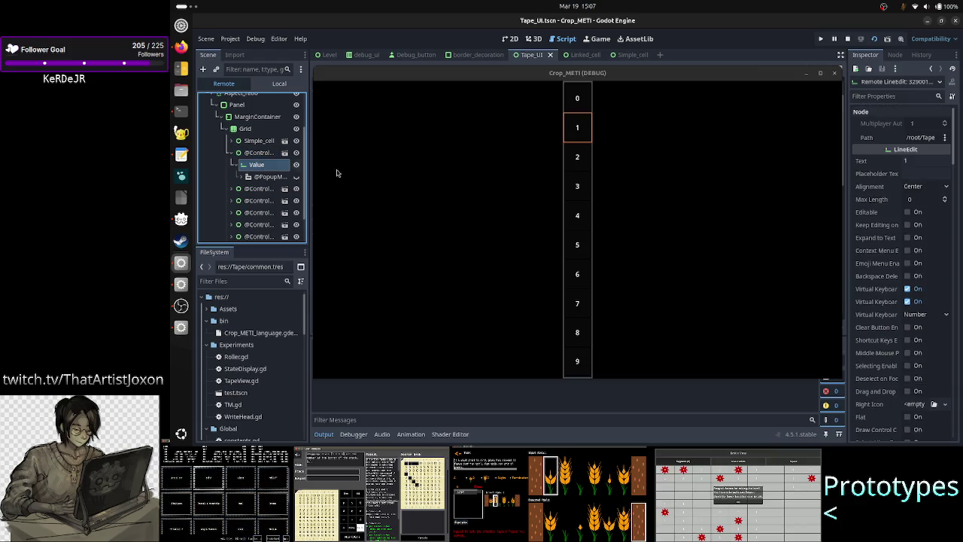
scroll(925, 267, down, 10)
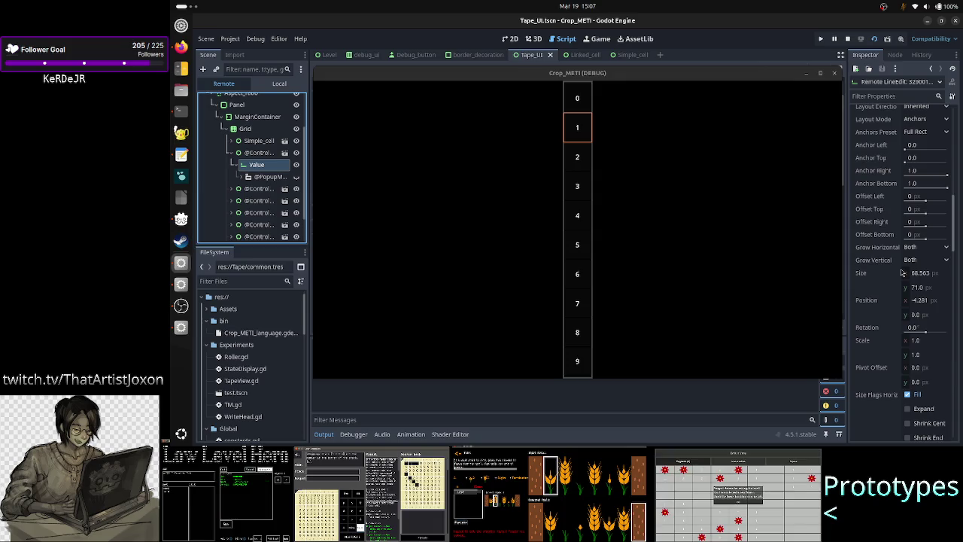
scroll(902, 272, down, 15)
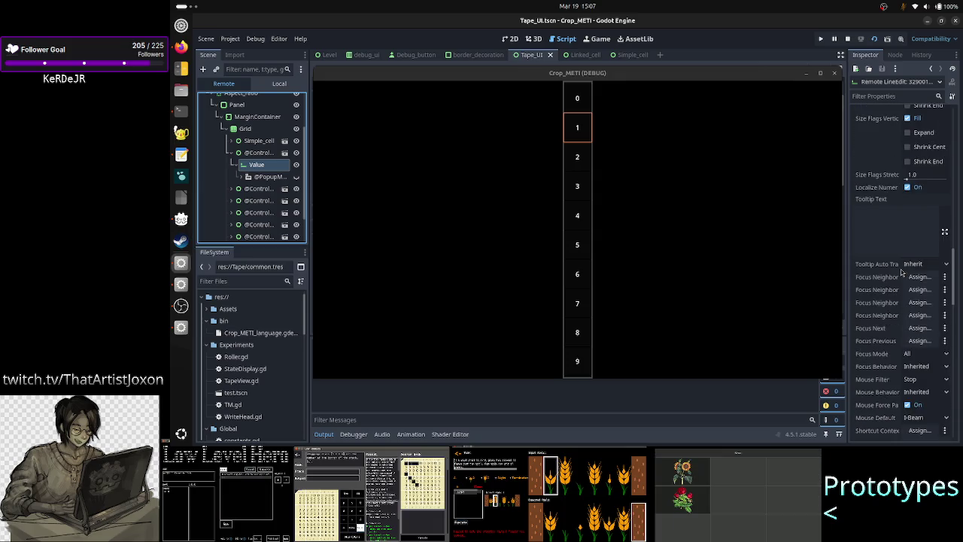
scroll(902, 272, down, 10)
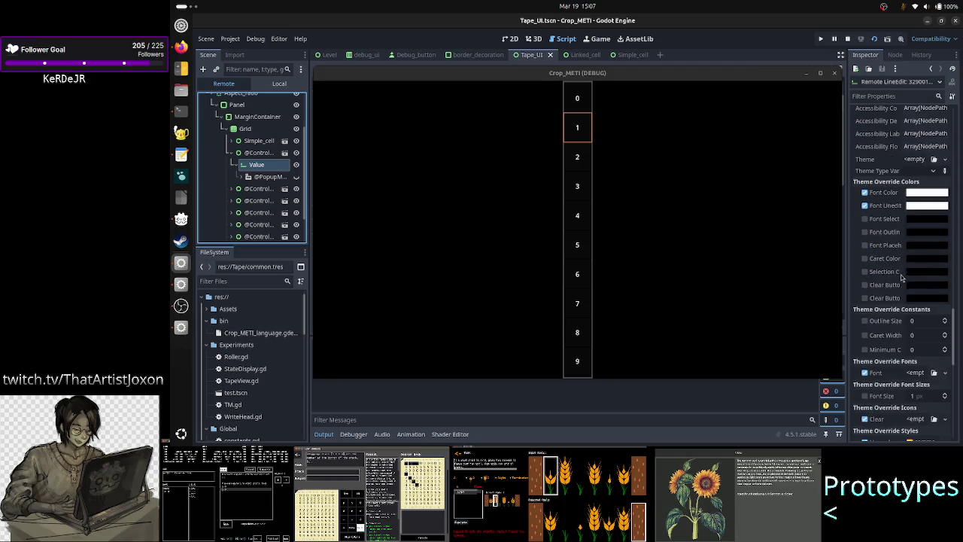
scroll(903, 280, down, 8)
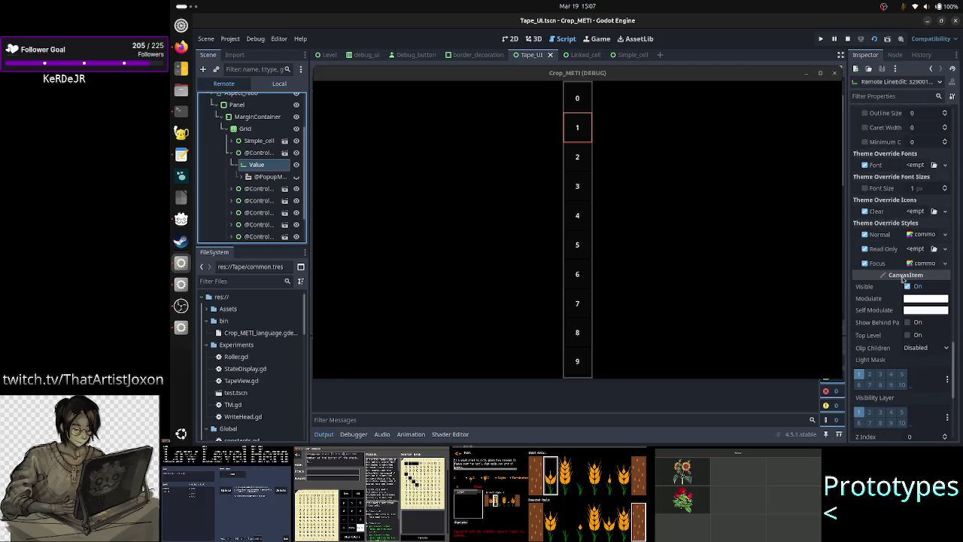
click(925, 235)
click(925, 235)
scroll(908, 320, down, 3)
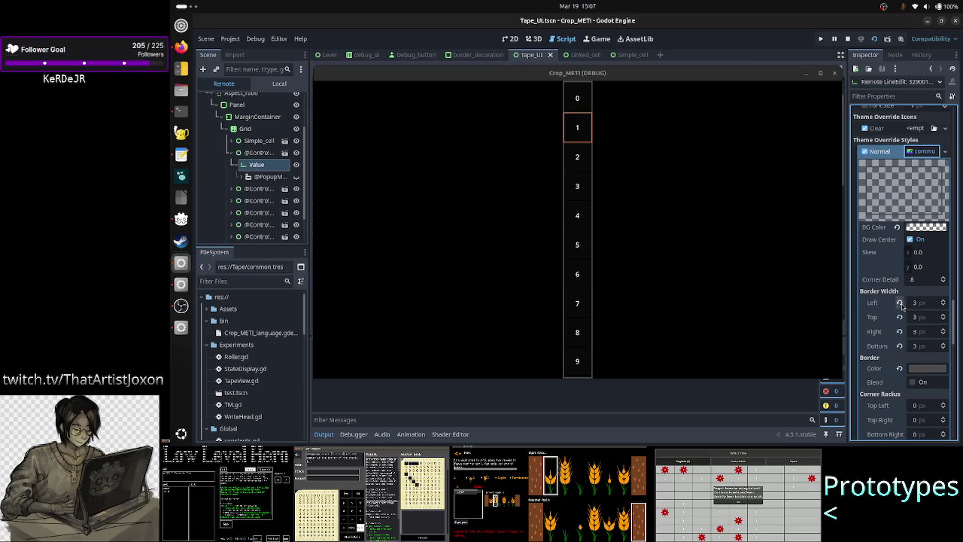
- Revert the Left, Top, Right and Bottom border widths to 0 px
click(899, 303)
click(898, 317)
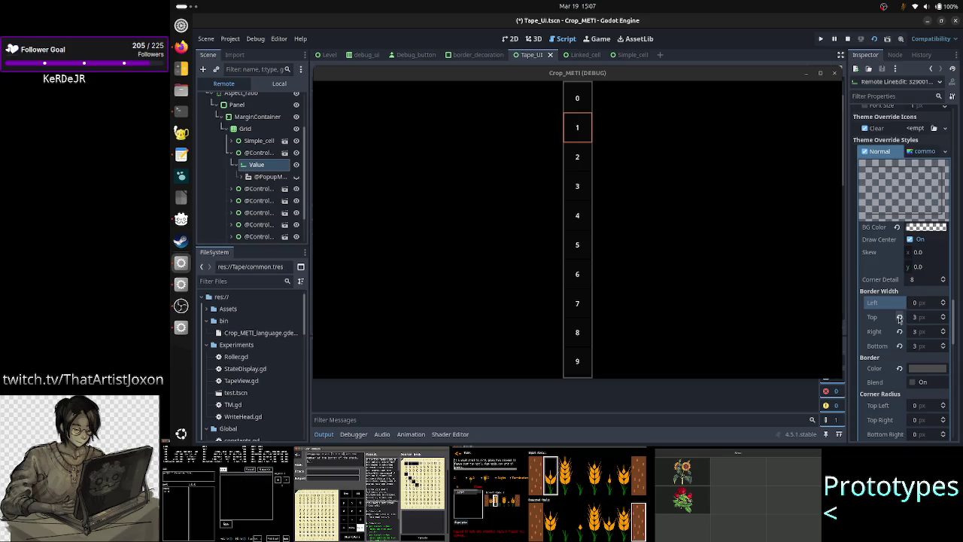
click(899, 331)
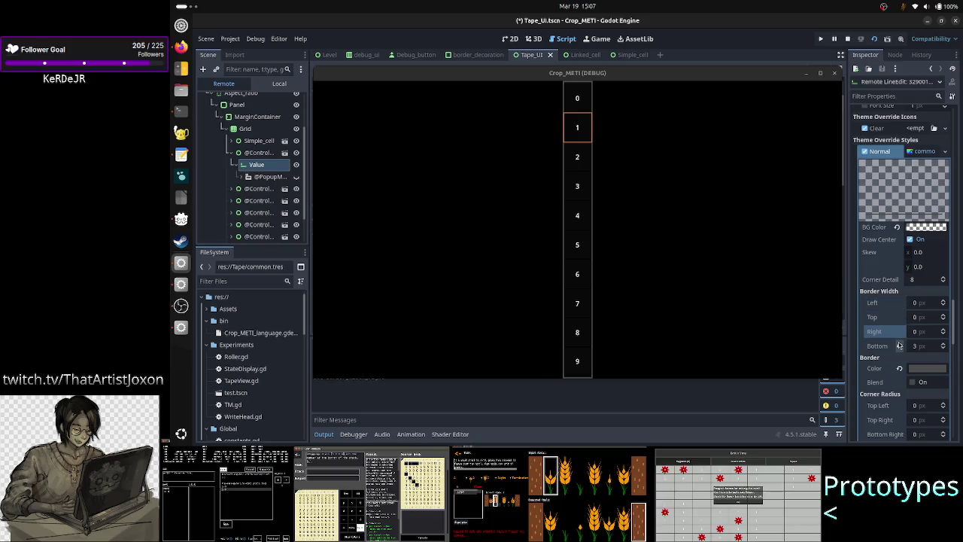
click(899, 346)
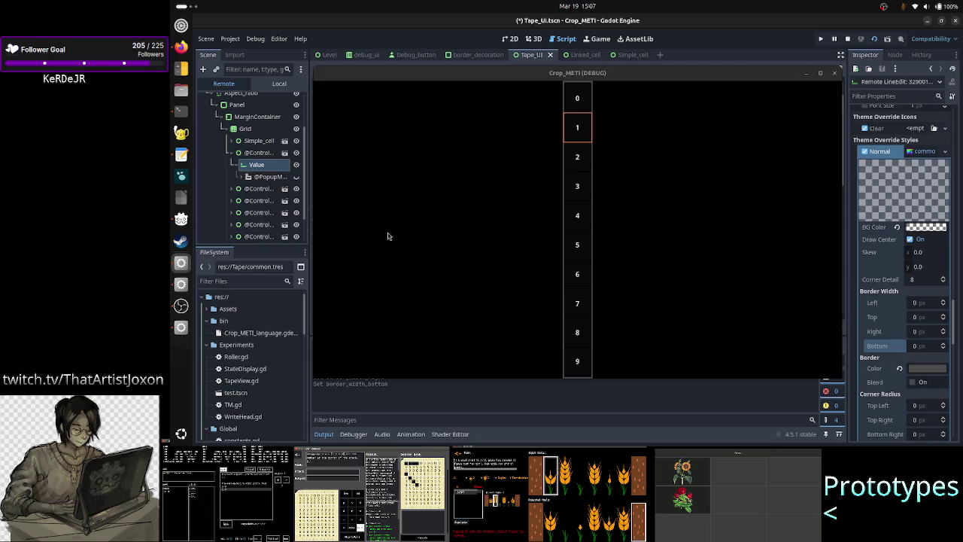
- Reselect the Value node and scroll its Inspector down to Corner Radius
click(267, 154)
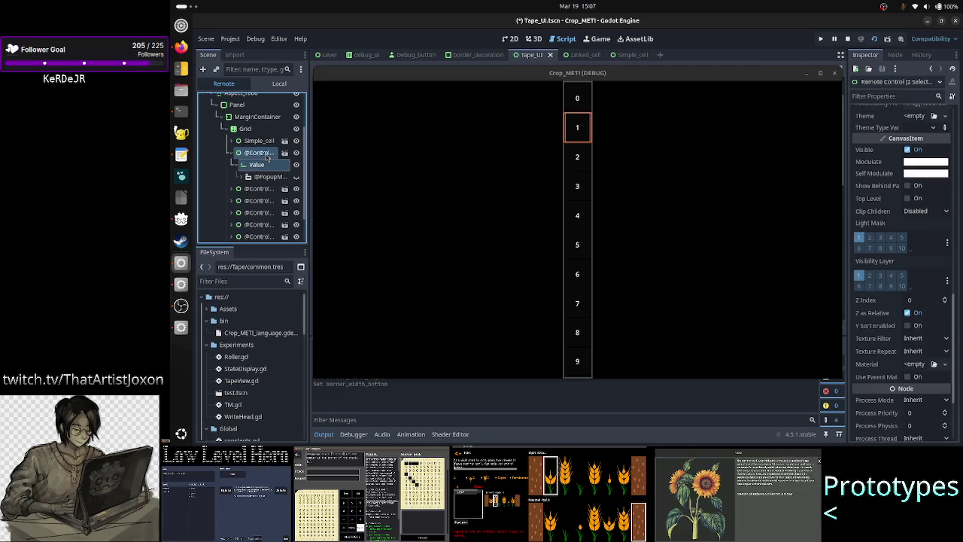
click(263, 165)
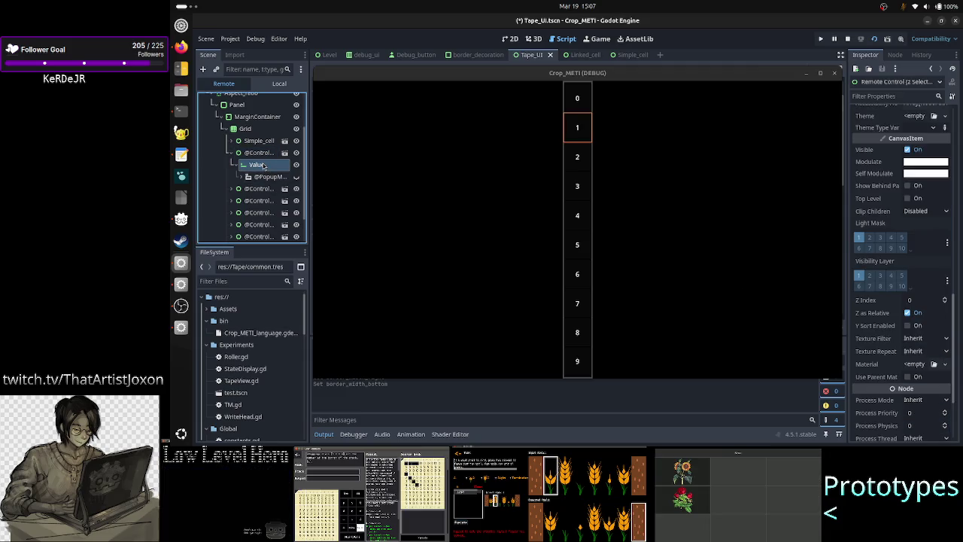
scroll(897, 286, down, 10)
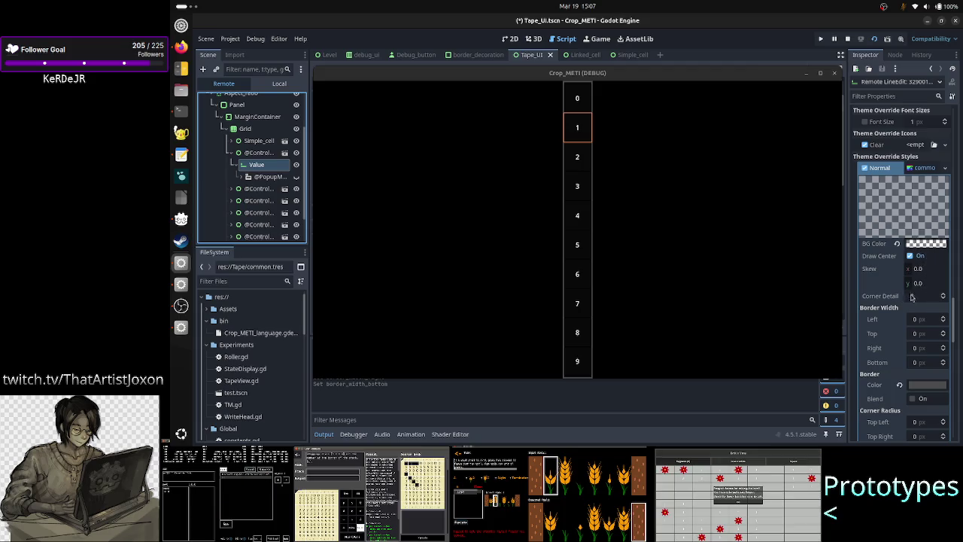
scroll(892, 331, down, 3)
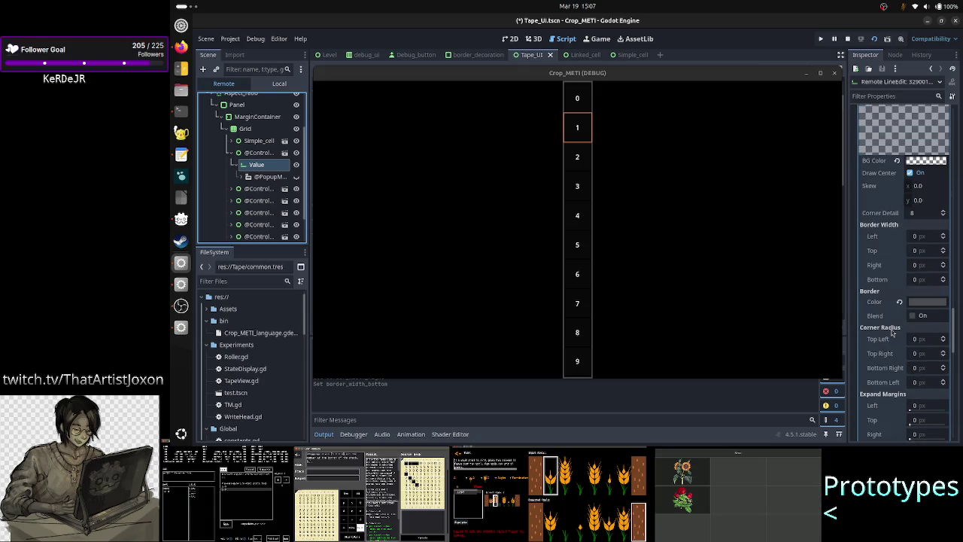
scroll(892, 332, down, 2)
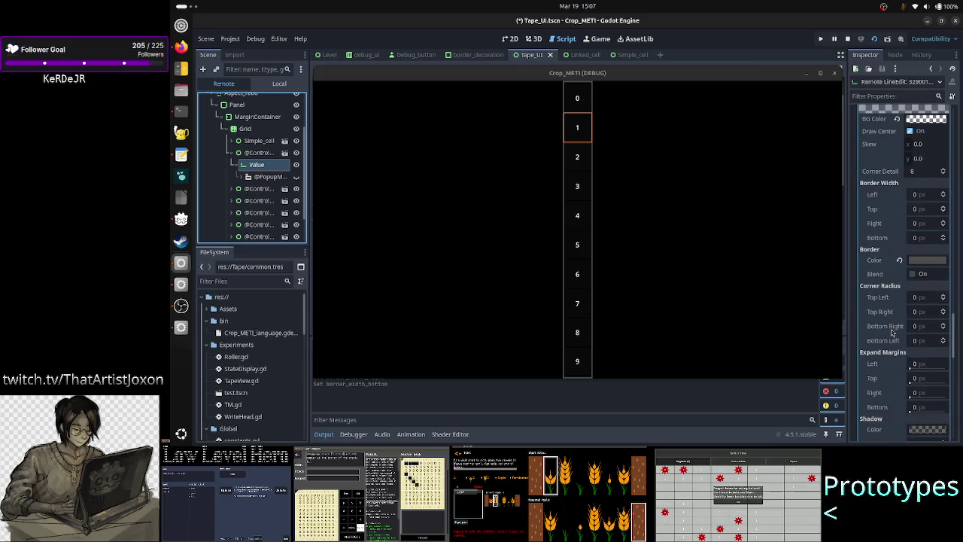
scroll(892, 332, down, 2)
scroll(893, 332, down, 2)
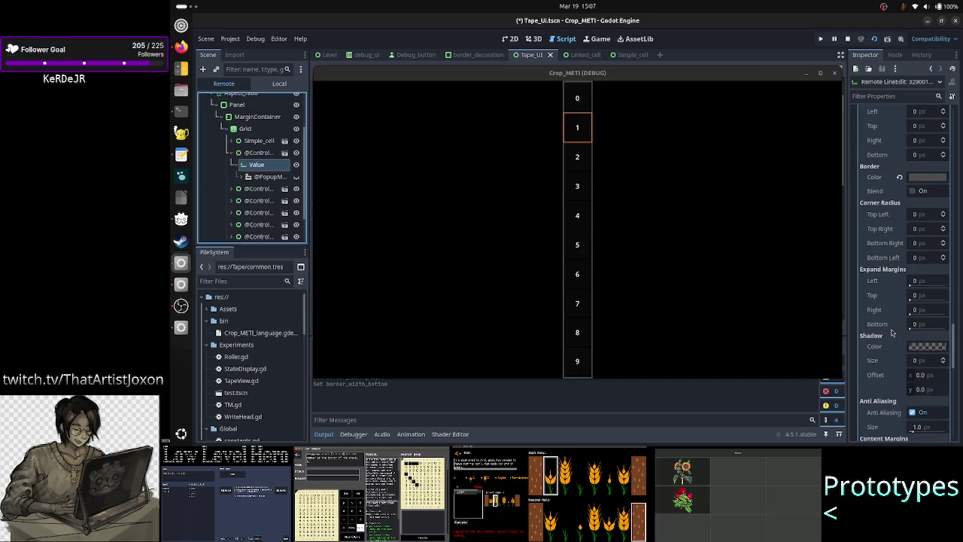
- Confirm the Left, Top, Right and Bottom expand margins as 0 px
click(932, 281)
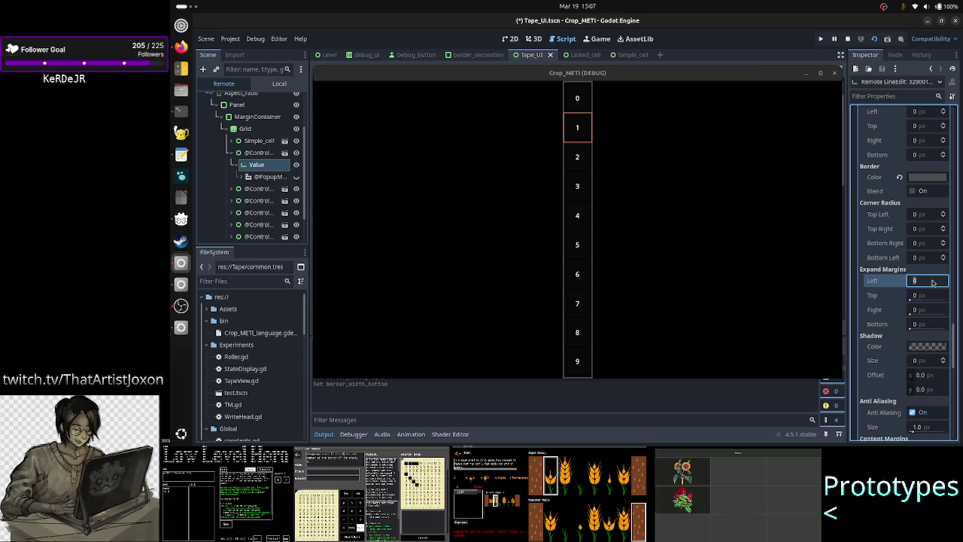
key(Return)
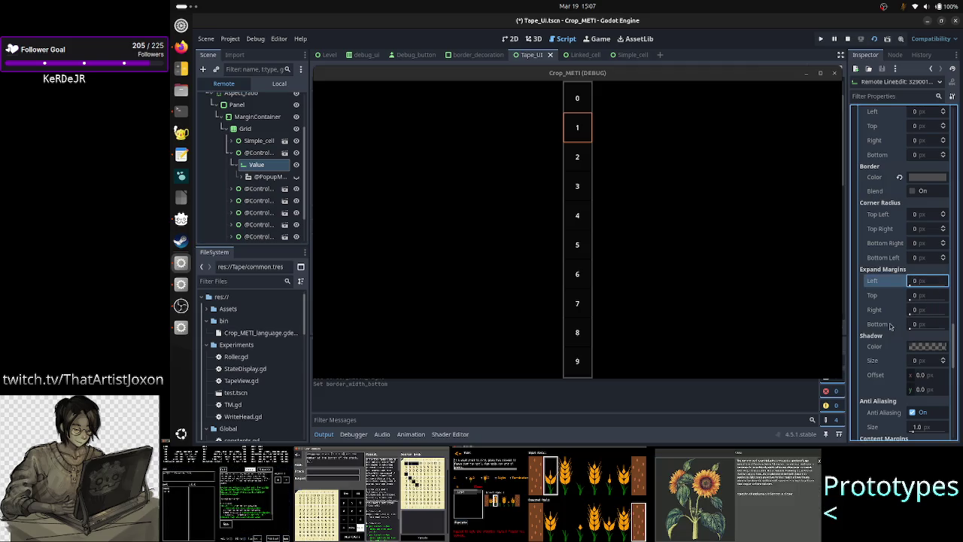
click(932, 297)
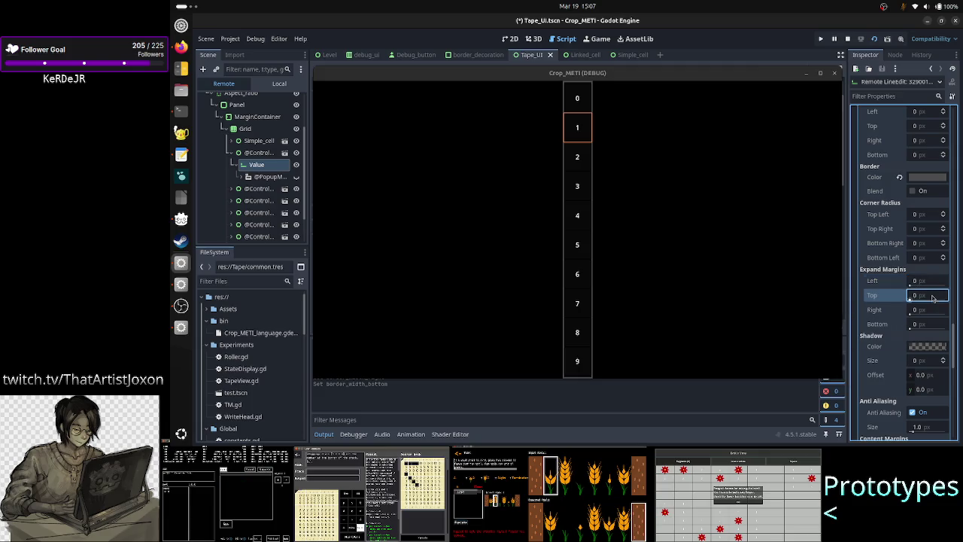
key(Return)
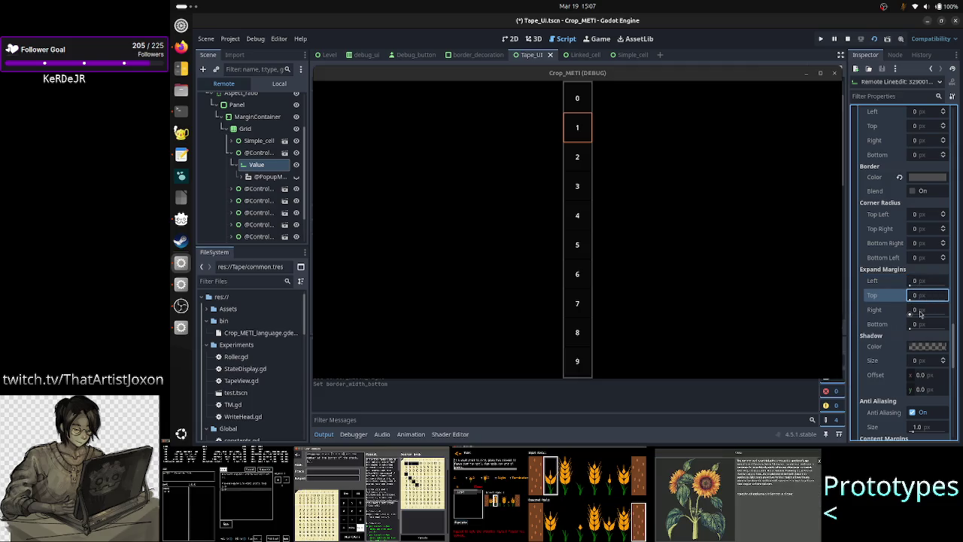
click(919, 313)
key(Return)
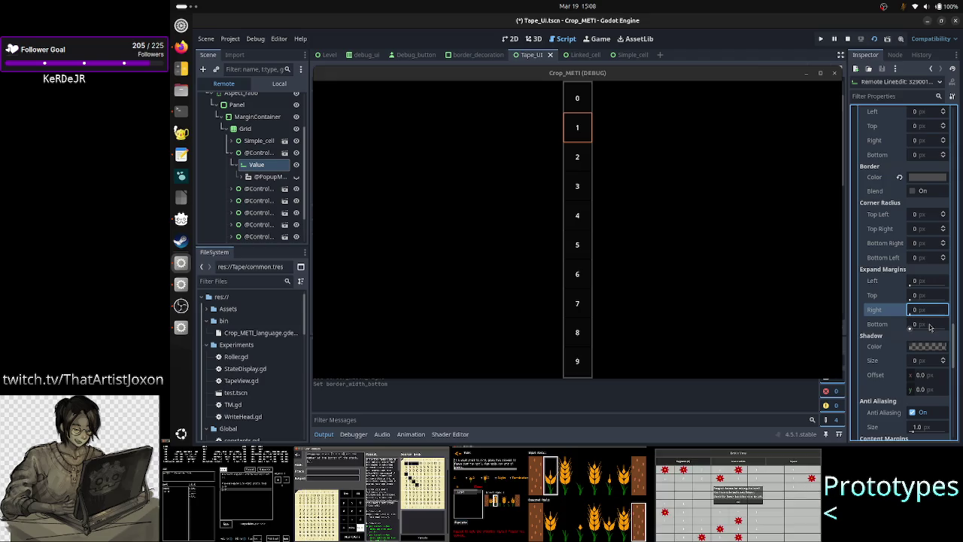
click(929, 326)
text(0)
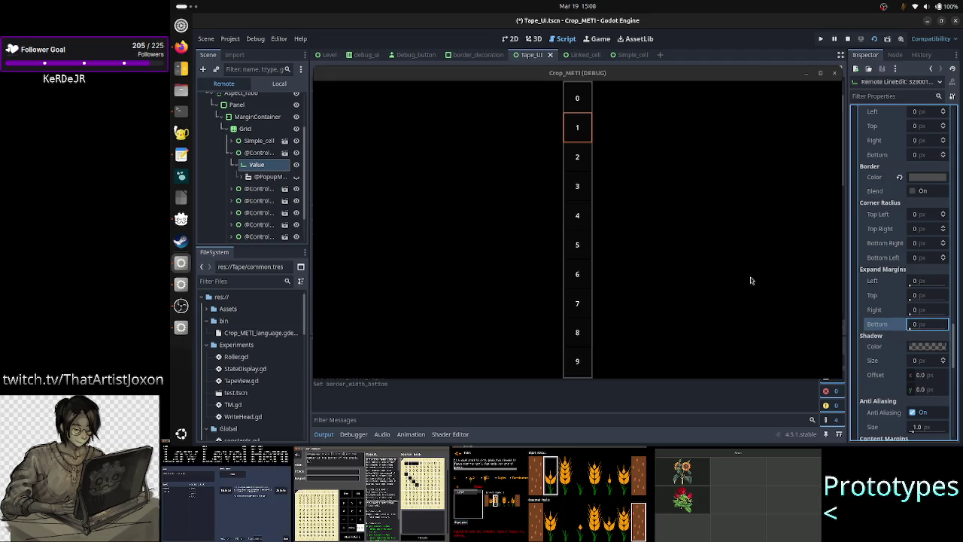
- Reselect the Value node and scroll down to its Content Margins
click(267, 154)
click(264, 167)
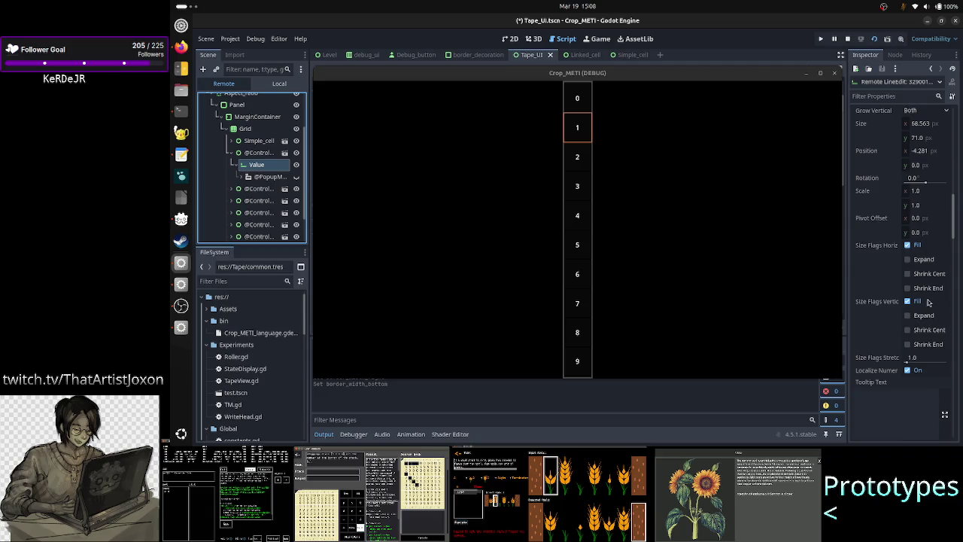
scroll(929, 303, down, 15)
scroll(929, 302, down, 5)
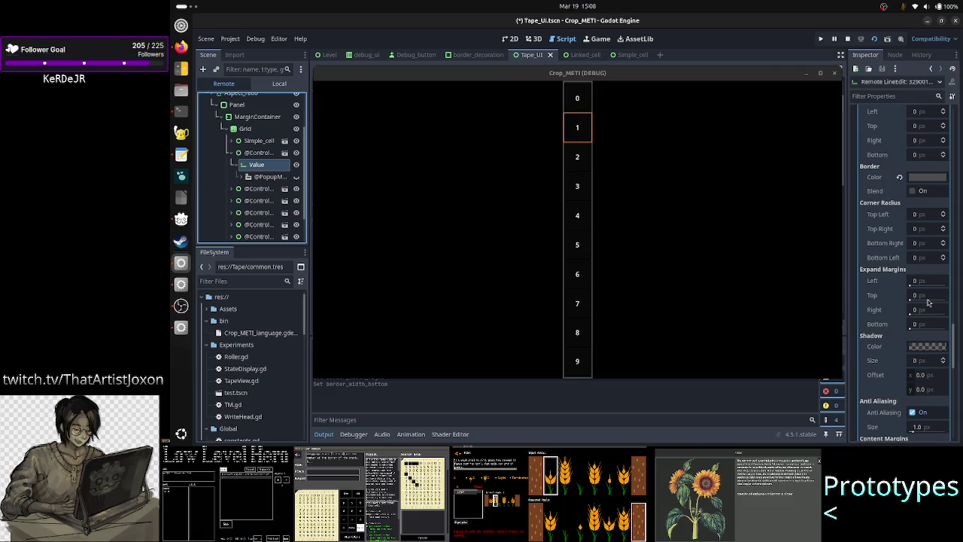
scroll(929, 302, down, 3)
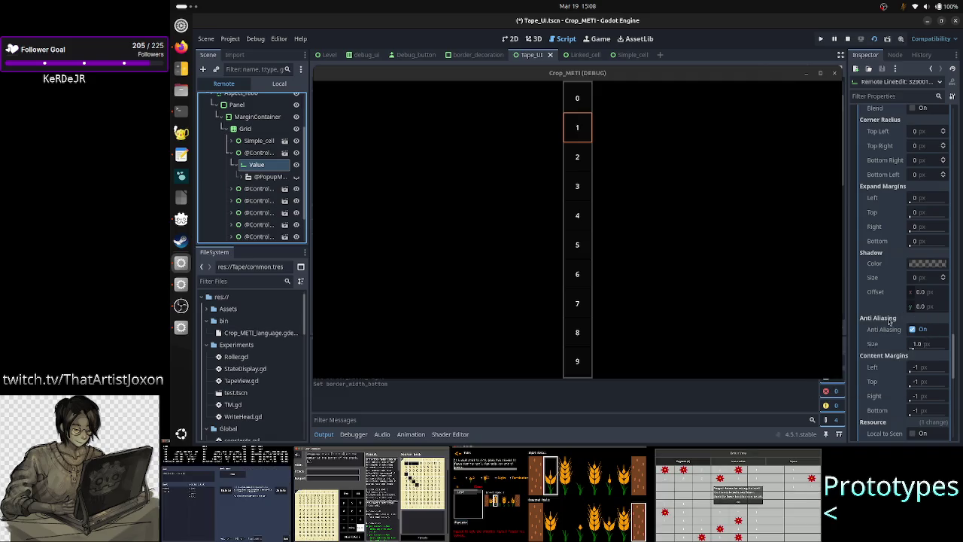
scroll(914, 349, down, 3)
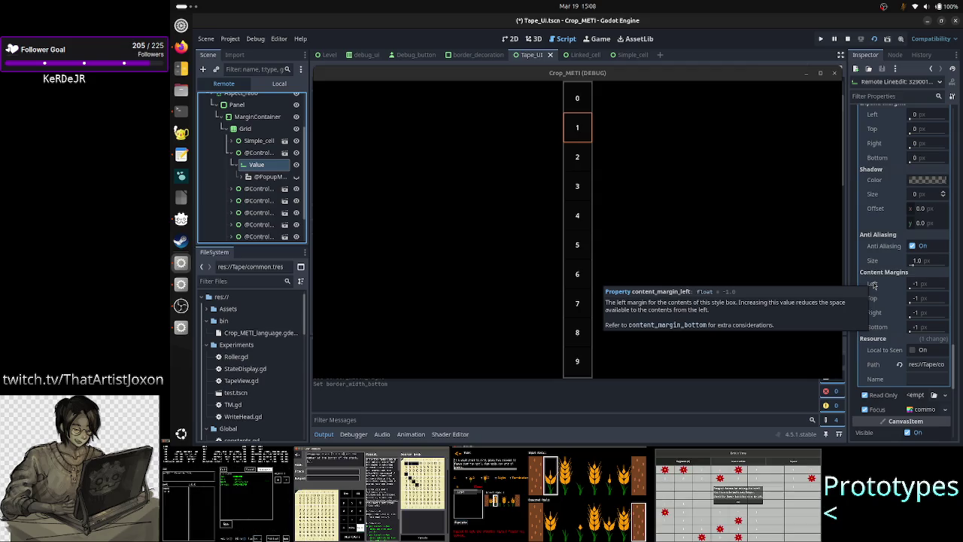
- Change the Left, Top, Right and Bottom content margins from -1 to 0 px
click(929, 284)
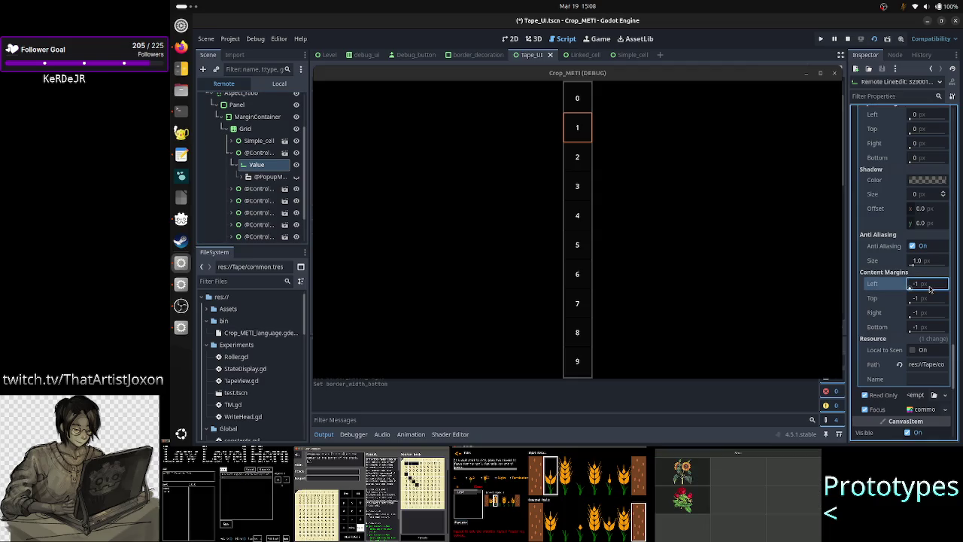
text(0)
key(Return)
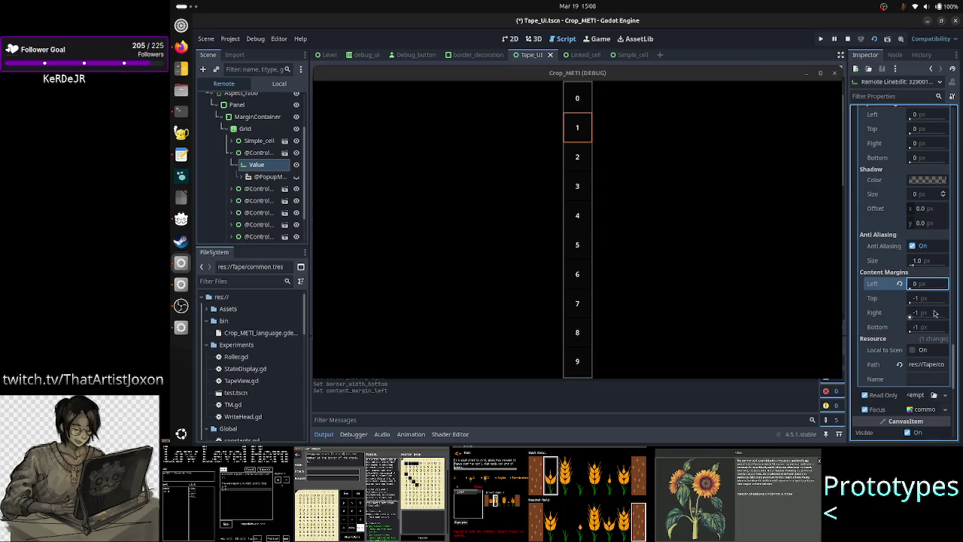
click(932, 303)
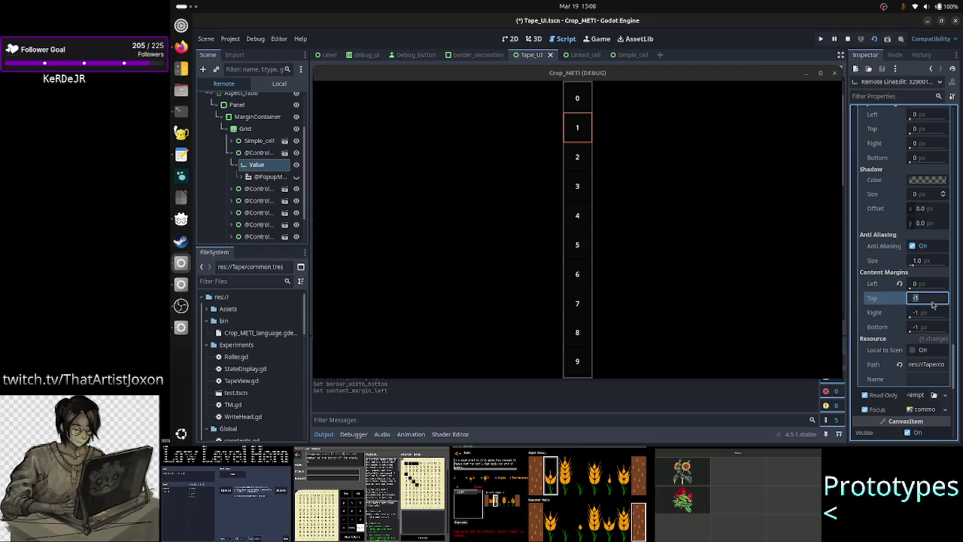
text(0)
key(Return)
click(931, 313)
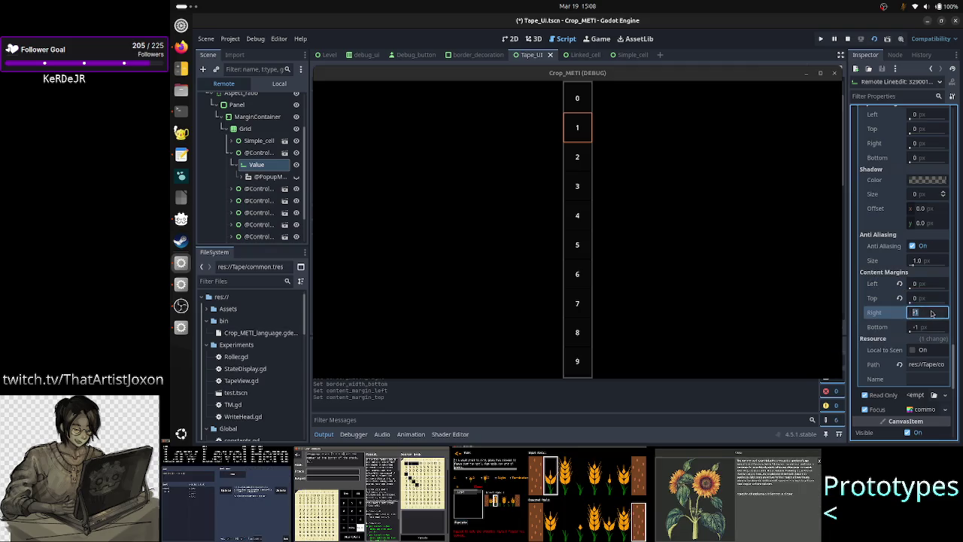
text(0)
click(925, 326)
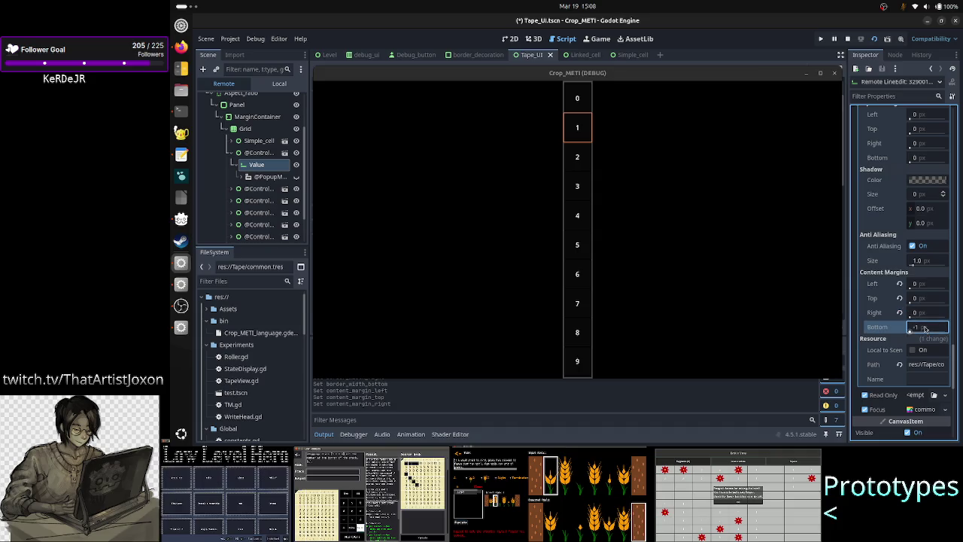
text(0)
key(Return)
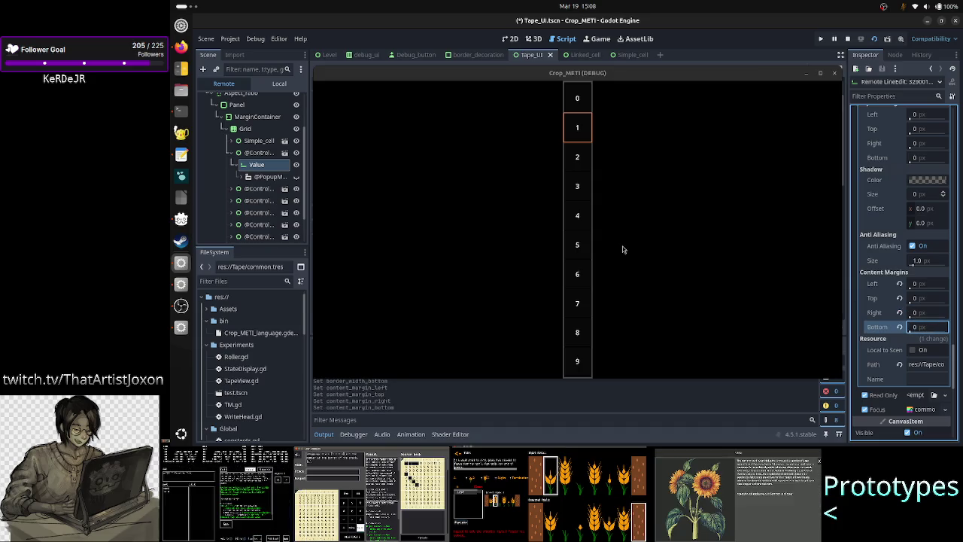
click(259, 152)
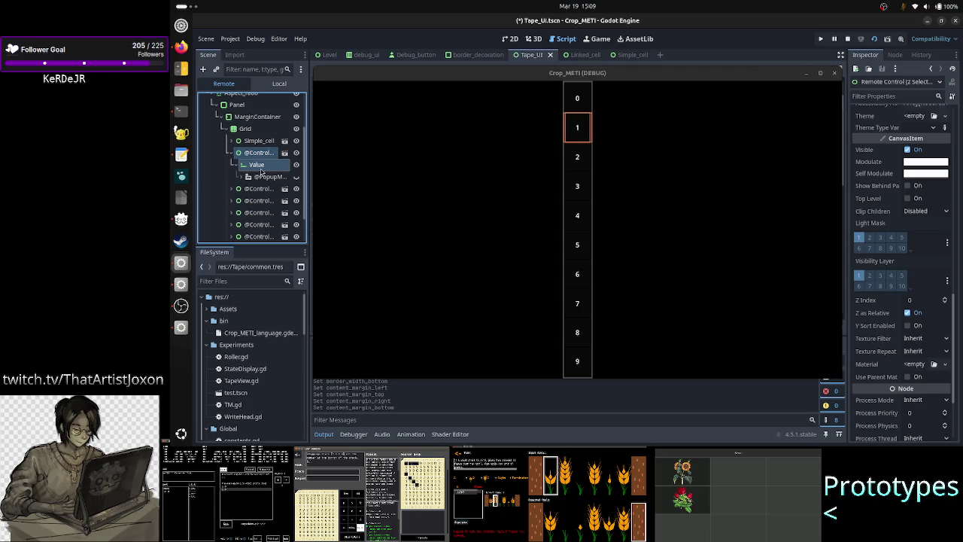
- Reselect Value and review its StyleBox's zeroed borders, radii and margins
click(261, 169)
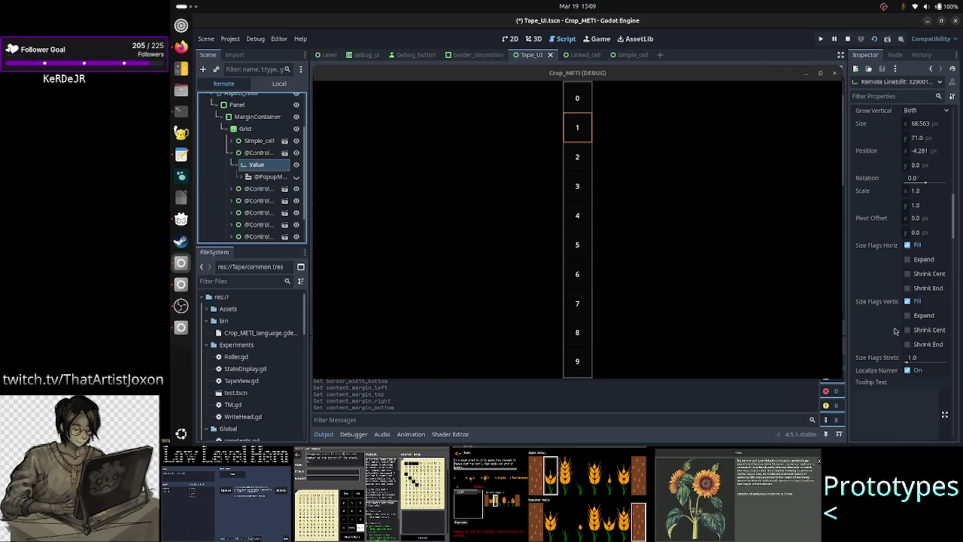
scroll(895, 331, down, 10)
scroll(895, 331, down, 10)
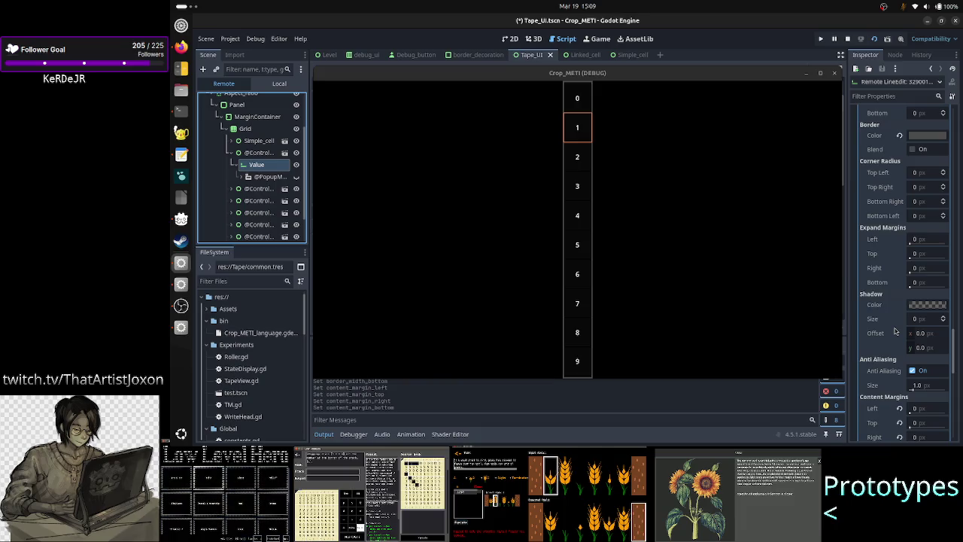
scroll(895, 331, down, 5)
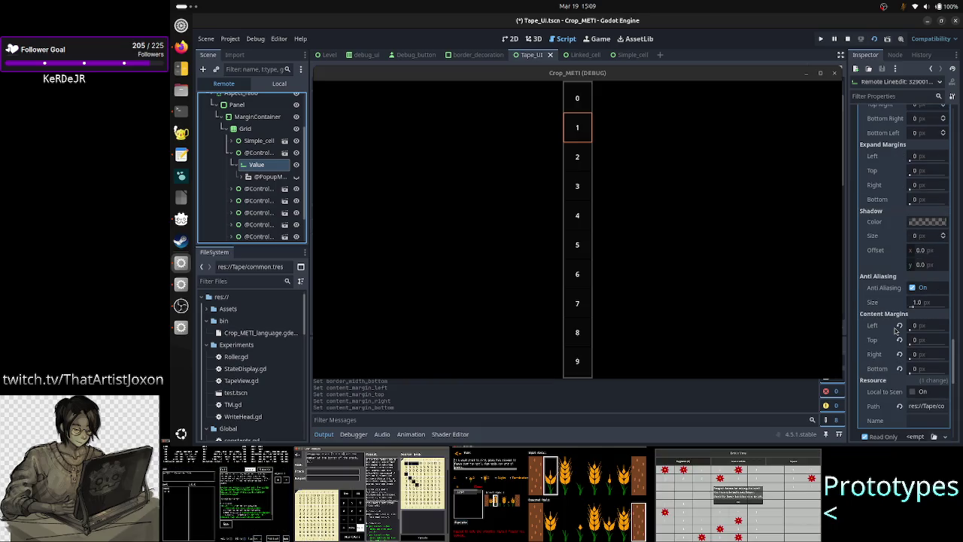
scroll(895, 331, down, 3)
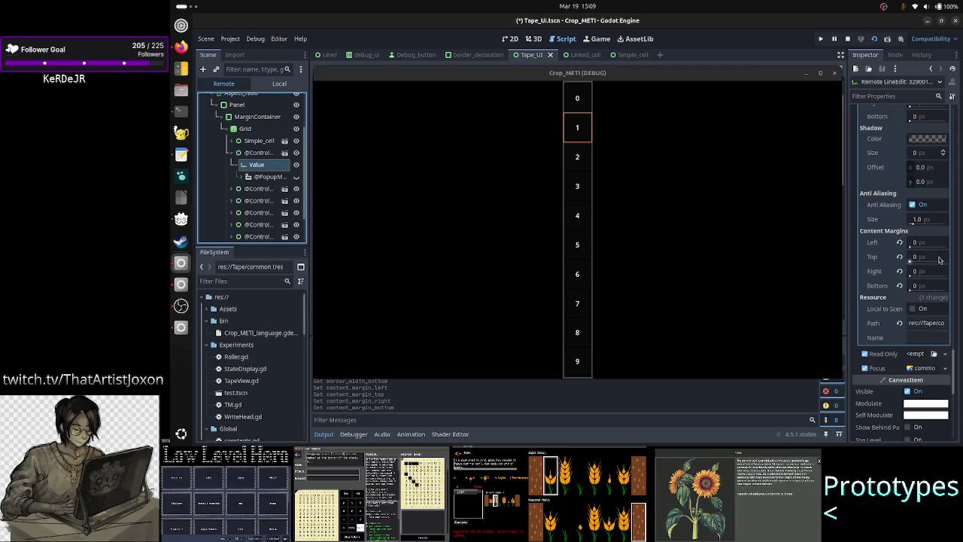
scroll(938, 258, down, 1)
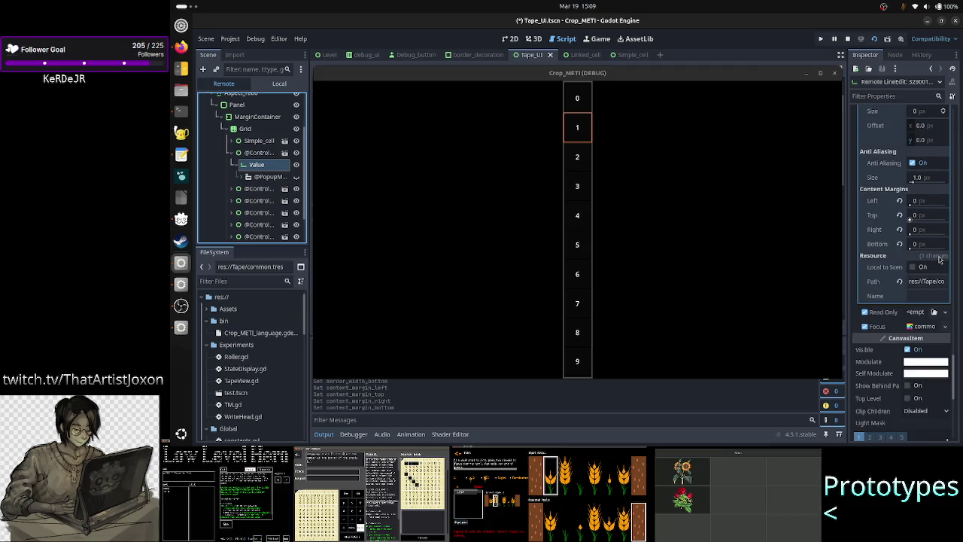
- Scroll back up to Theme Override Styles and open the Normal style's options
scroll(936, 244, up, 2)
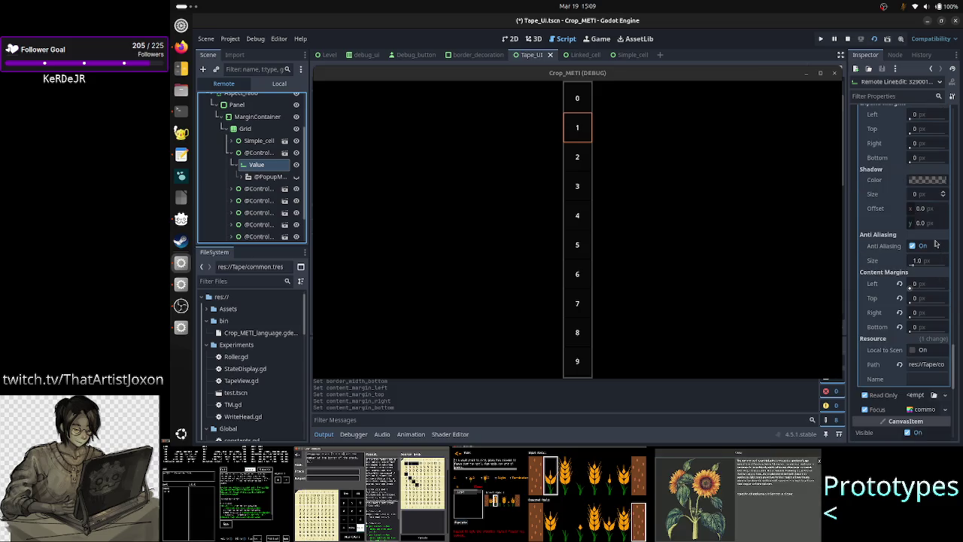
scroll(935, 244, up, 1)
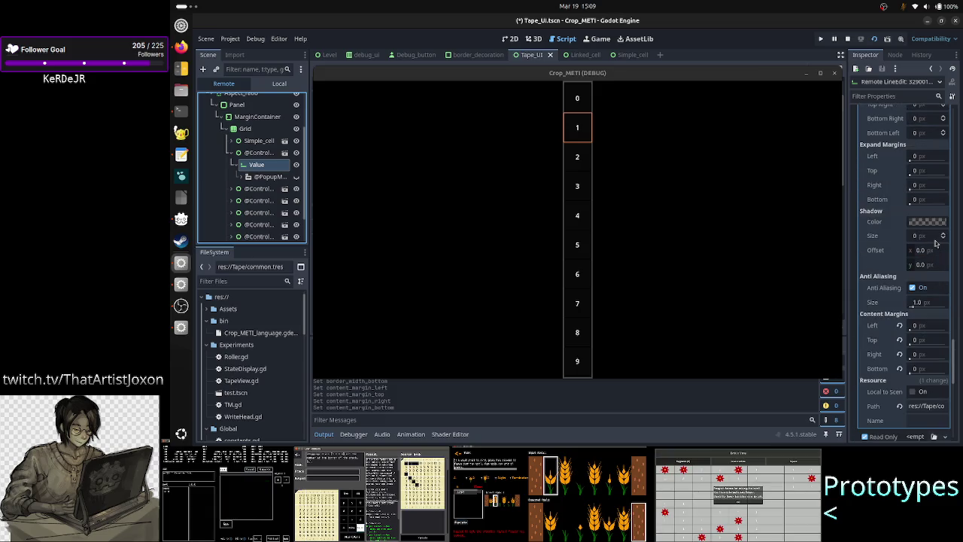
scroll(935, 244, up, 1)
scroll(936, 242, up, 1)
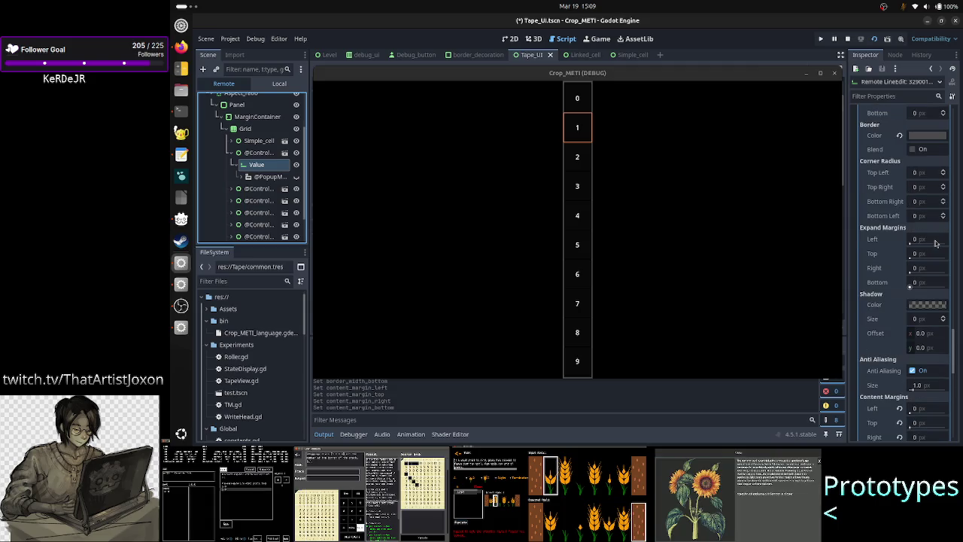
scroll(936, 243, up, 1)
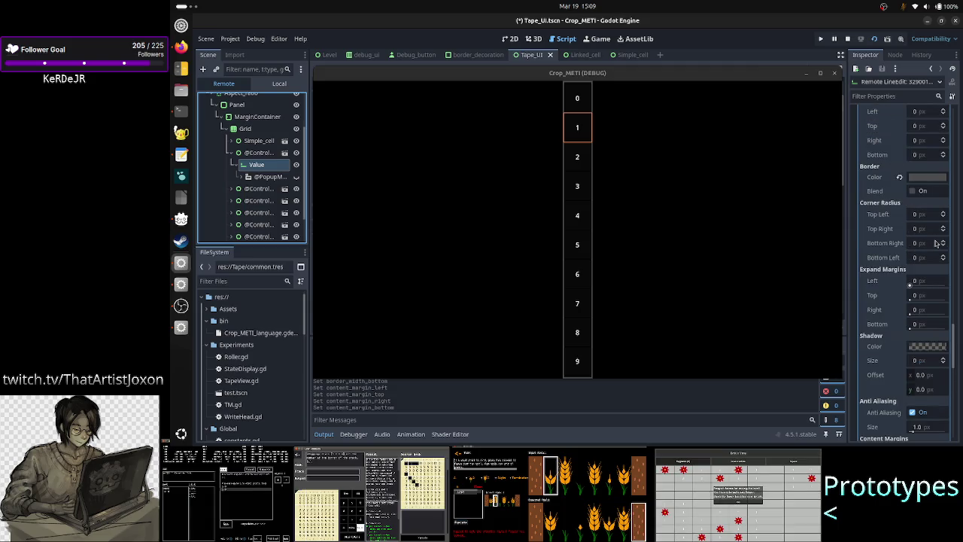
scroll(935, 243, up, 1)
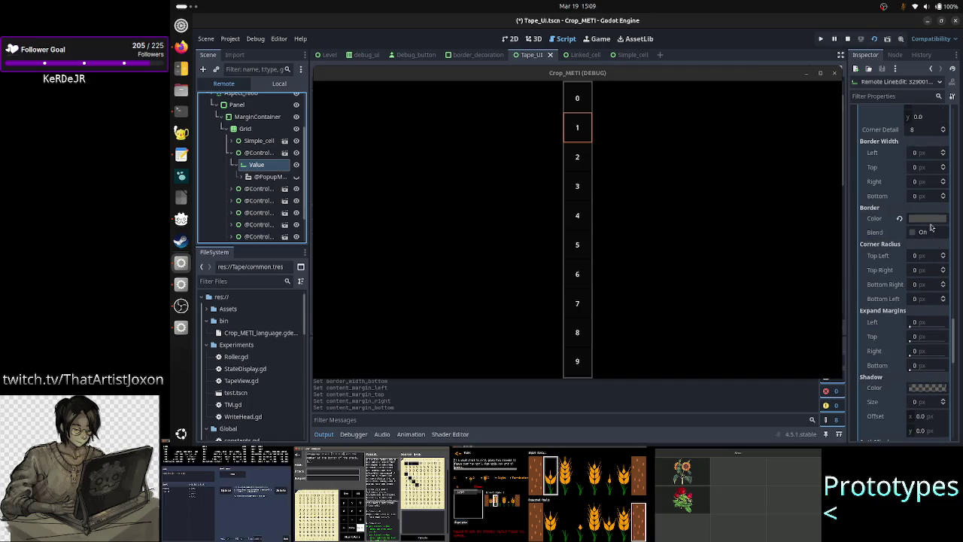
scroll(932, 227, up, 2)
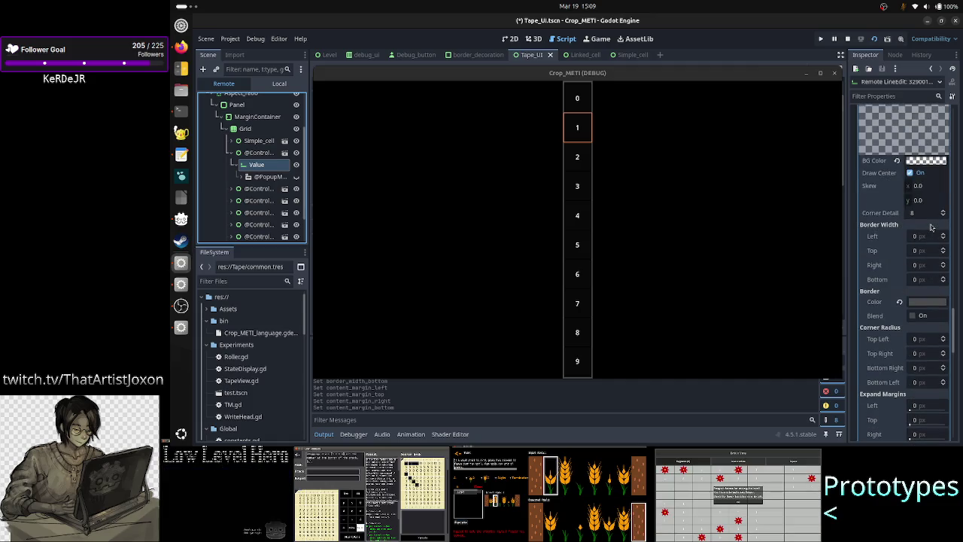
scroll(931, 227, up, 2)
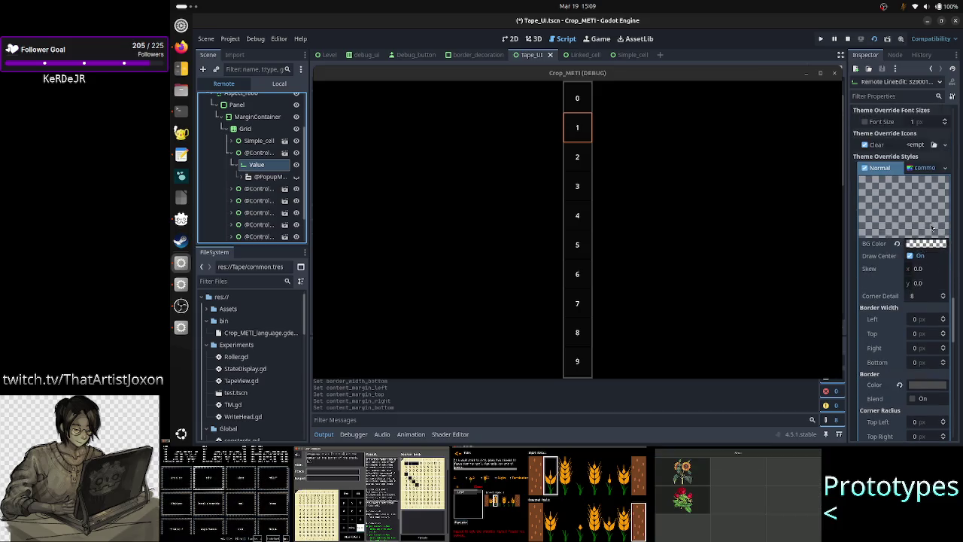
click(944, 167)
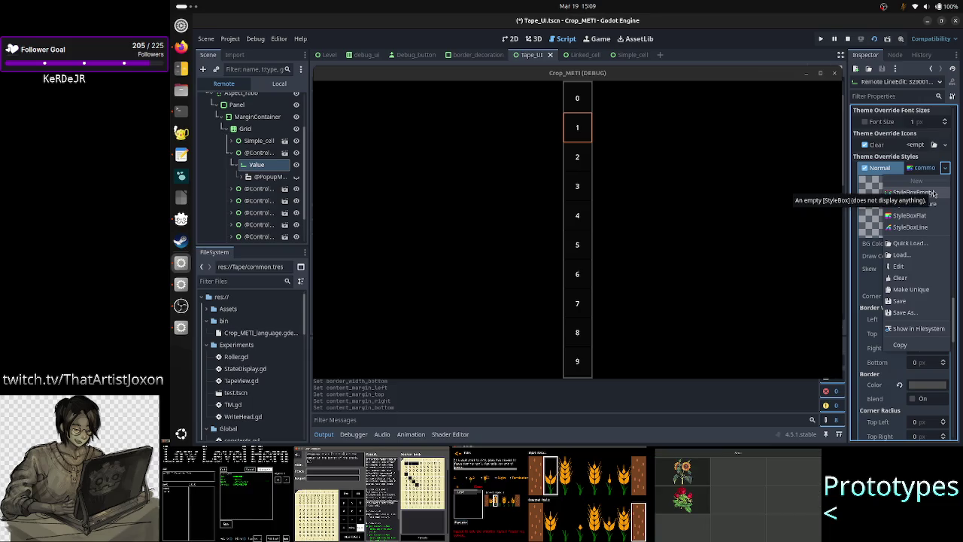
- Replace the Normal style with StyleBoxEmpty, then maximize and hide the game window
click(933, 193)
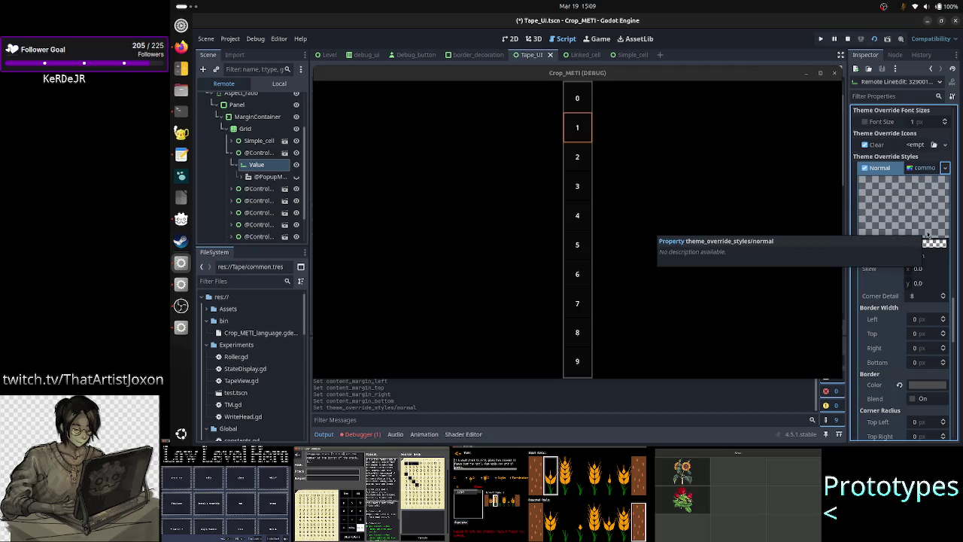
click(323, 434)
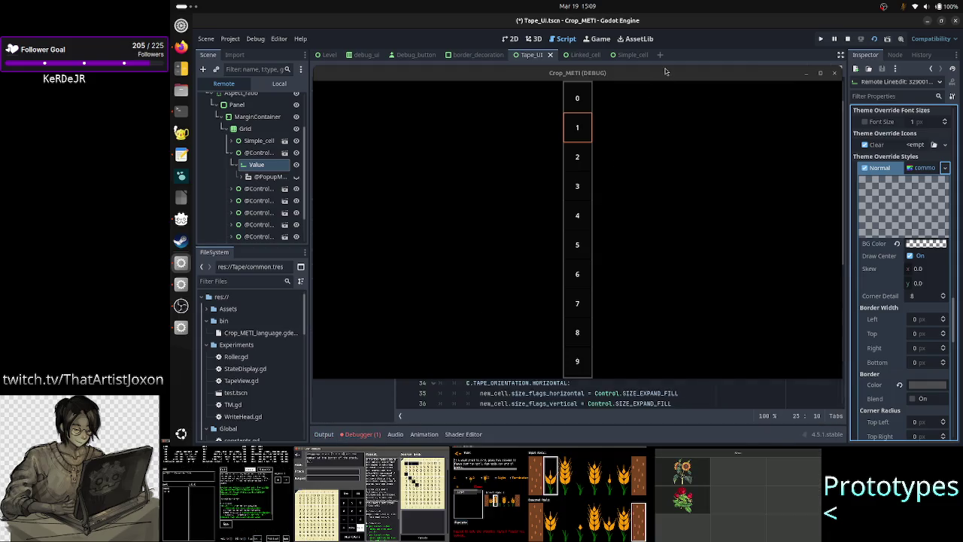
drag(667, 73, 821, 11)
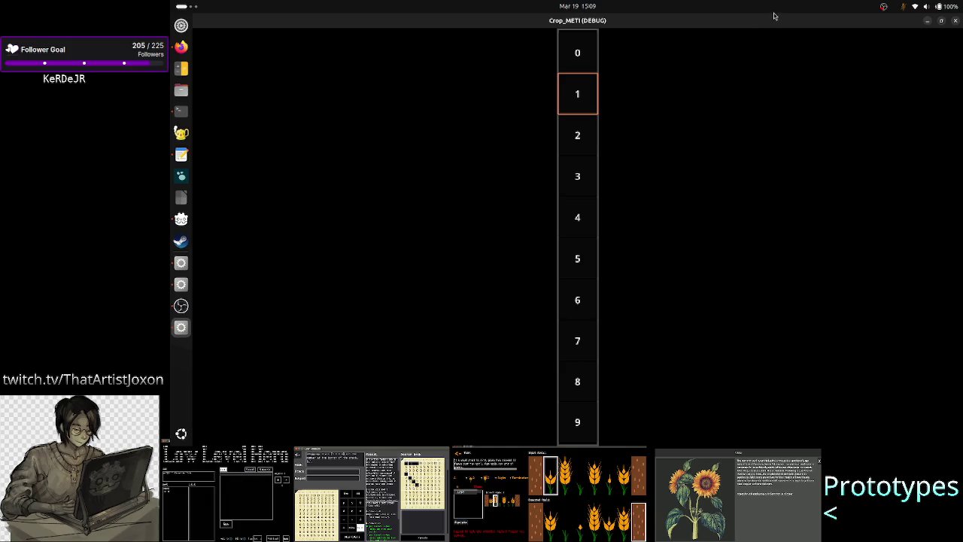
click(928, 23)
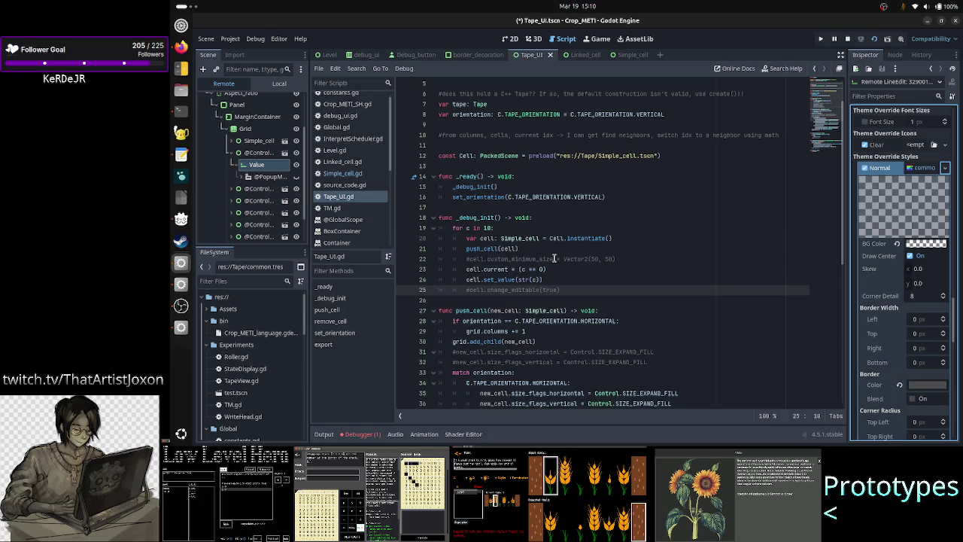
- Check the add_theme_style_override error, glance at Simple_cell.gd, then review push_cell in Tape_UI.gd
click(363, 434)
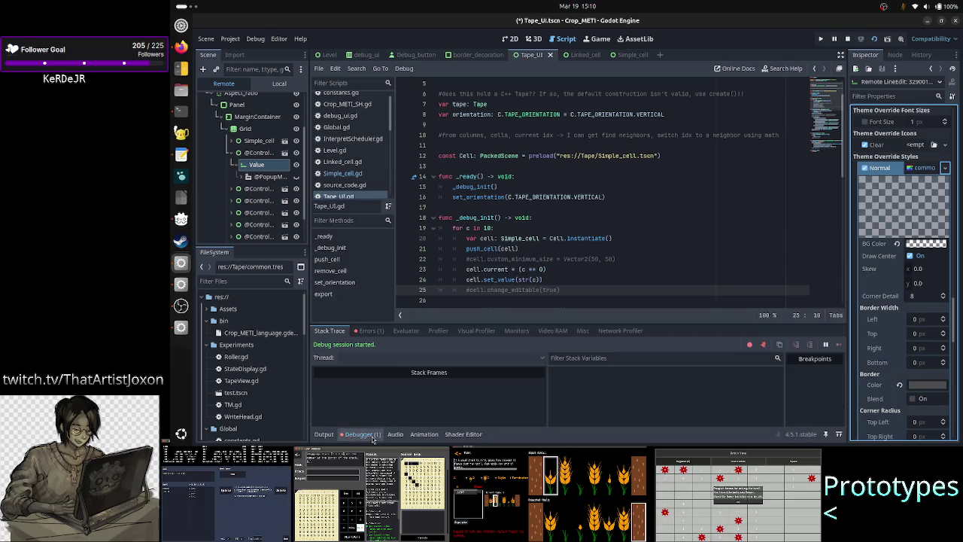
click(370, 331)
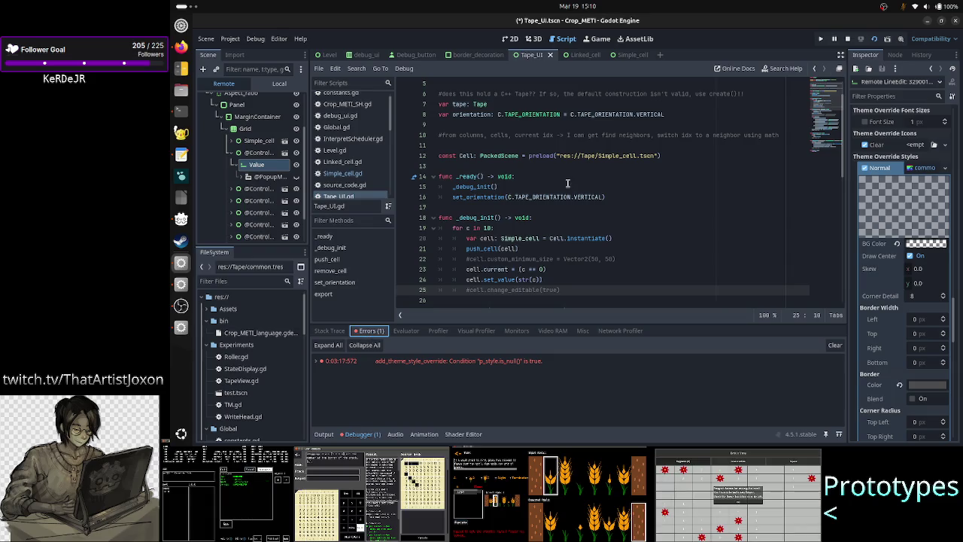
scroll(589, 173, down, 8)
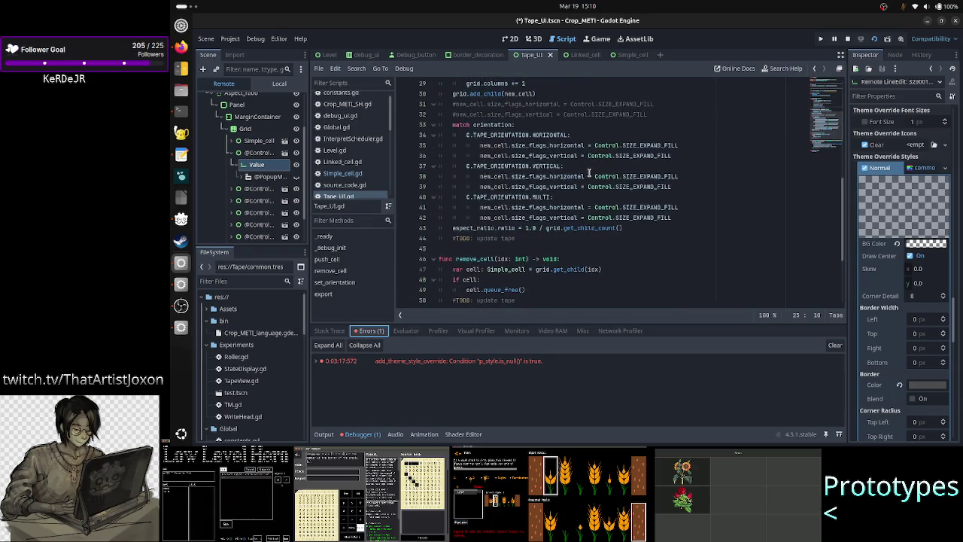
click(359, 175)
scroll(530, 200, up, 7)
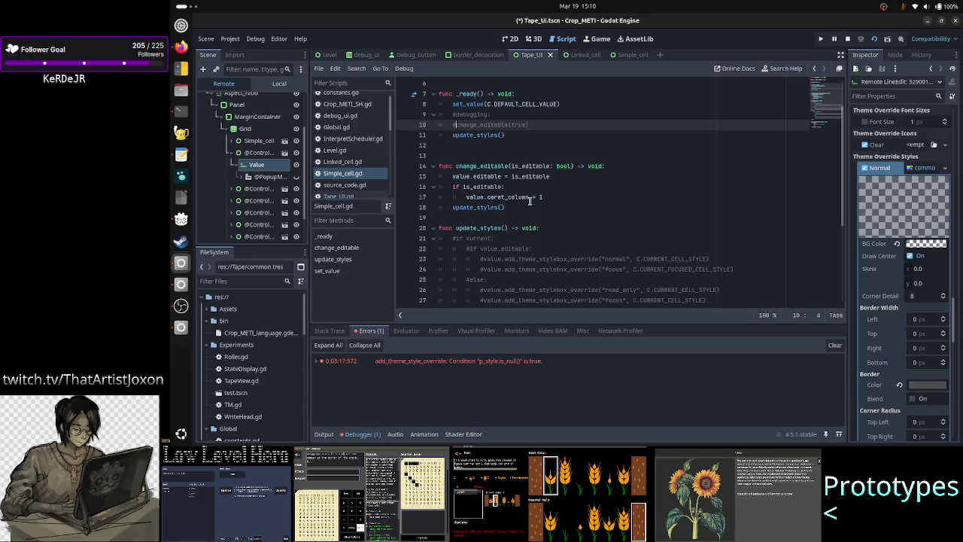
click(353, 197)
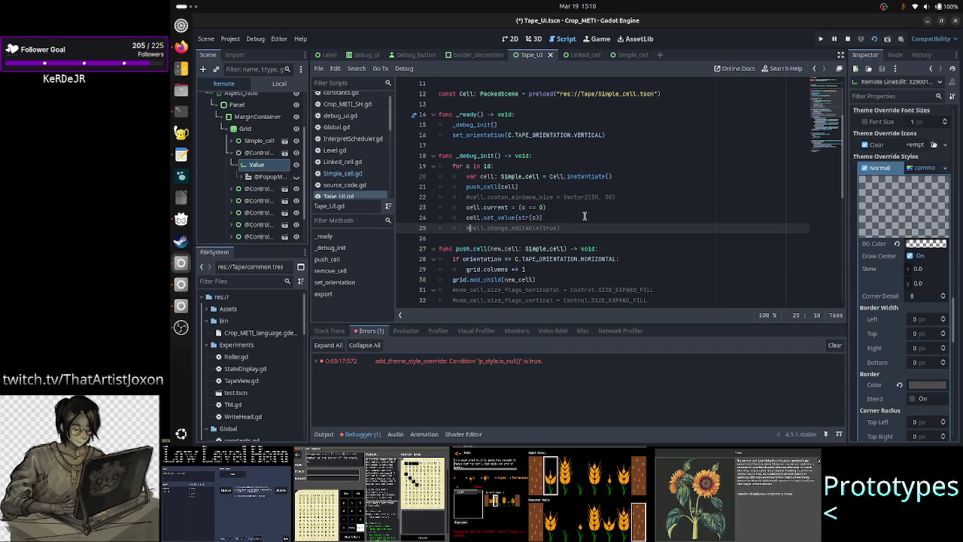
scroll(584, 216, down, 2)
scroll(584, 216, down, 3)
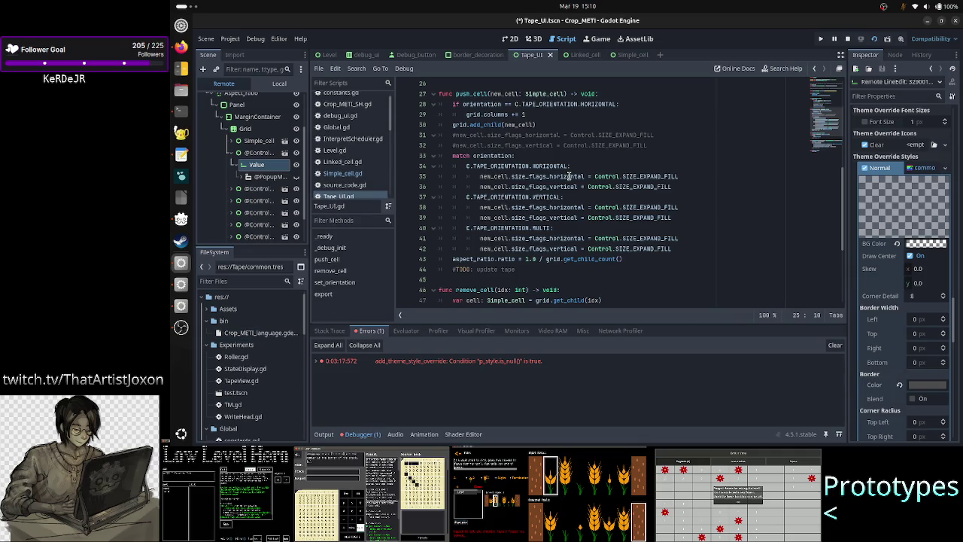
- Scroll through Discord's #quick-help channel for replies, then open a new Firefox tab
mouse_move(581, 176)
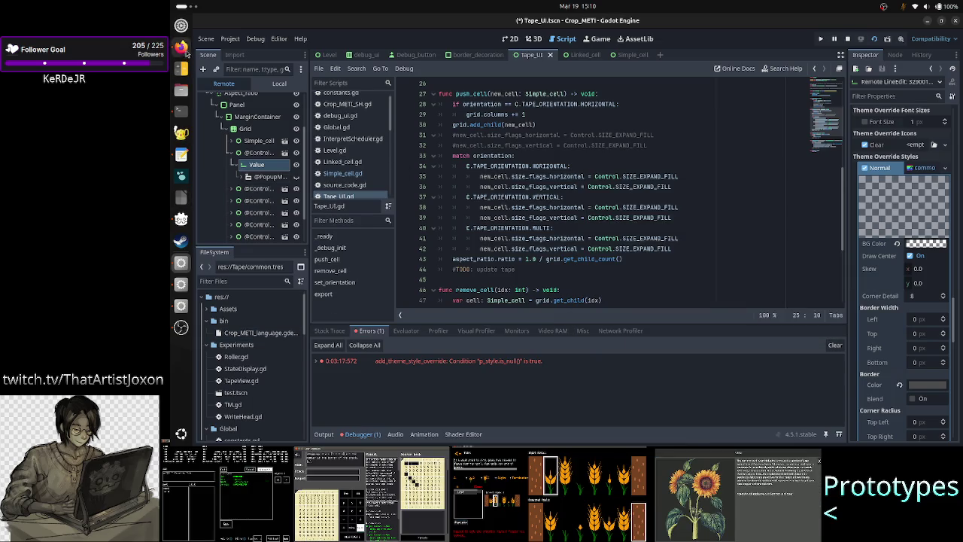
click(181, 47)
scroll(516, 250, up, 3)
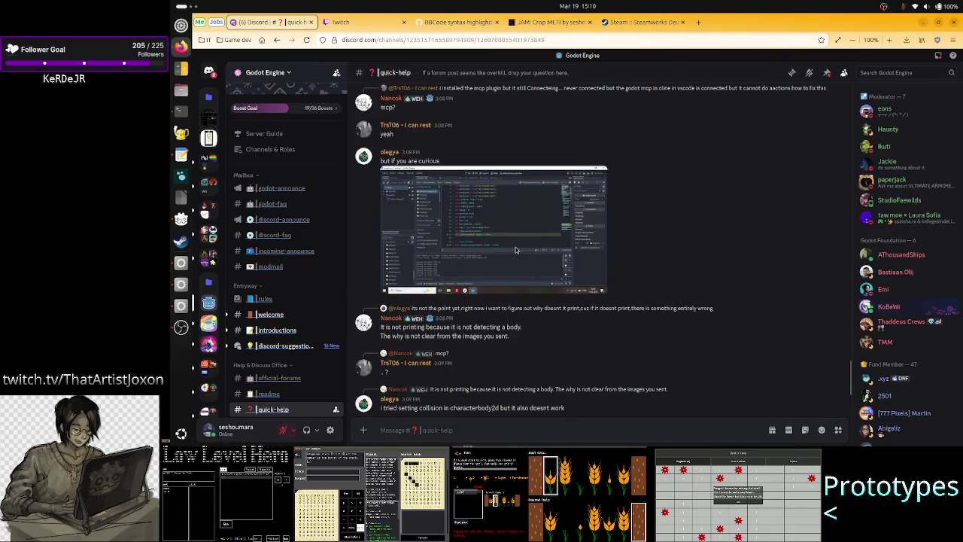
scroll(516, 250, up, 10)
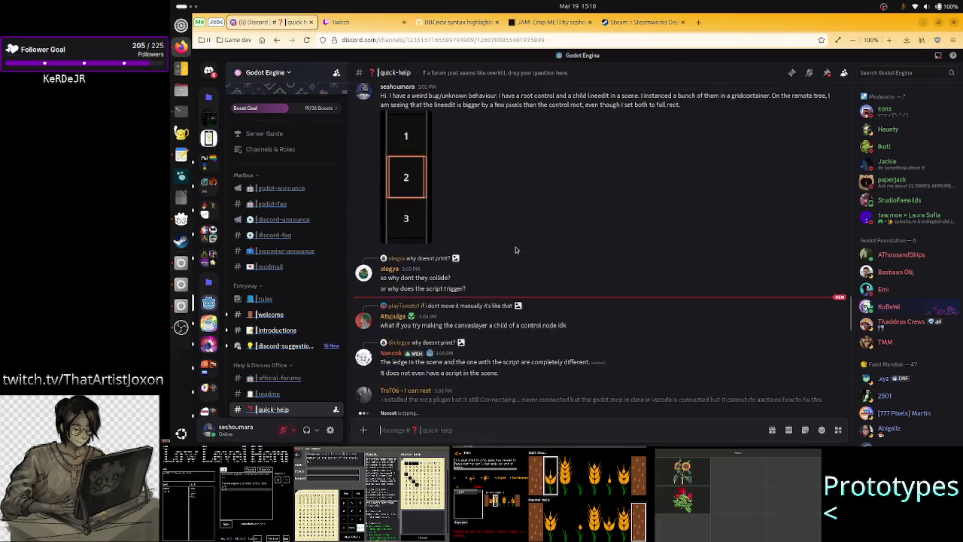
scroll(515, 247, down, 15)
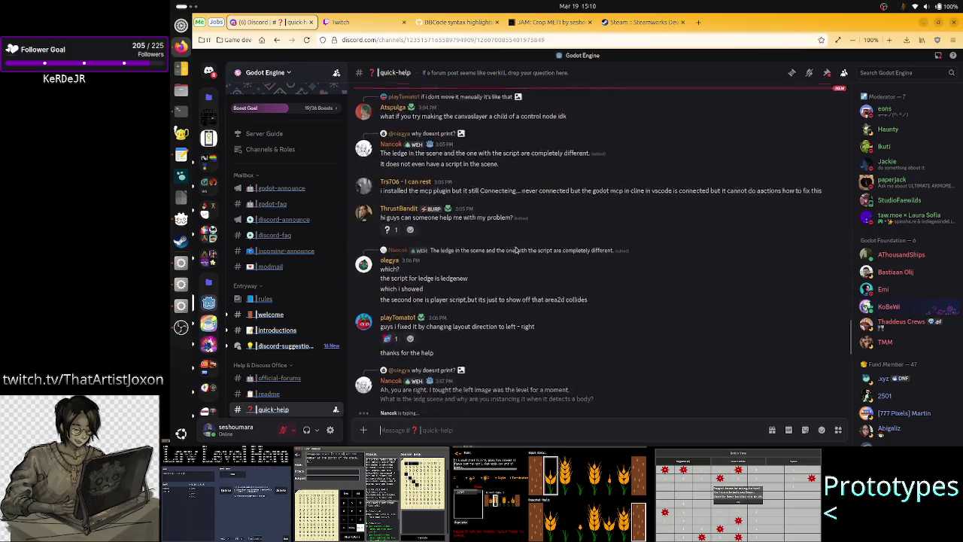
scroll(516, 250, down, 8)
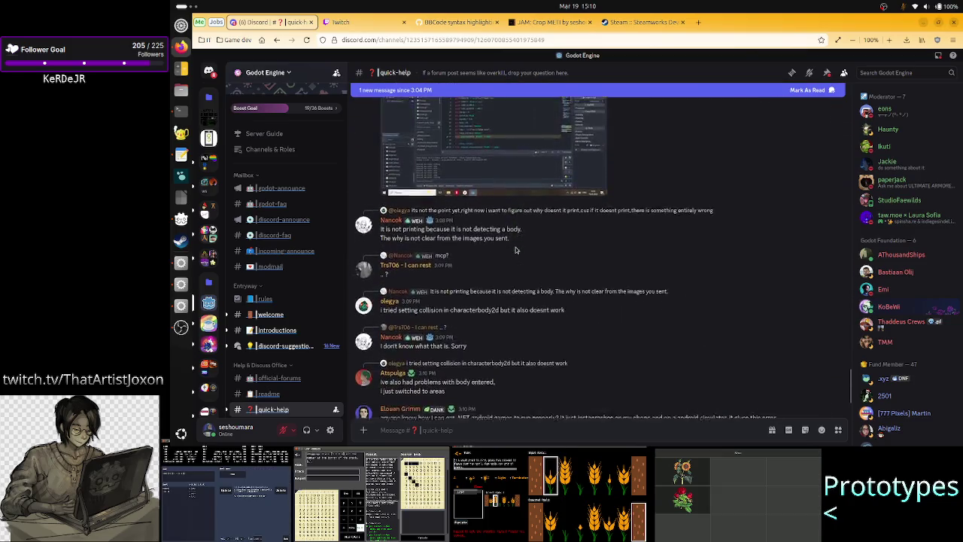
scroll(516, 250, down, 3)
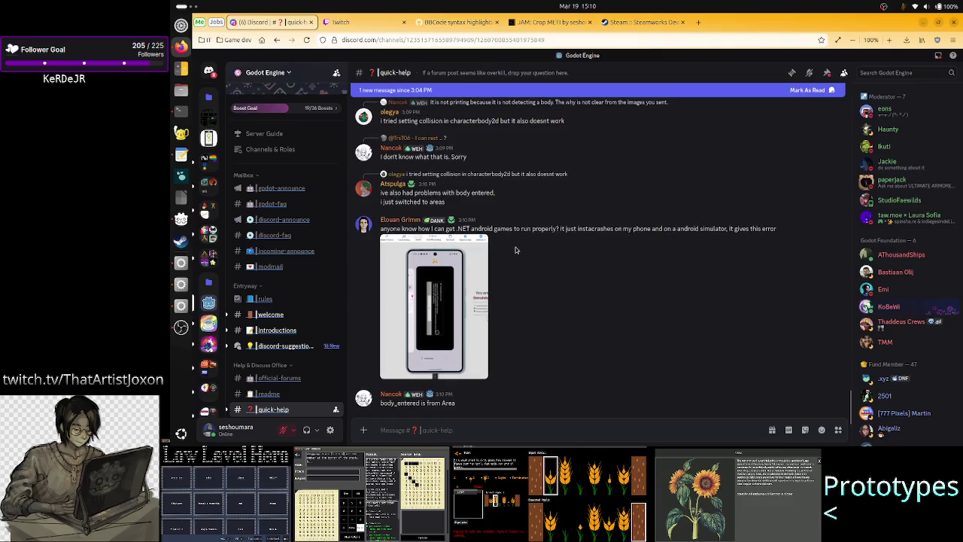
click(698, 23)
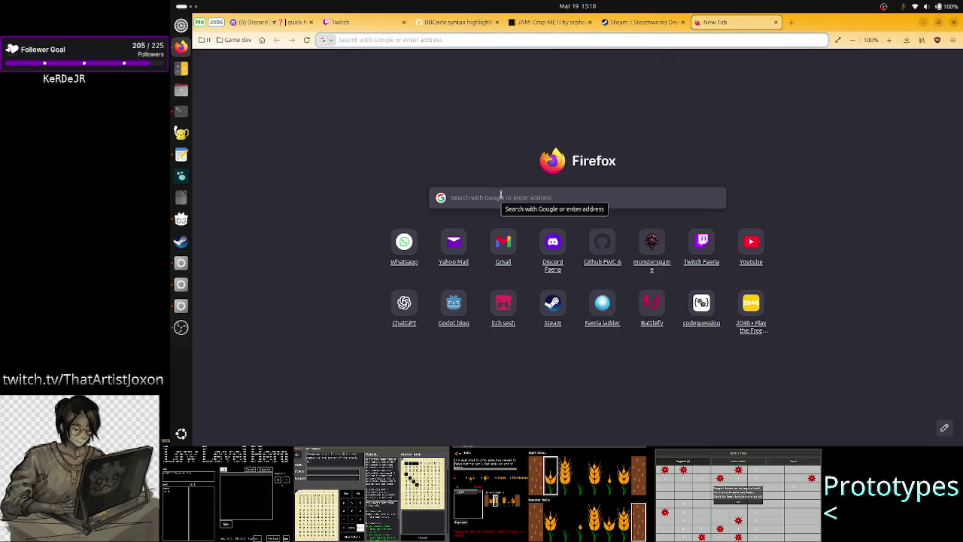
- Load ChatGPT from the bookmarks and select the lineedit bug text in the Discord post
click(203, 40)
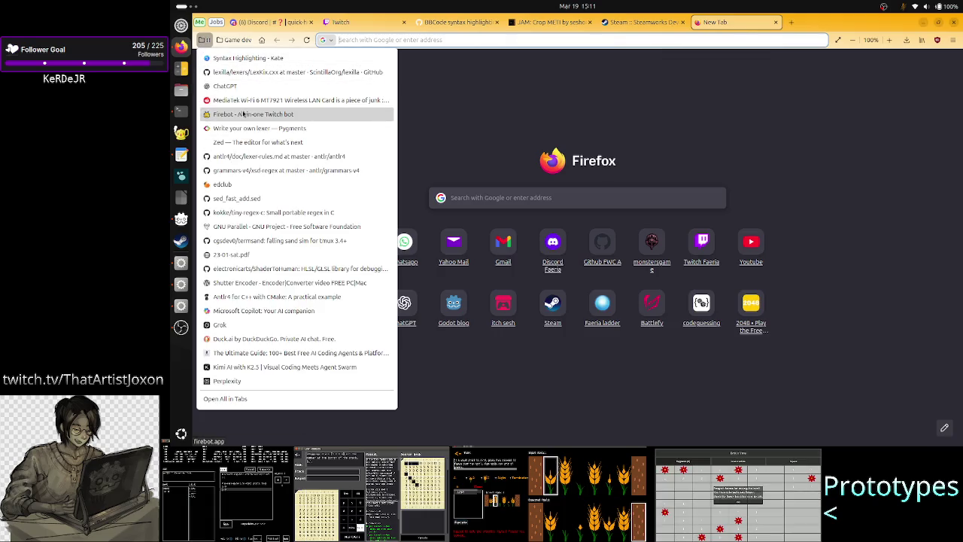
click(226, 86)
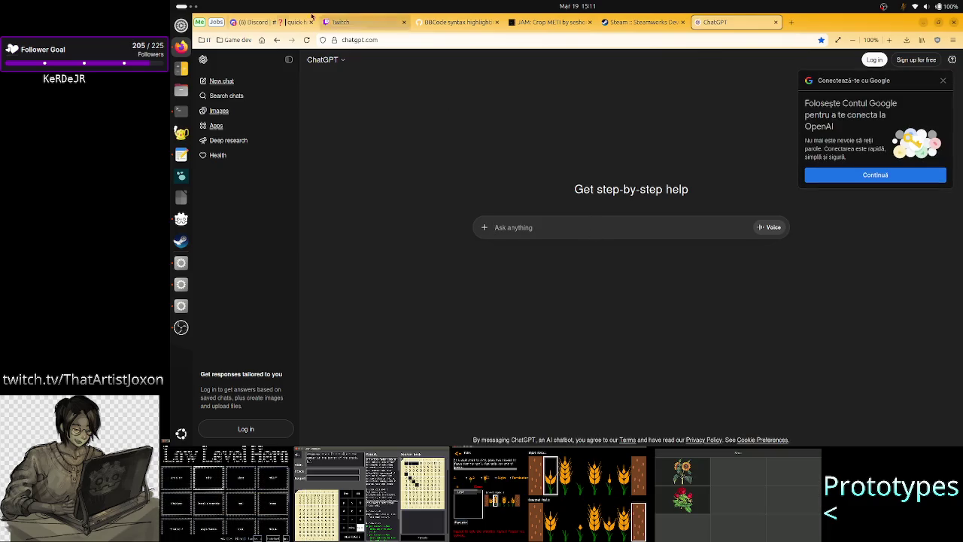
click(249, 22)
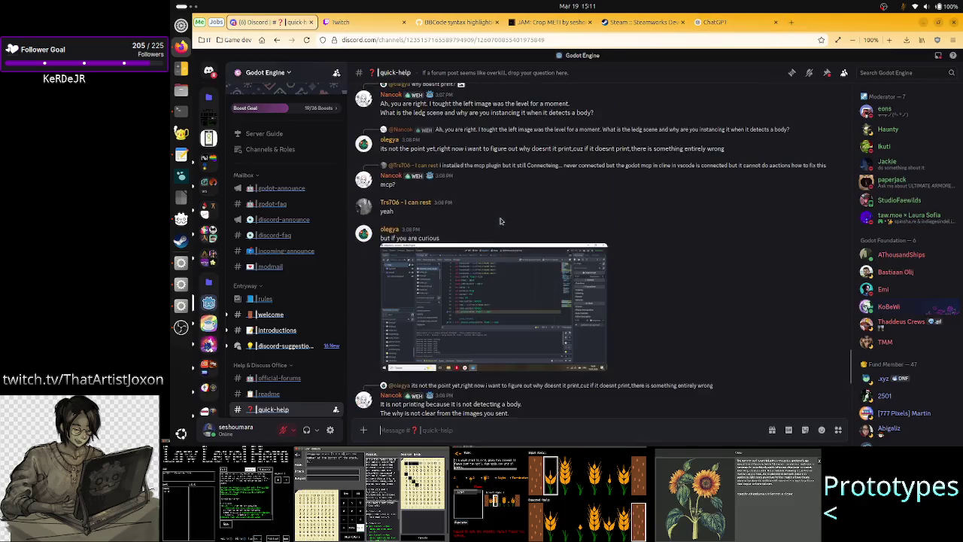
scroll(481, 210, up, 5)
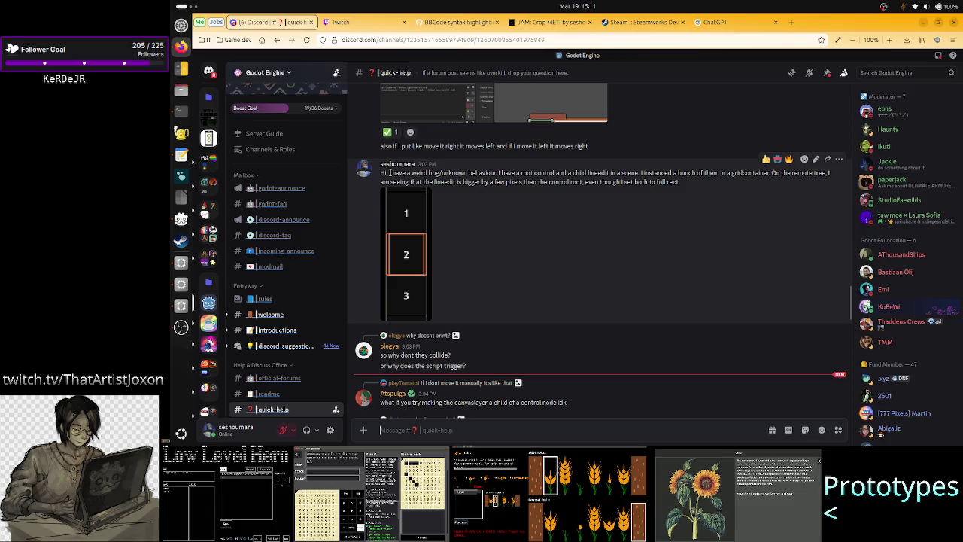
mouse_move(390, 172)
mouse_down()
mouse_move(536, 194)
mouse_move(680, 182)
mouse_up()
key(ctrl+c)
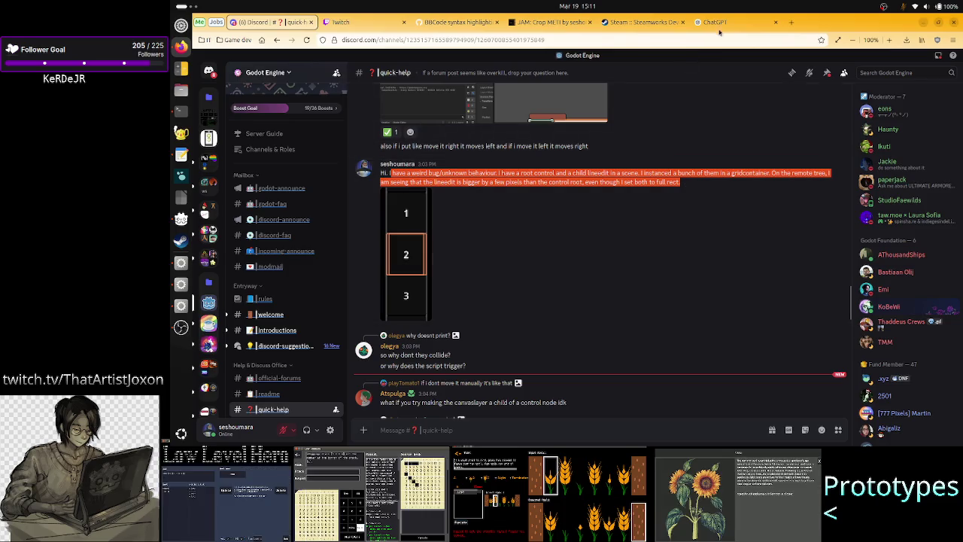
click(714, 22)
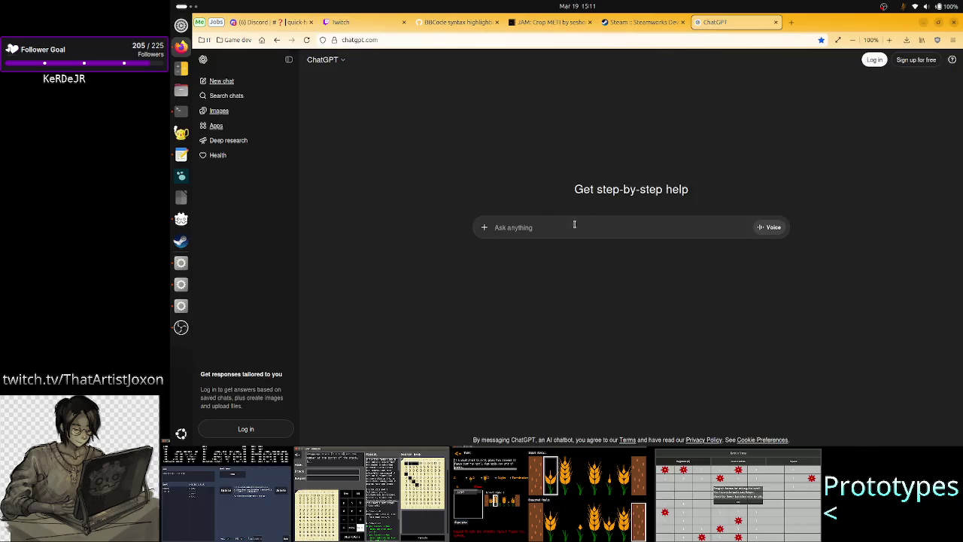
- Paste the lineedit sizing bug description into ChatGPT, prefix 'I', append 'Why?', and send it
key(ctrl+v)
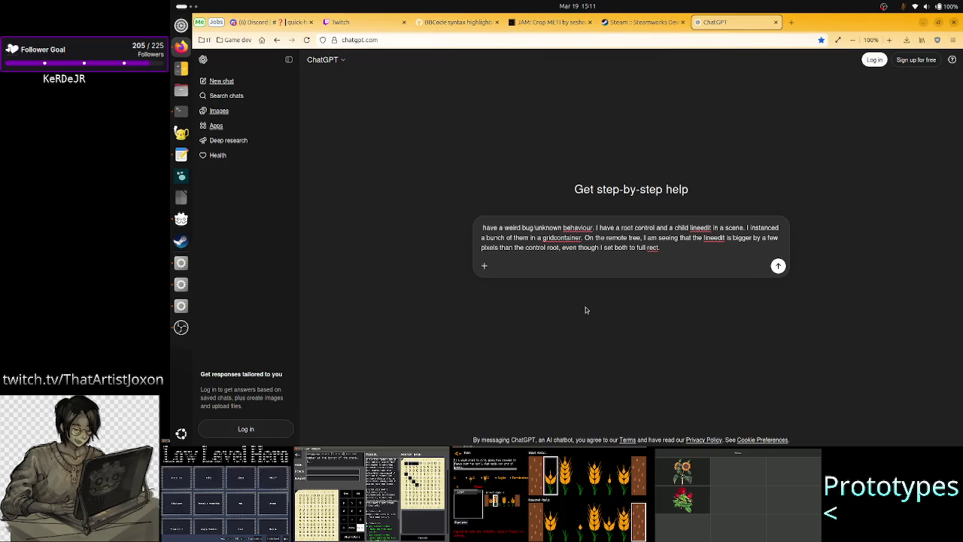
click(483, 227)
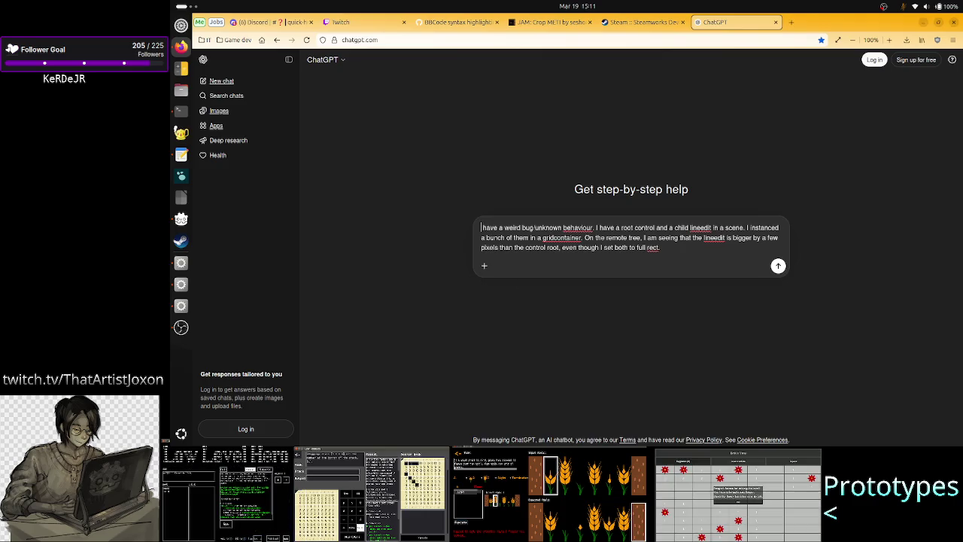
text(I)
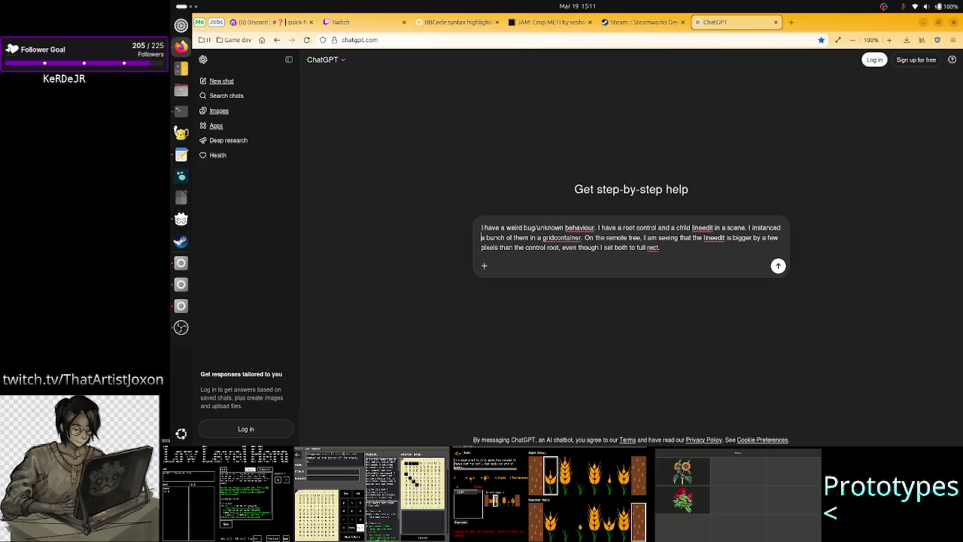
click(660, 247)
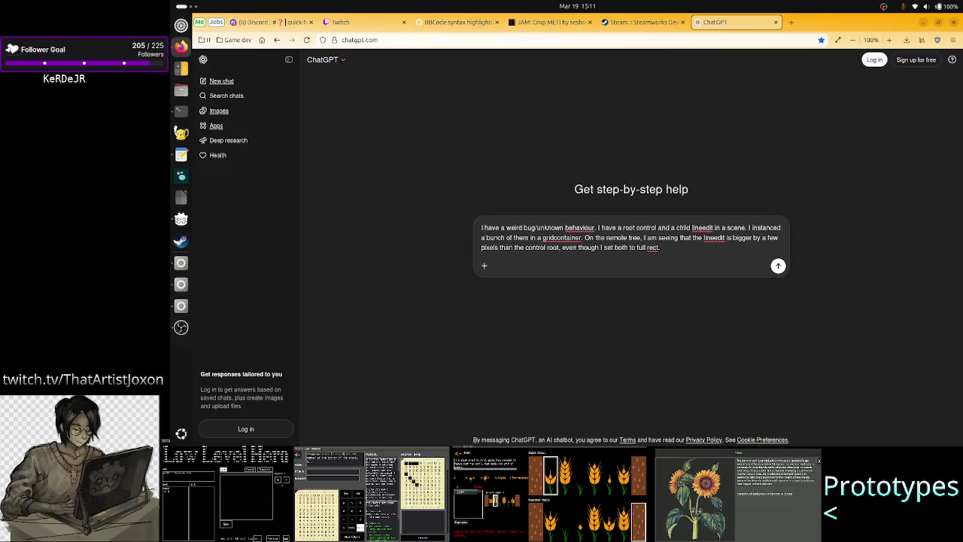
text( Why?)
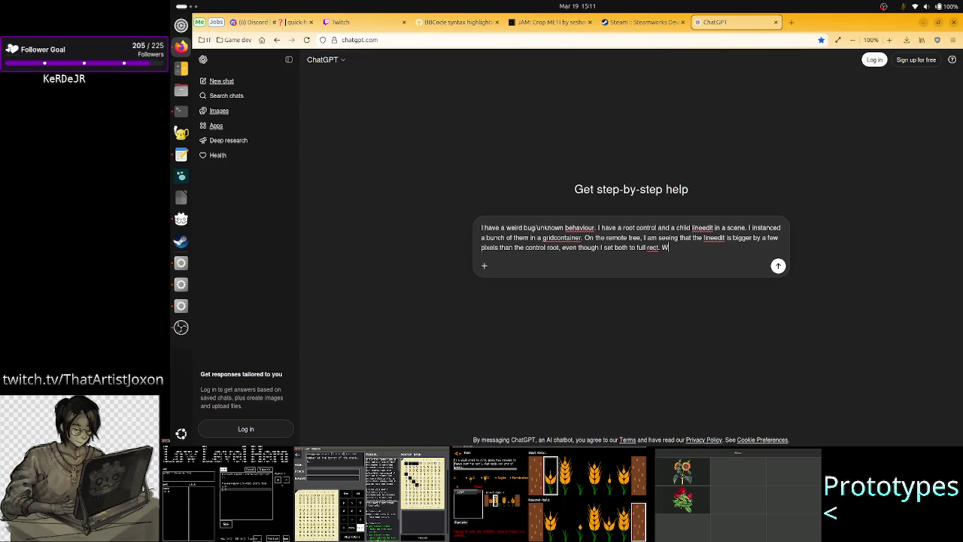
key(Return)
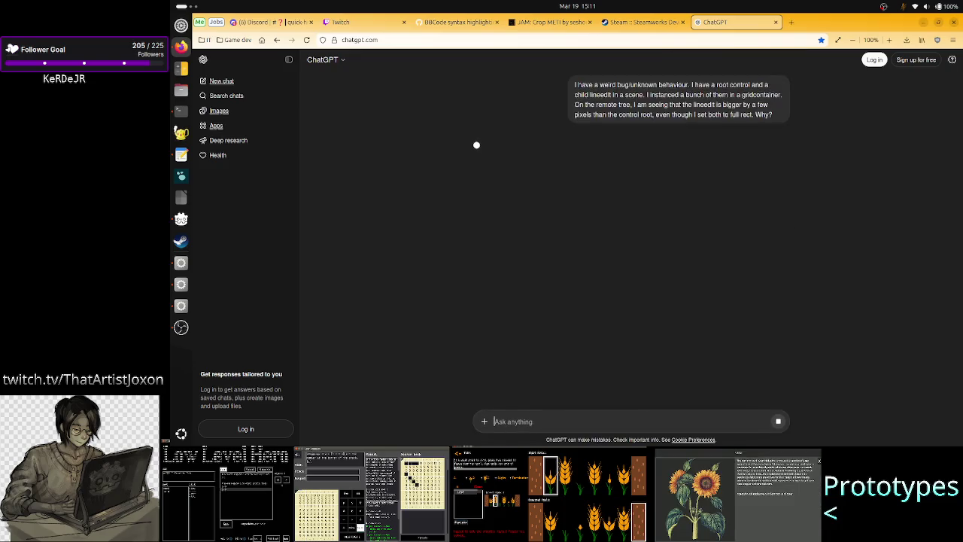
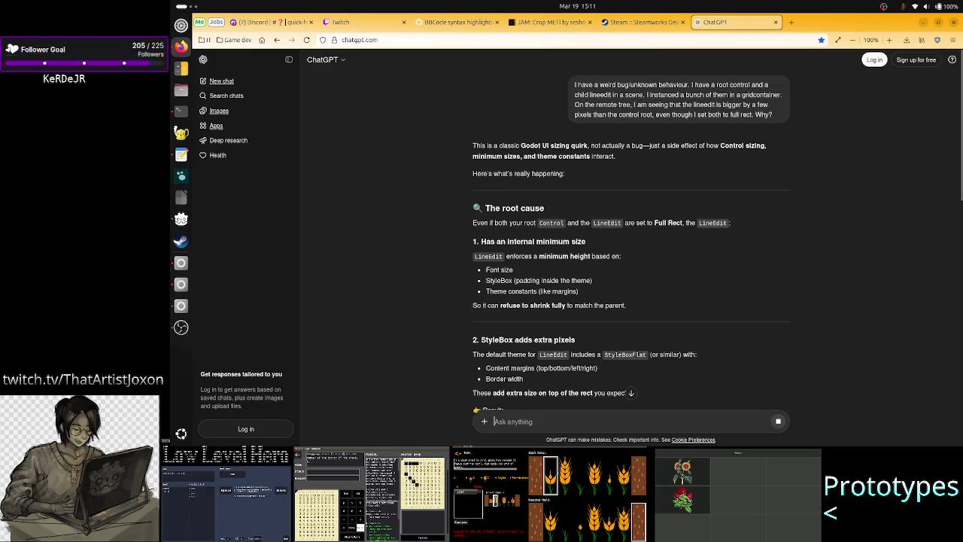
- Highlight ChatGPT's points on minimum size, minimum height, font size, StyleBox padding and theme constants
drag(556, 241, 595, 255)
click(563, 242)
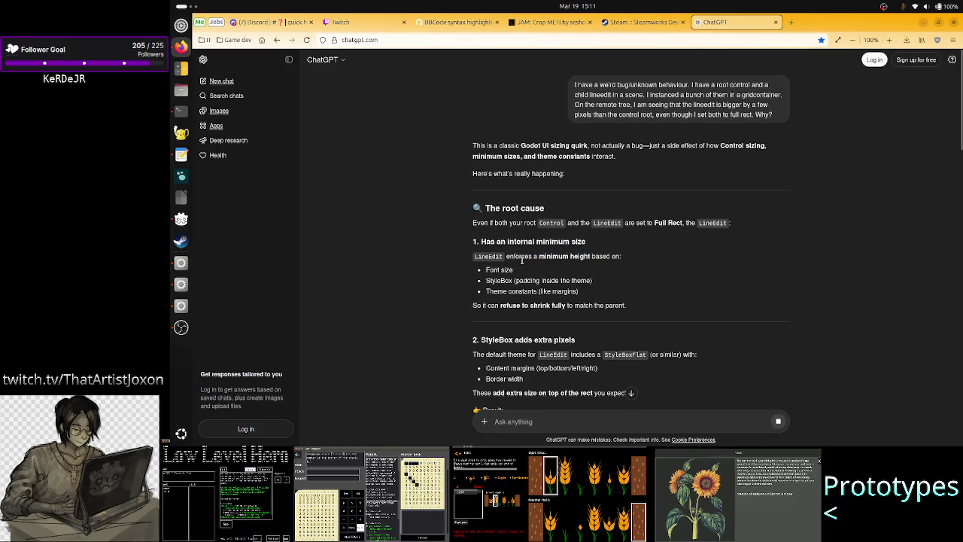
drag(562, 257, 615, 260)
click(614, 259)
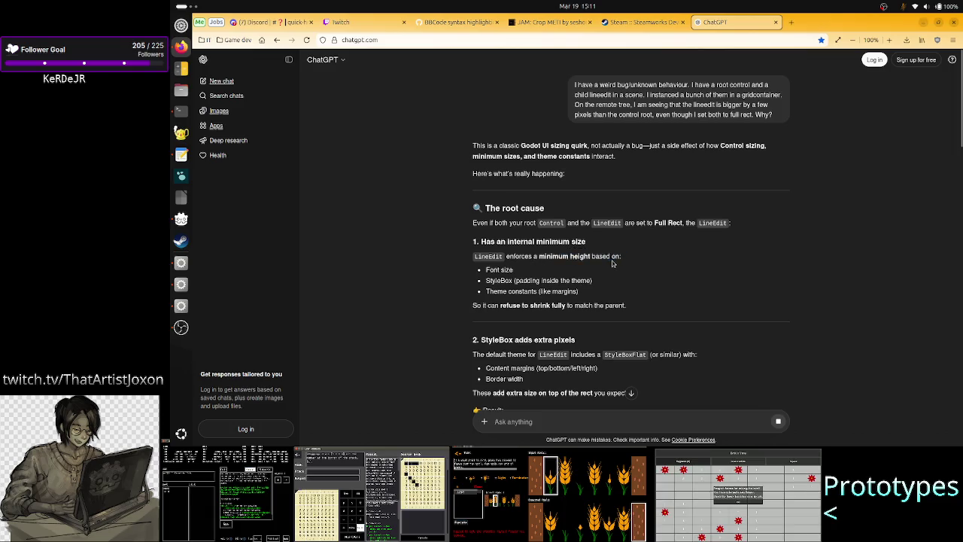
mouse_move(490, 270)
mouse_down()
mouse_move(595, 282)
mouse_move(515, 280)
mouse_up()
click(594, 281)
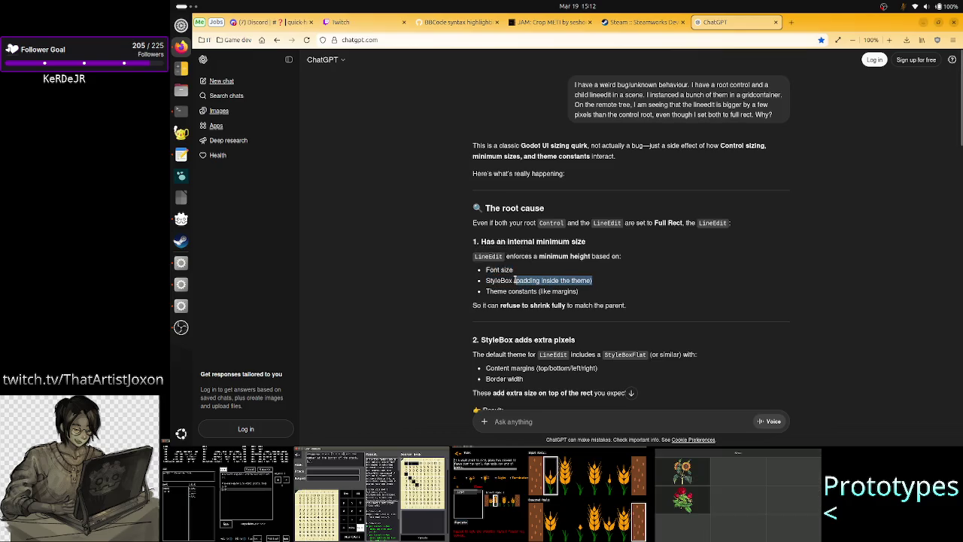
drag(507, 291, 577, 291)
click(562, 300)
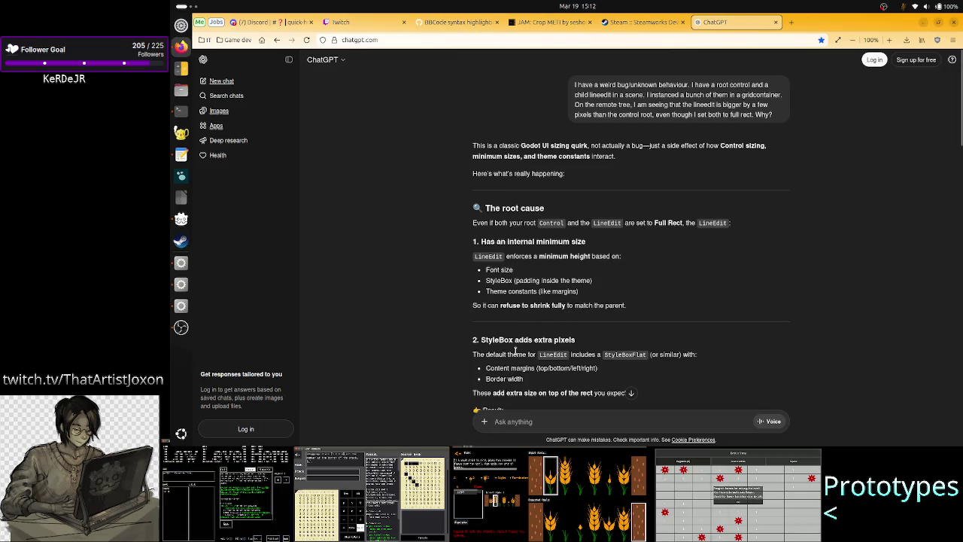
- Read down to the content margins bullet and bring the Crop_METI debug window forward
scroll(516, 351, down, 4)
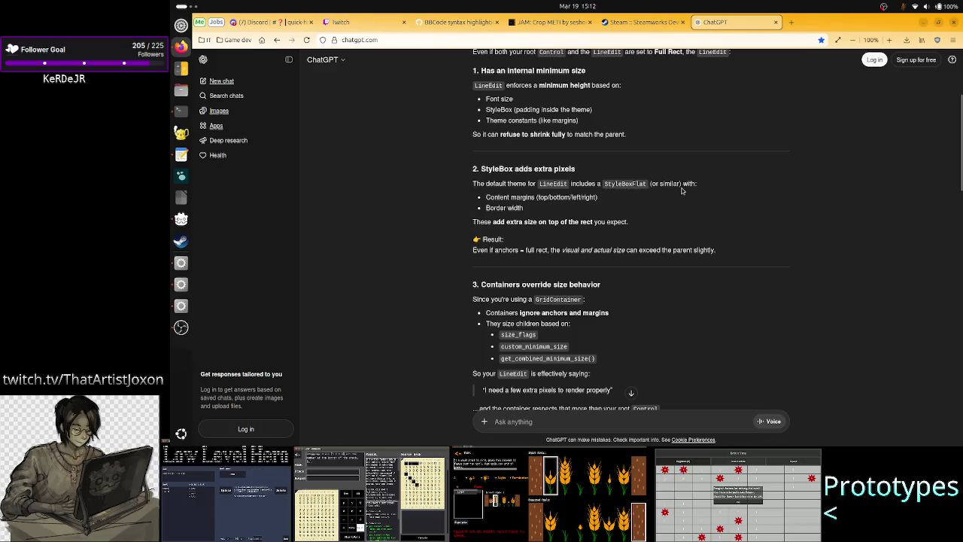
mouse_move(512, 197)
mouse_down()
mouse_move(548, 198)
mouse_move(524, 208)
mouse_up()
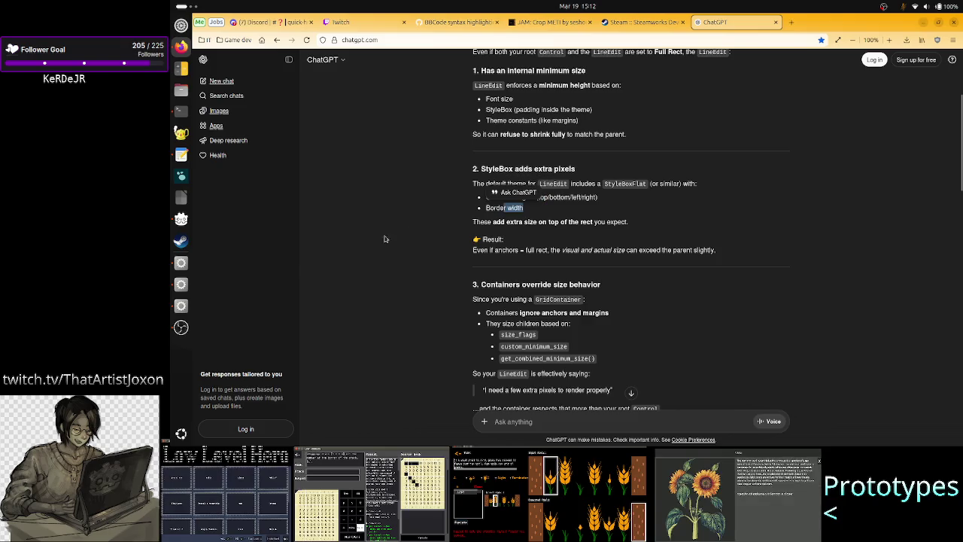
click(180, 306)
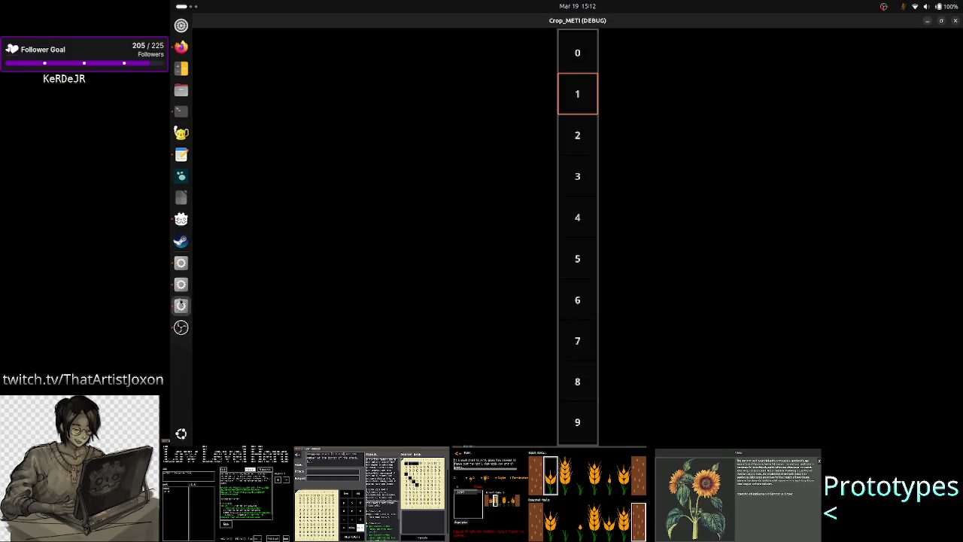
- Uncomment cell.change_editable(true) in Tape_UI.gd's _debug_init and save the script
click(181, 263)
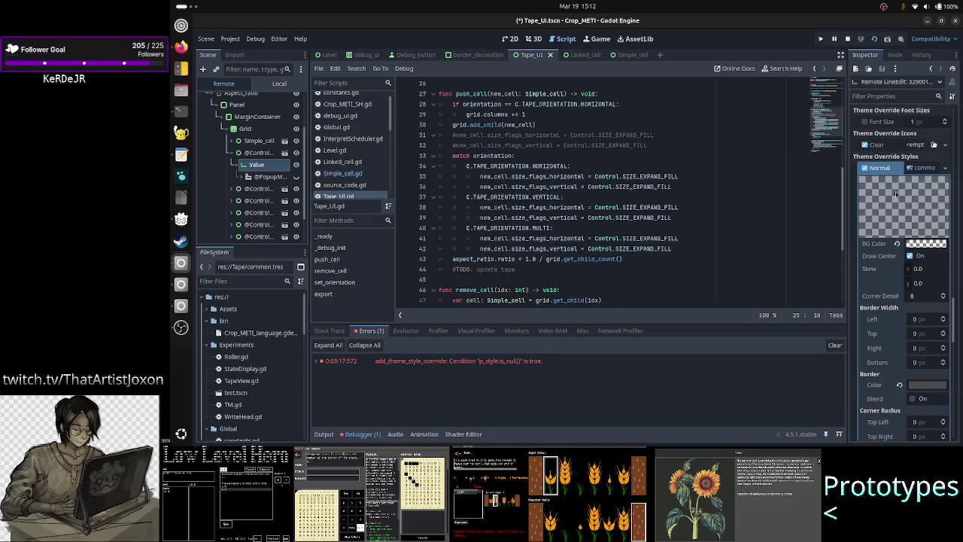
scroll(896, 200, up, 3)
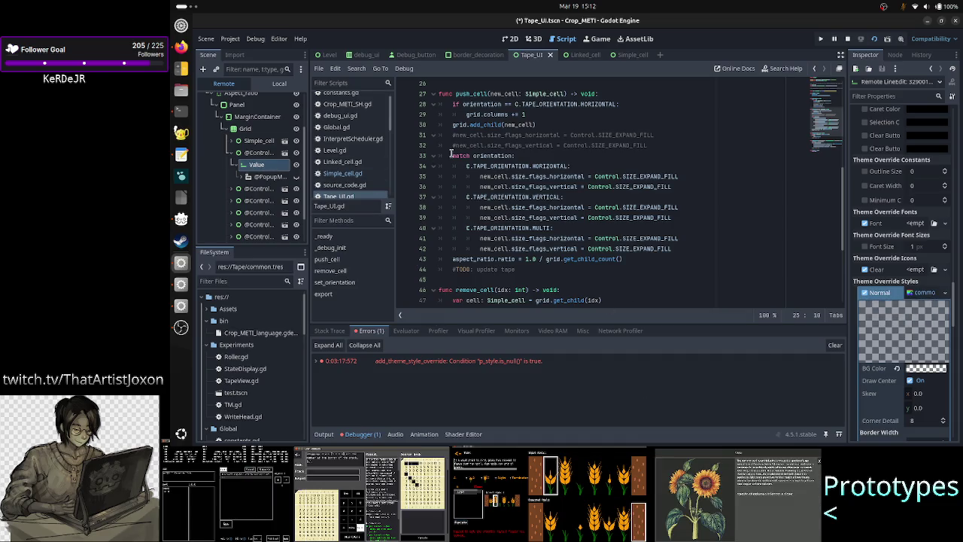
click(356, 196)
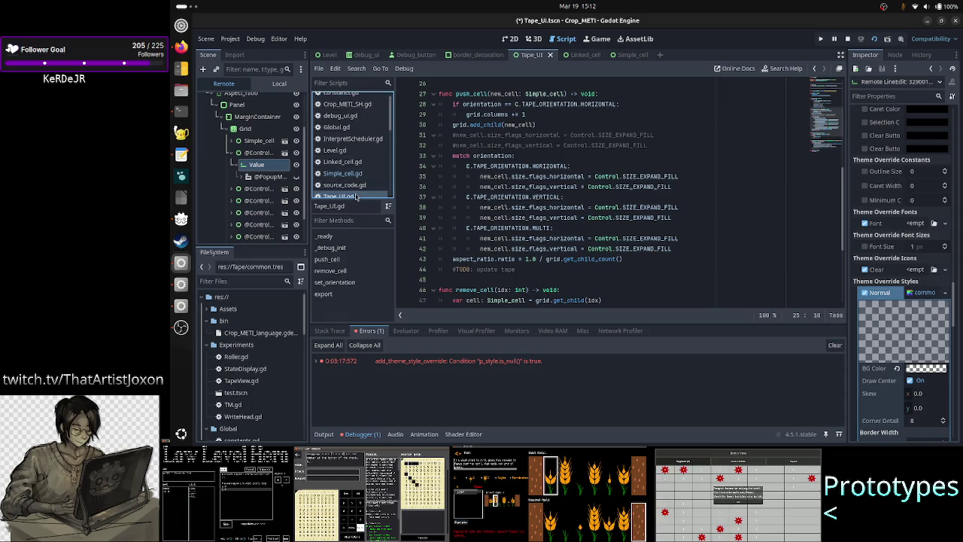
scroll(524, 192, up, 4)
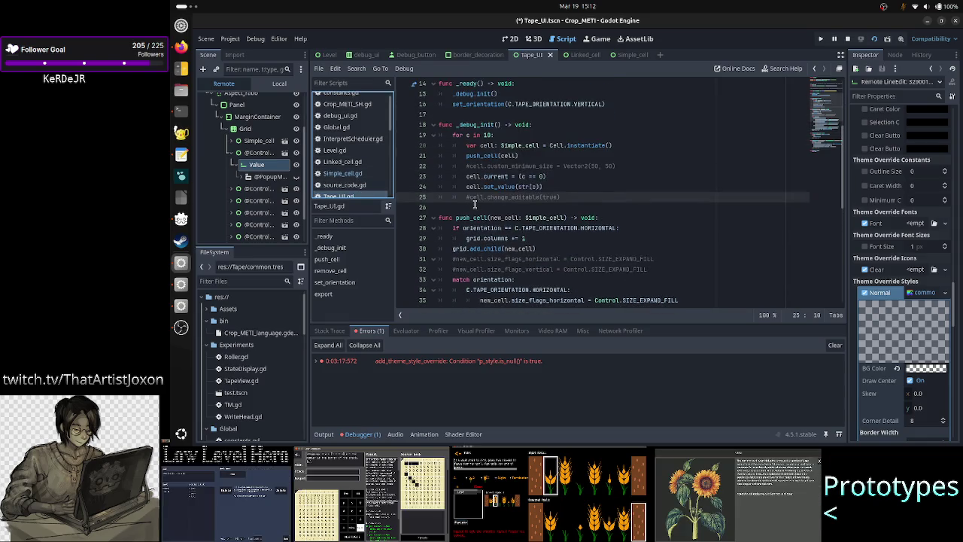
click(473, 197)
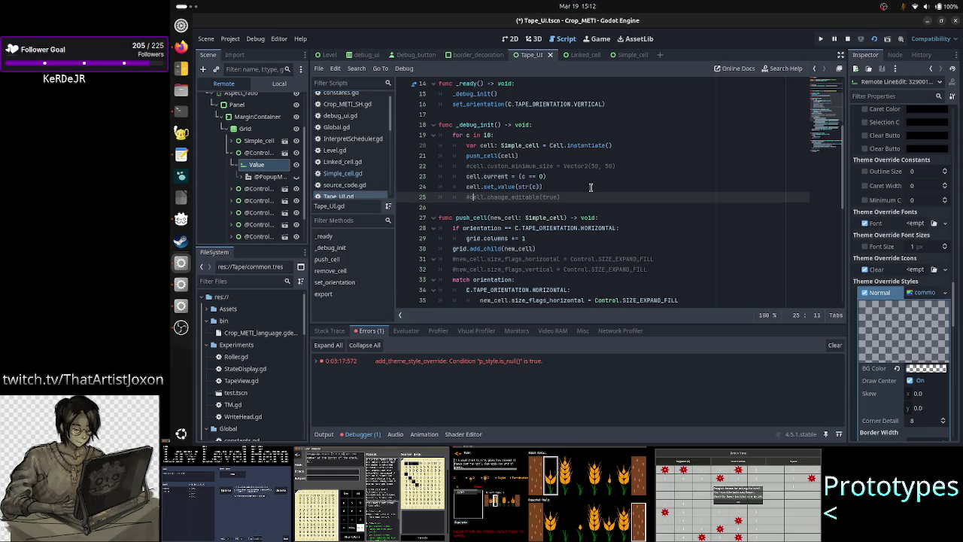
key(BackSpace)
key(ctrl+s)
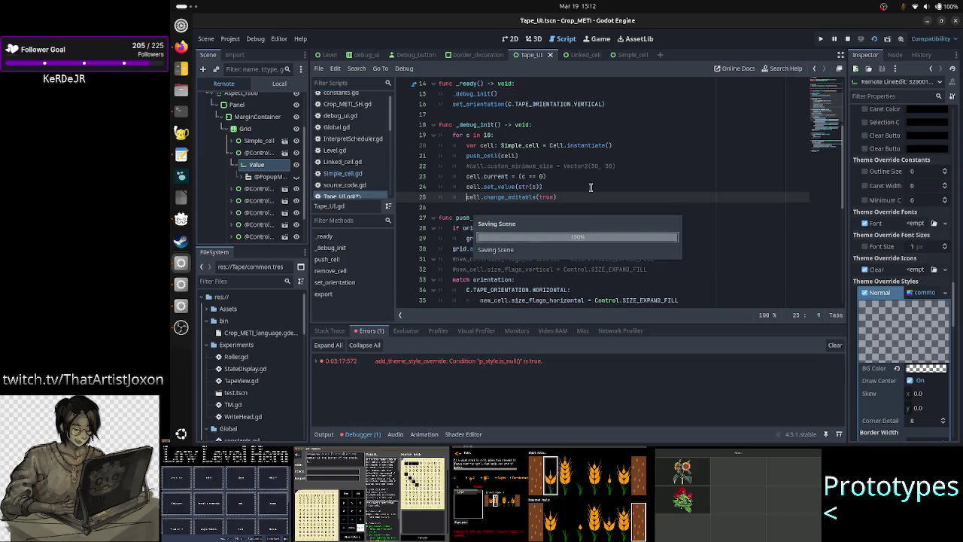
- Stop the running game and relaunch the project to test editable cells
click(847, 40)
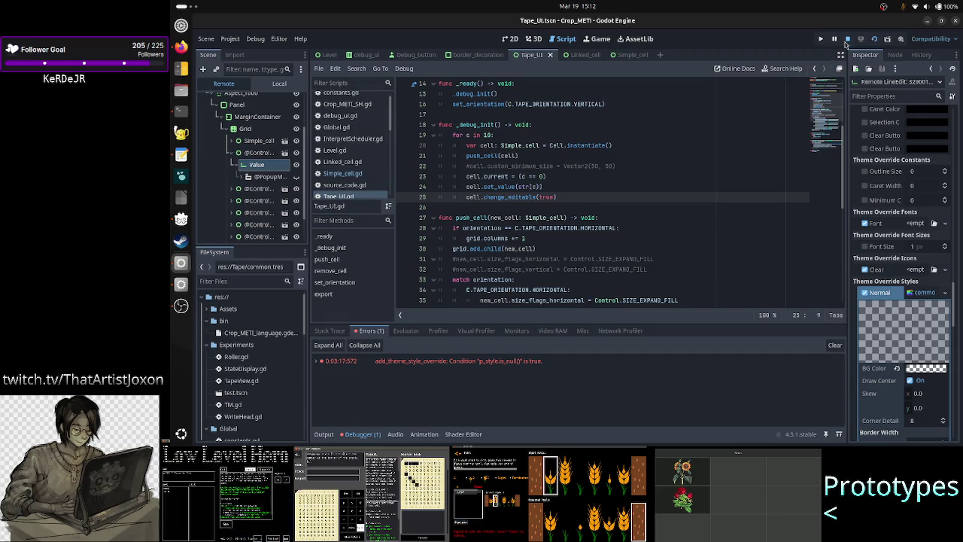
click(575, 195)
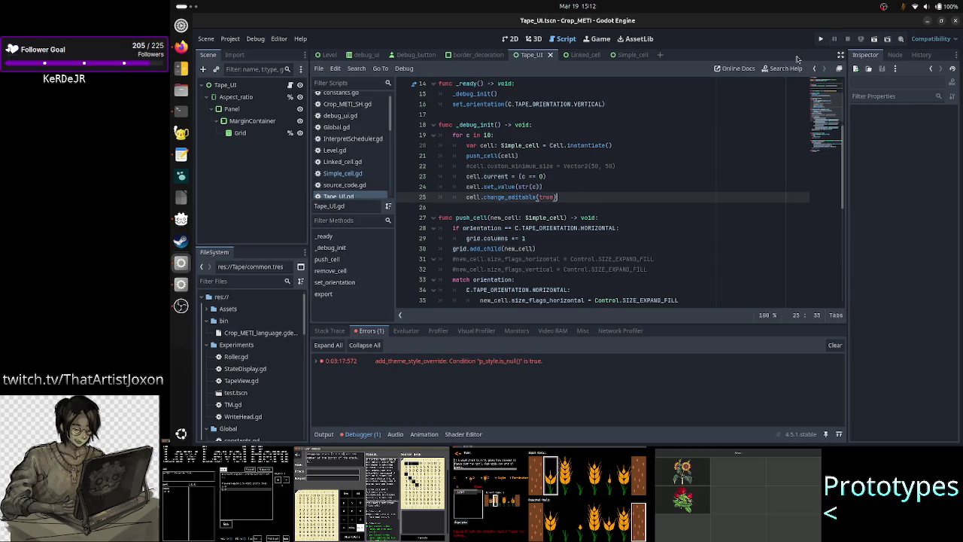
click(821, 39)
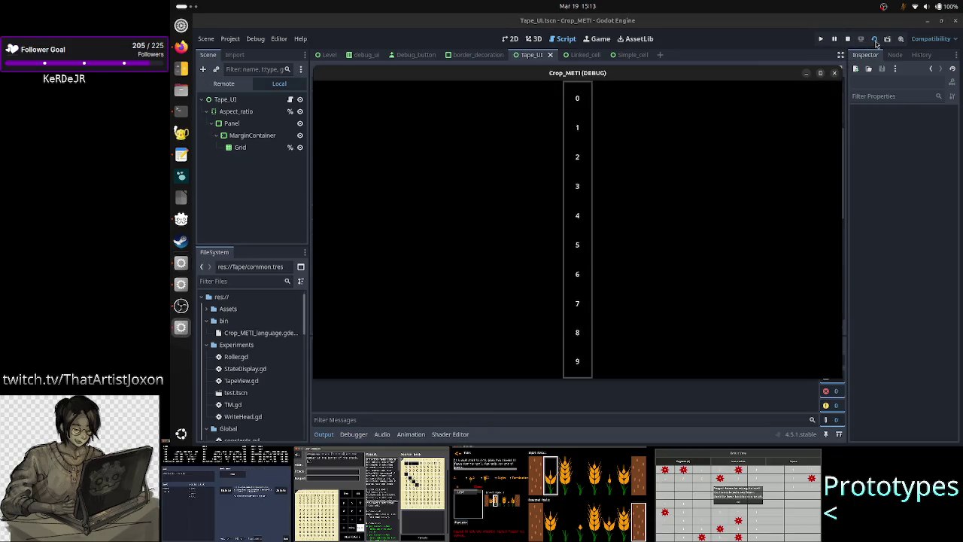
right_click(593, 78)
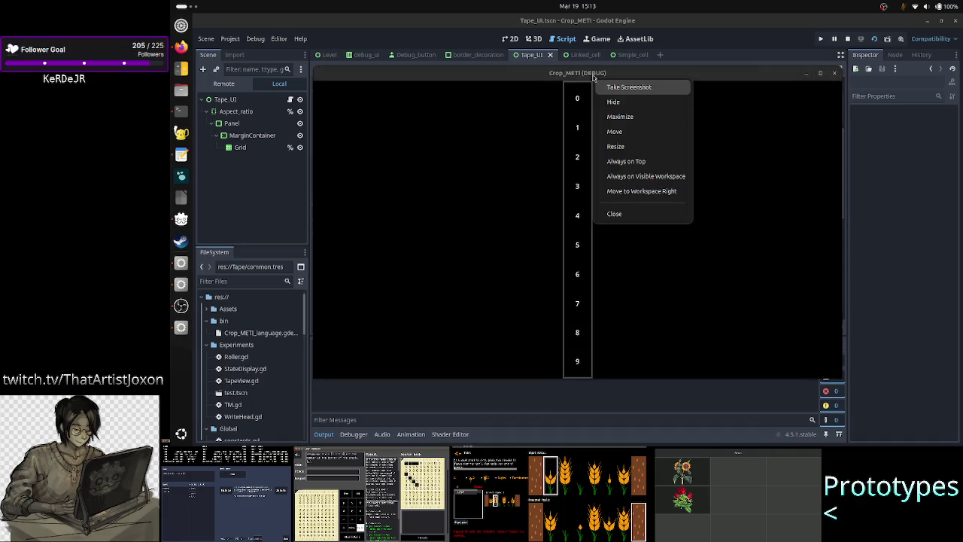
click(624, 164)
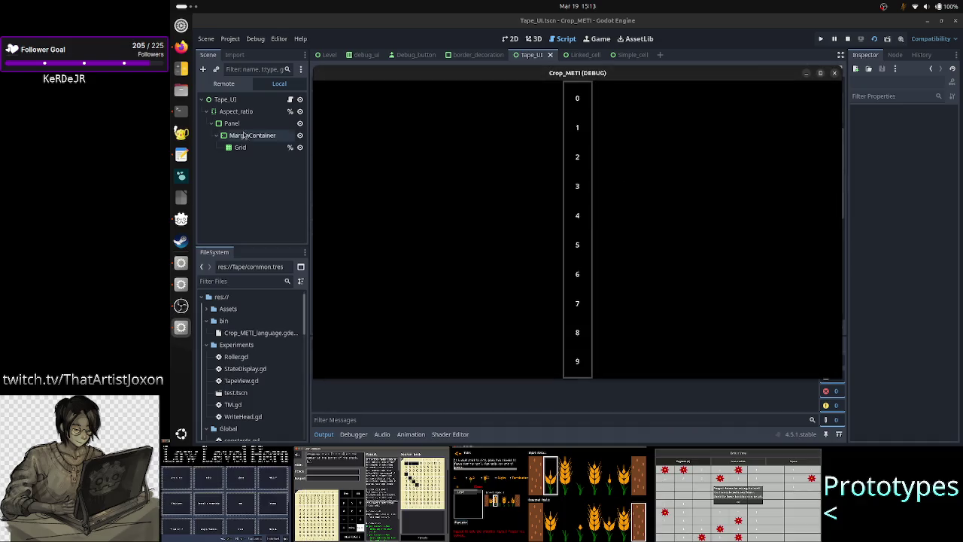
click(223, 83)
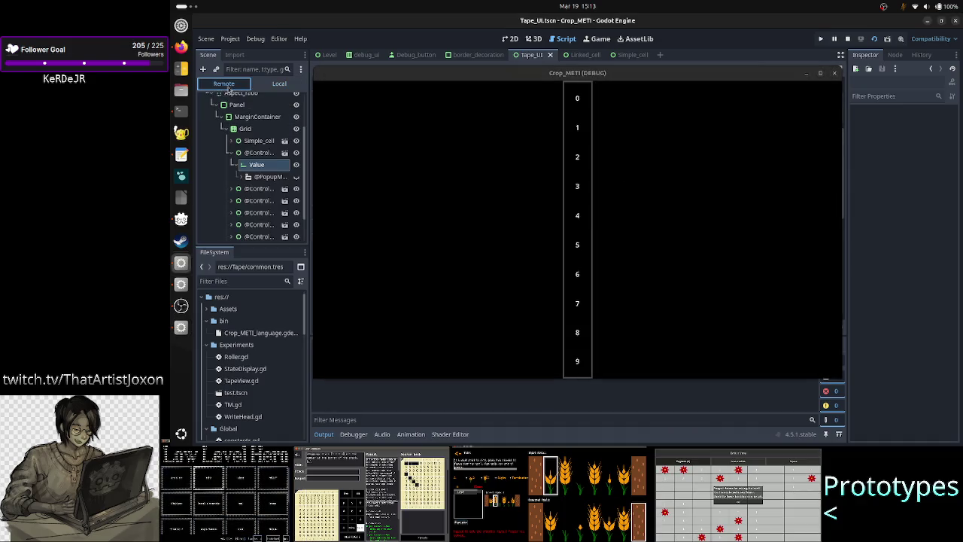
click(260, 153)
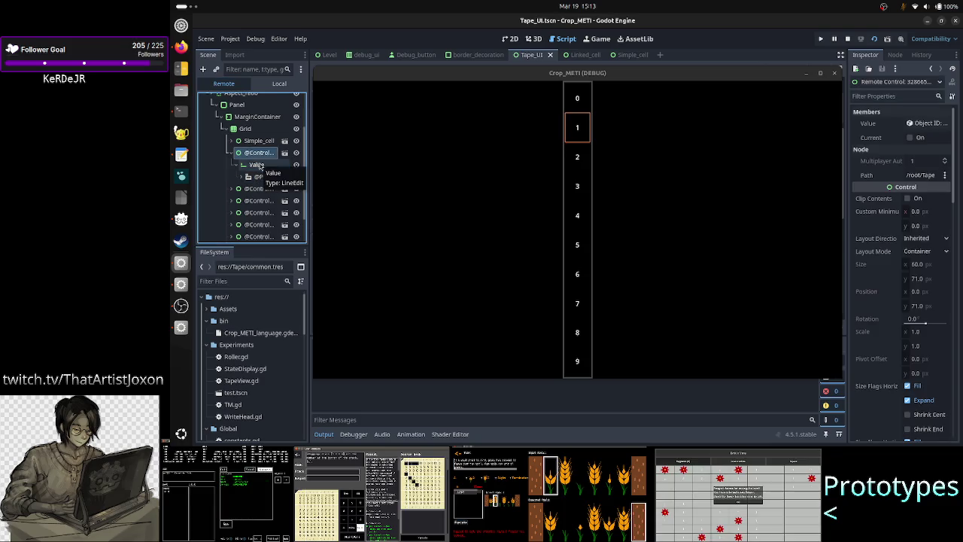
- Select the remote Value LineEdit, expand its Normal style override, and reset its first content margin
ctrl+click(261, 166)
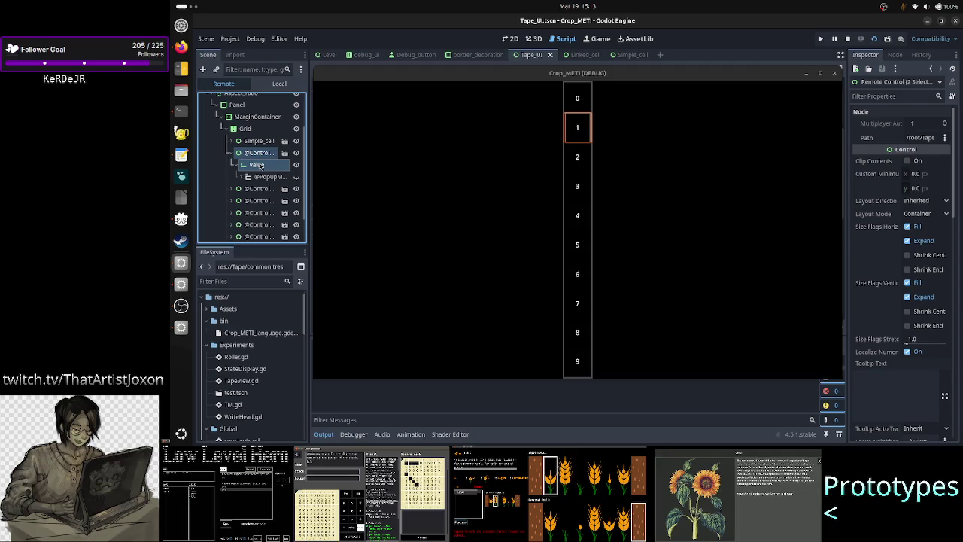
click(259, 166)
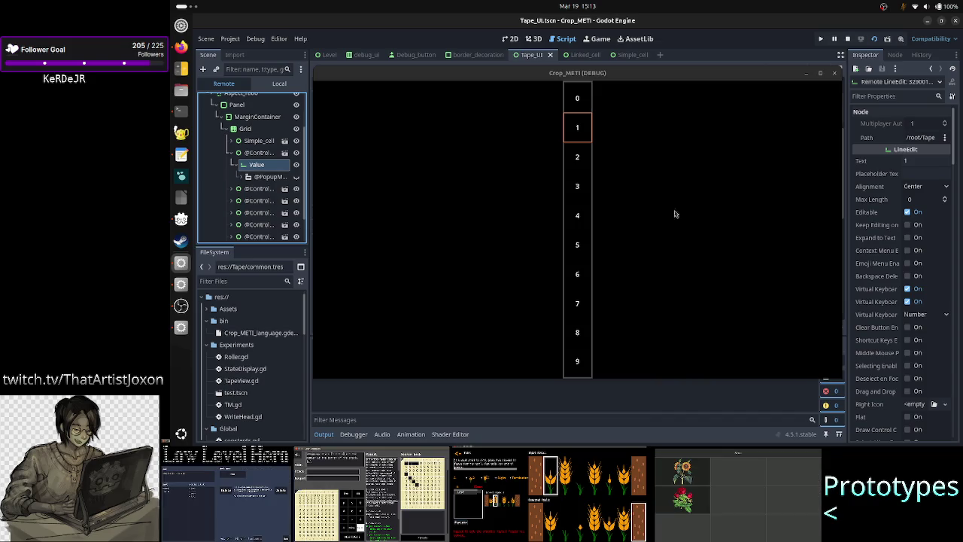
scroll(895, 266, down, 15)
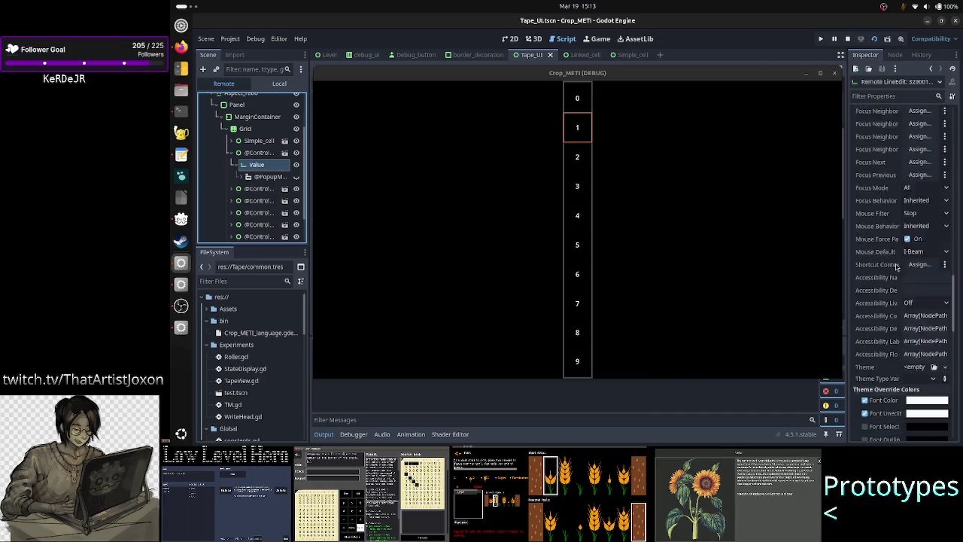
scroll(896, 265, down, 5)
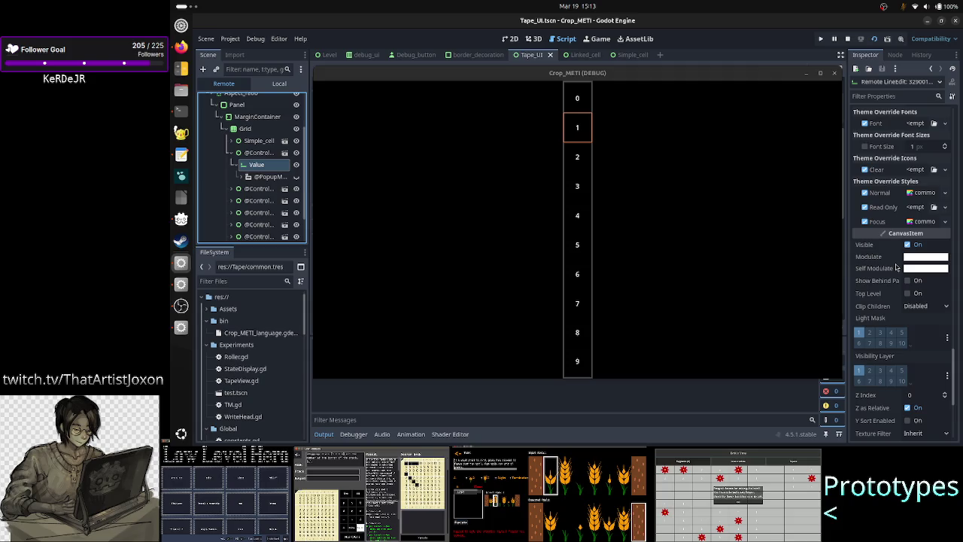
click(933, 192)
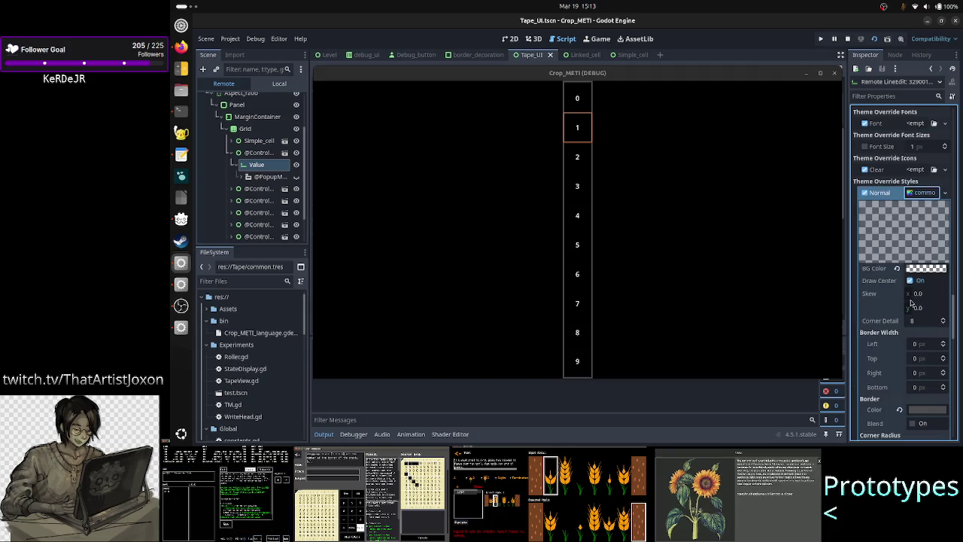
scroll(913, 336, down, 3)
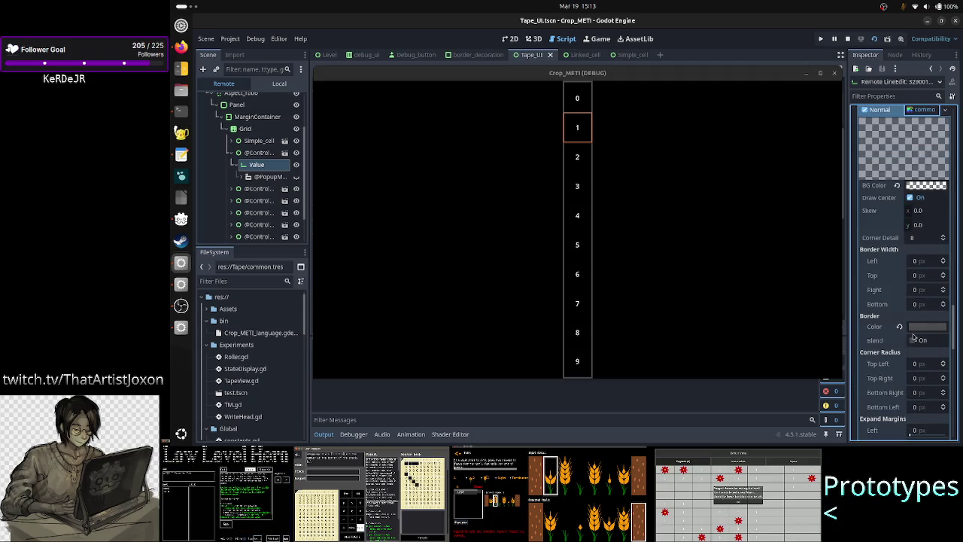
scroll(913, 337, down, 9)
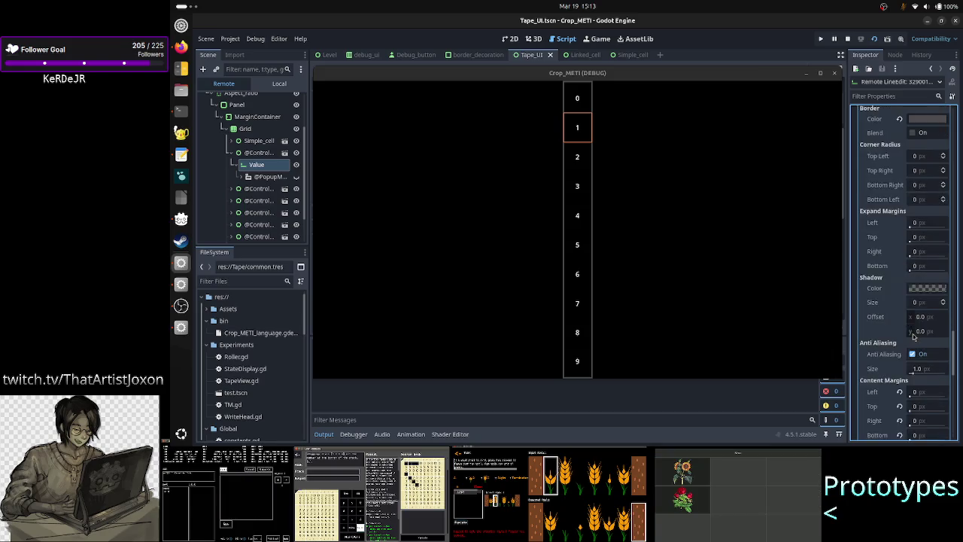
scroll(913, 336, down, 2)
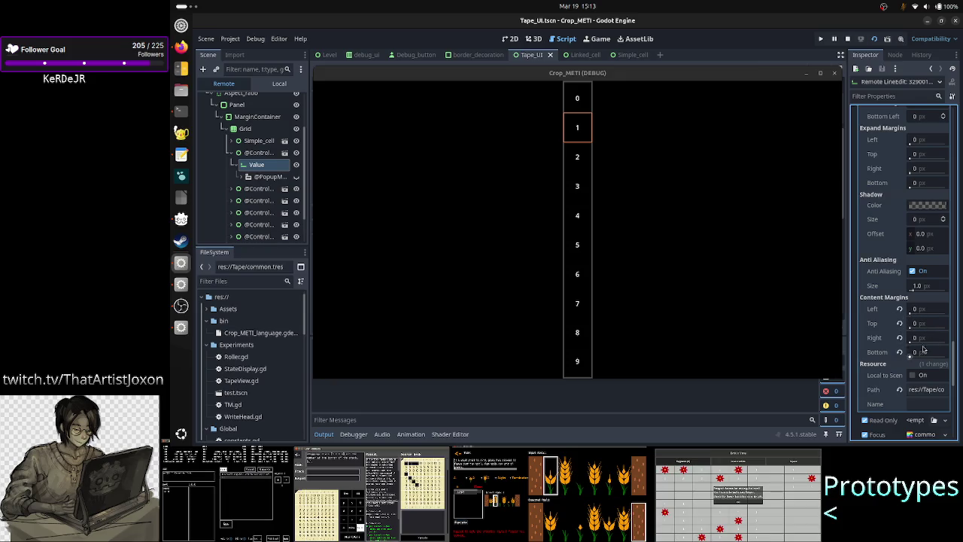
click(900, 309)
- Reset the remaining Normal style content margins to default and reselect only the Value LineEdit
click(900, 323)
click(899, 337)
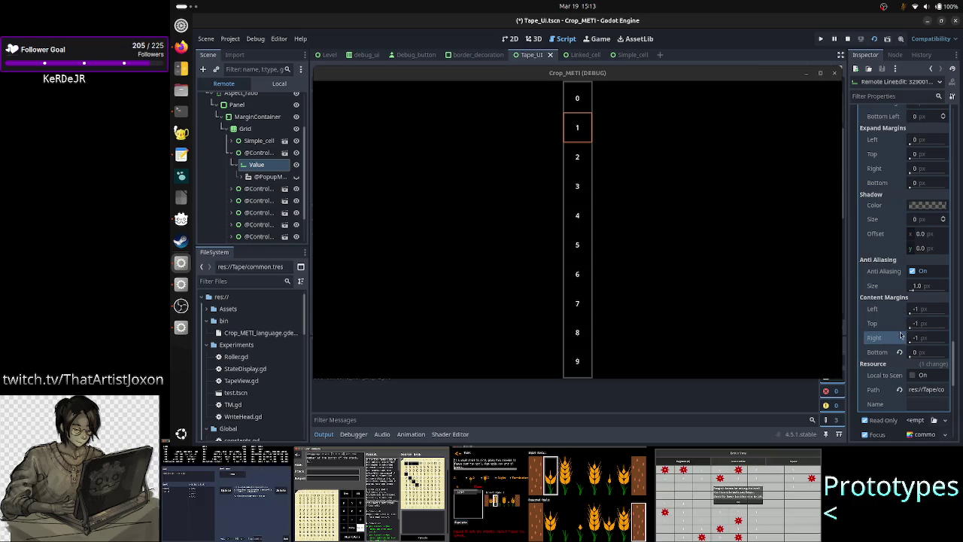
click(900, 352)
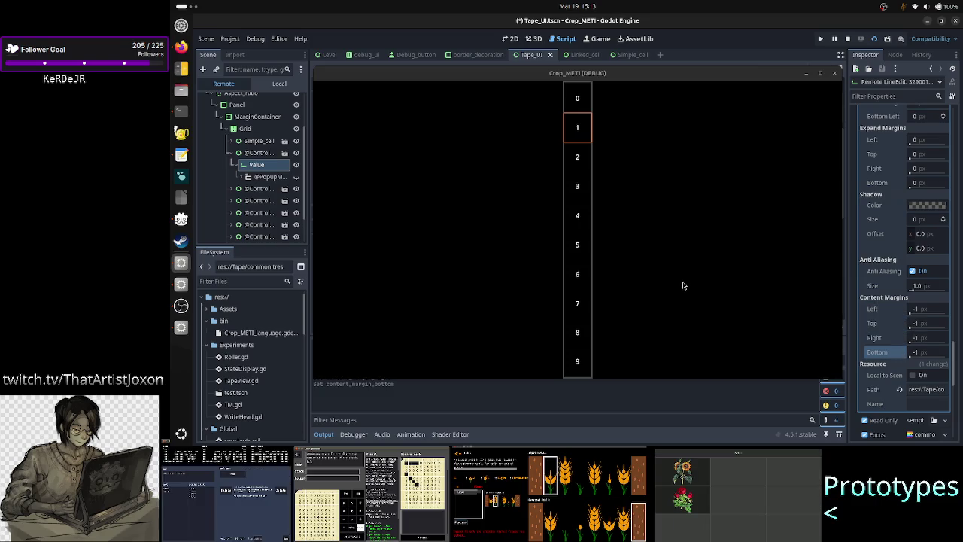
ctrl+click(260, 153)
click(265, 165)
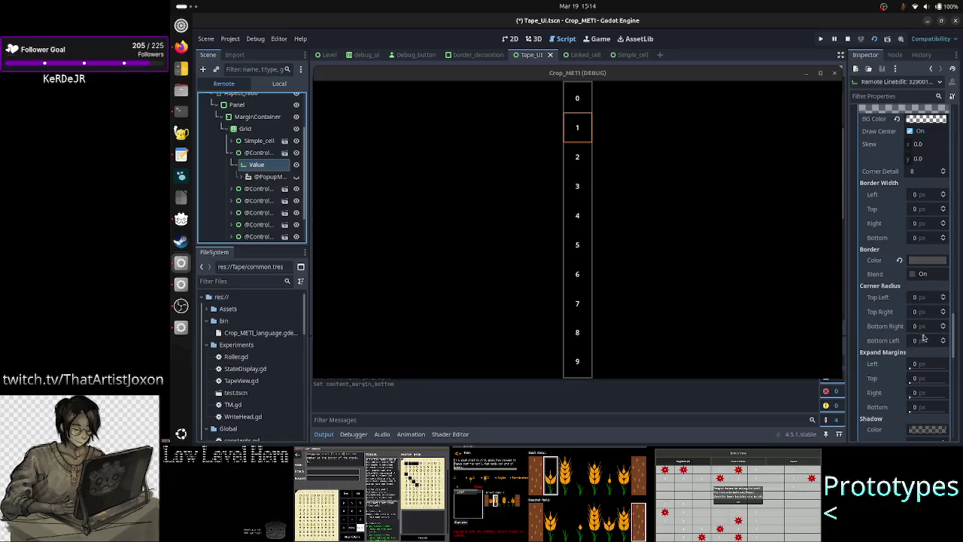
- Set the Value LineEdit's Left and Top content margins to 0
scroll(925, 306, down, 3)
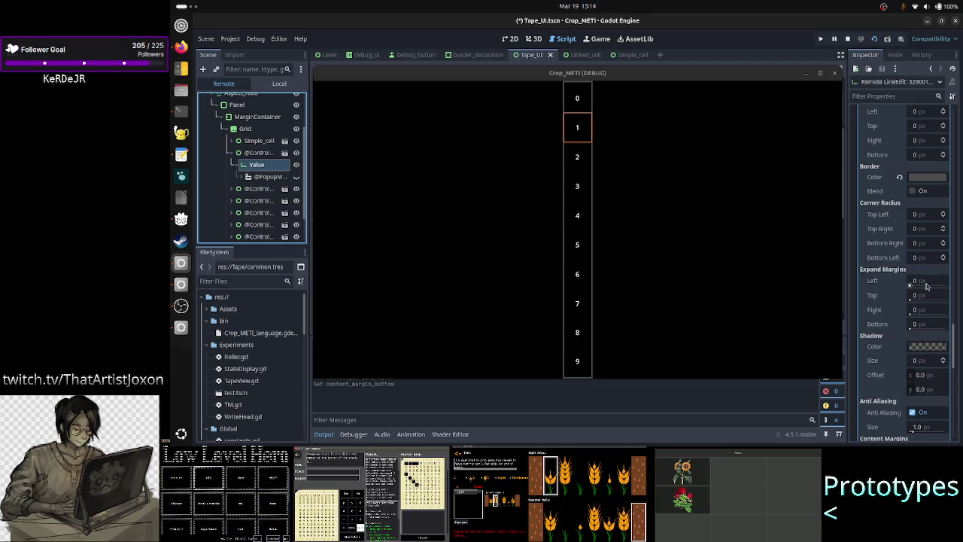
mouse_move(926, 286)
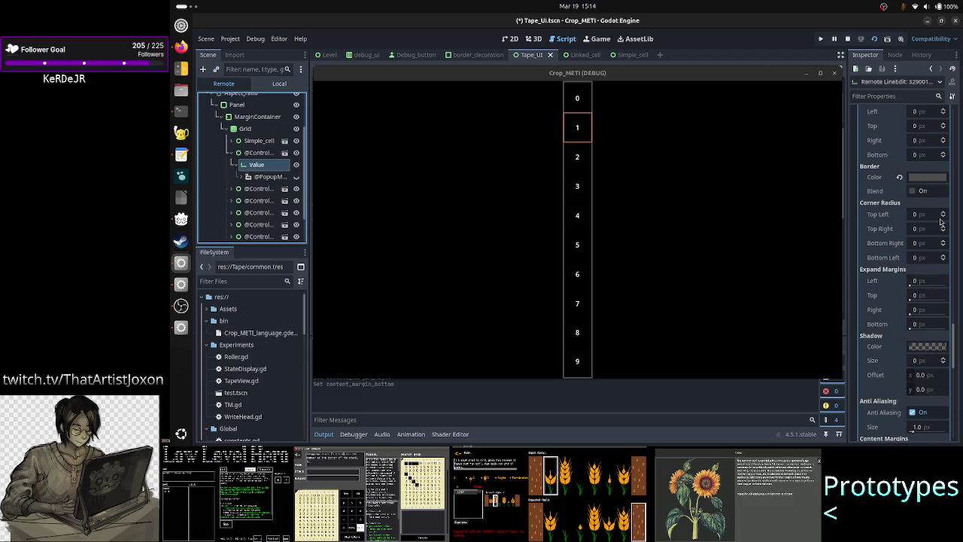
scroll(927, 285, down, 2)
scroll(925, 285, down, 4)
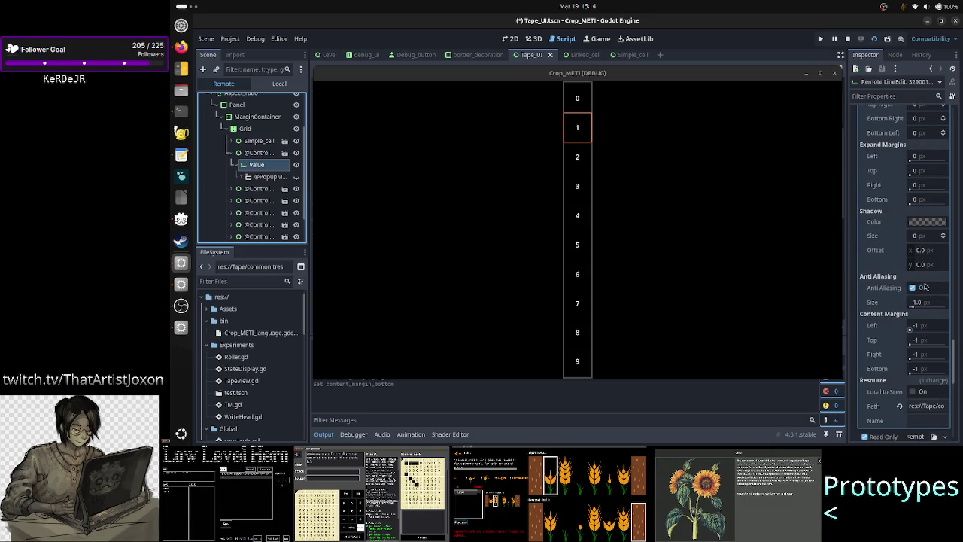
scroll(925, 287, down, 2)
click(933, 291)
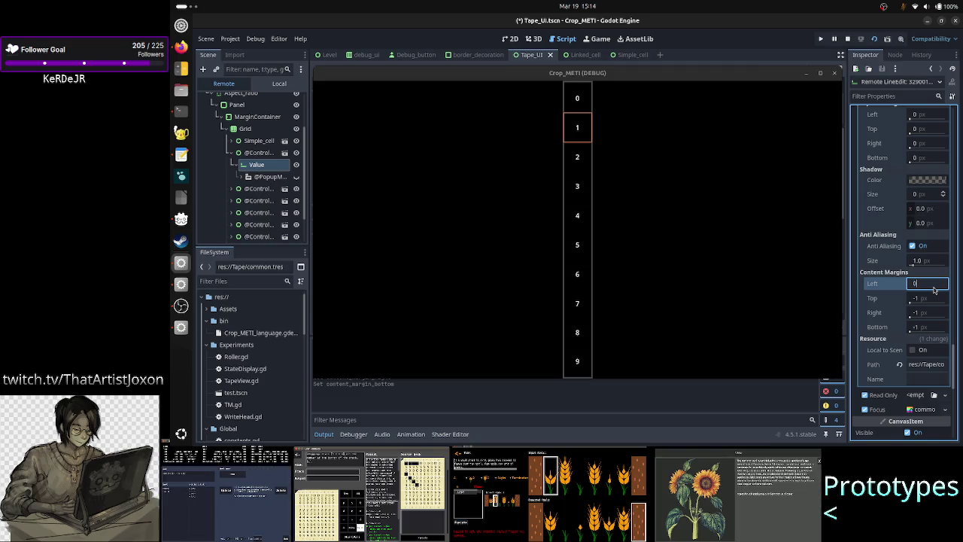
text(0)
key(Return)
click(928, 303)
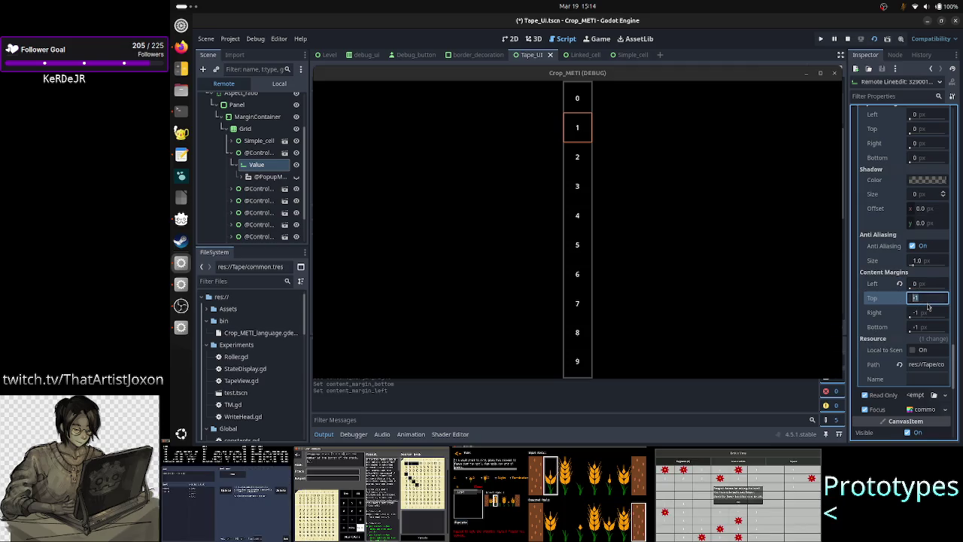
text(0)
key(Return)
- Set the Right and Bottom content margins to 0, then select the parent cell Control
click(924, 311)
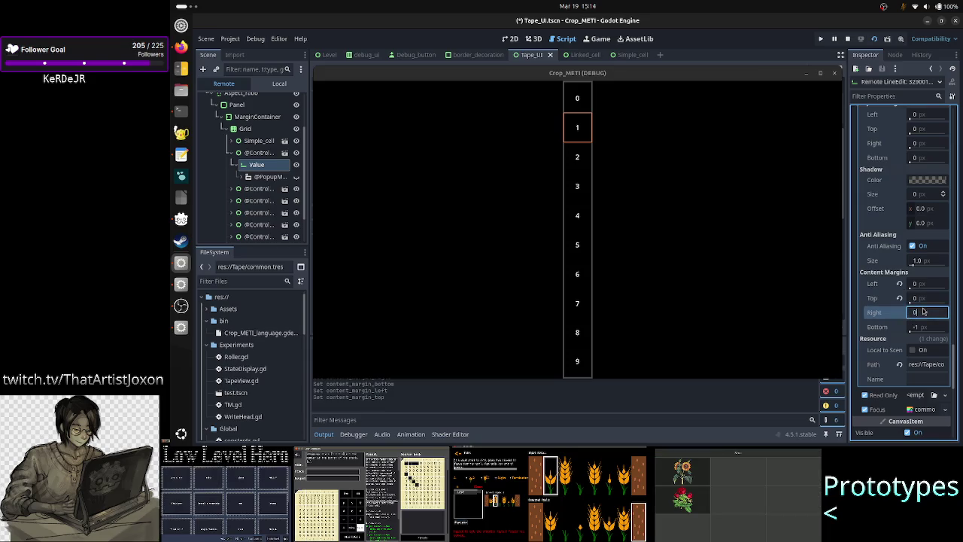
text(0)
key(Return)
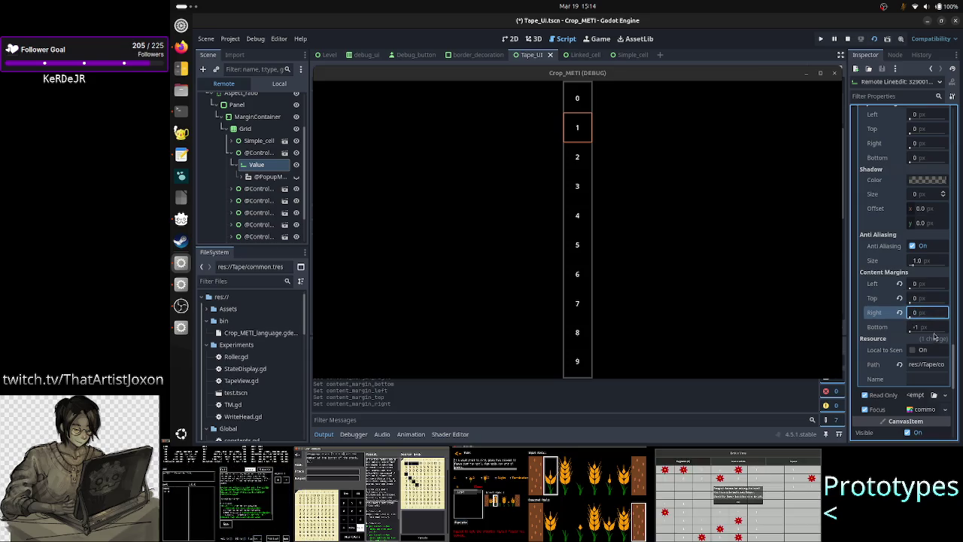
click(934, 328)
text(0)
key(Return)
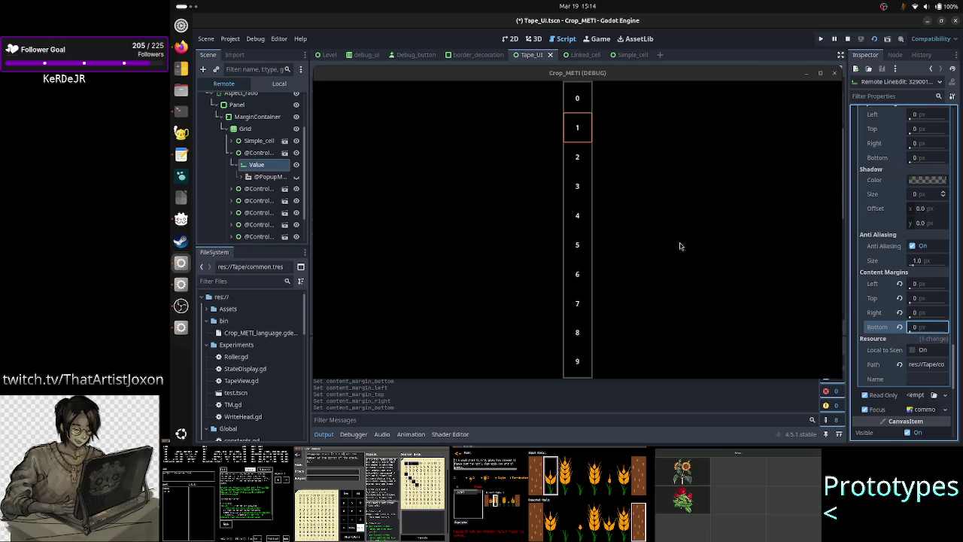
ctrl+click(259, 153)
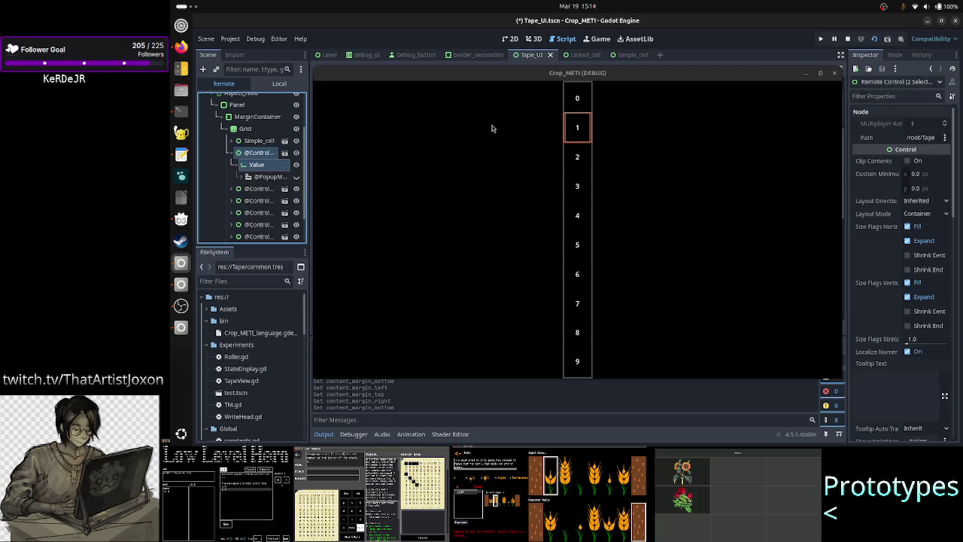
- Maximize the Crop_METI debug window, then cycle through windows to reach ChatGPT in Firefox
double_click(693, 73)
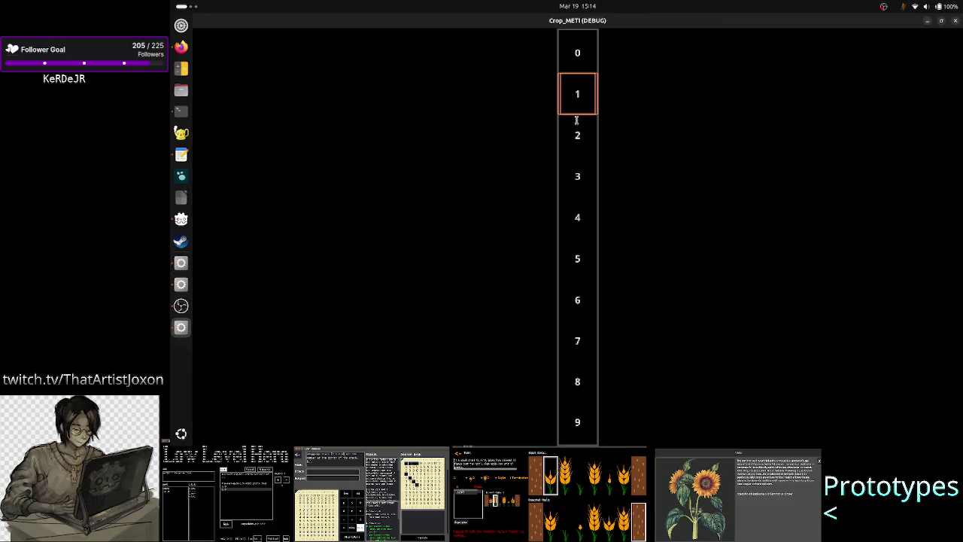
key(alt+Tab)
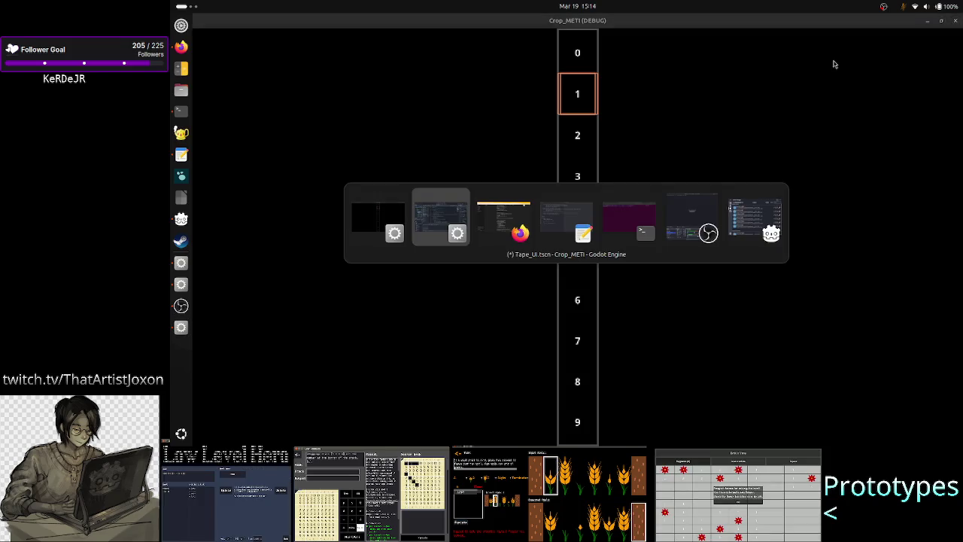
key(alt+Tab)
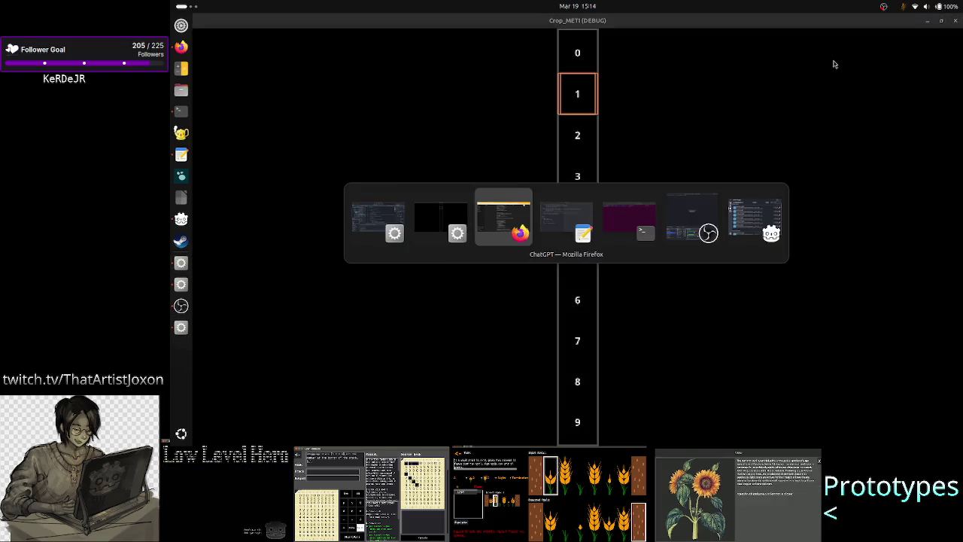
key(alt+Tab)
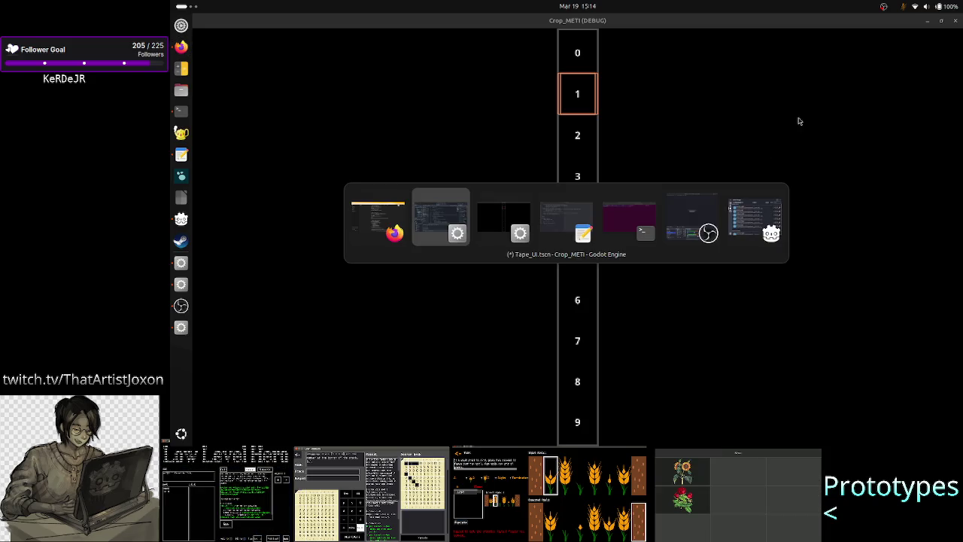
key(alt+Tab)
key(alt+Tab)
key(alt+Tab)
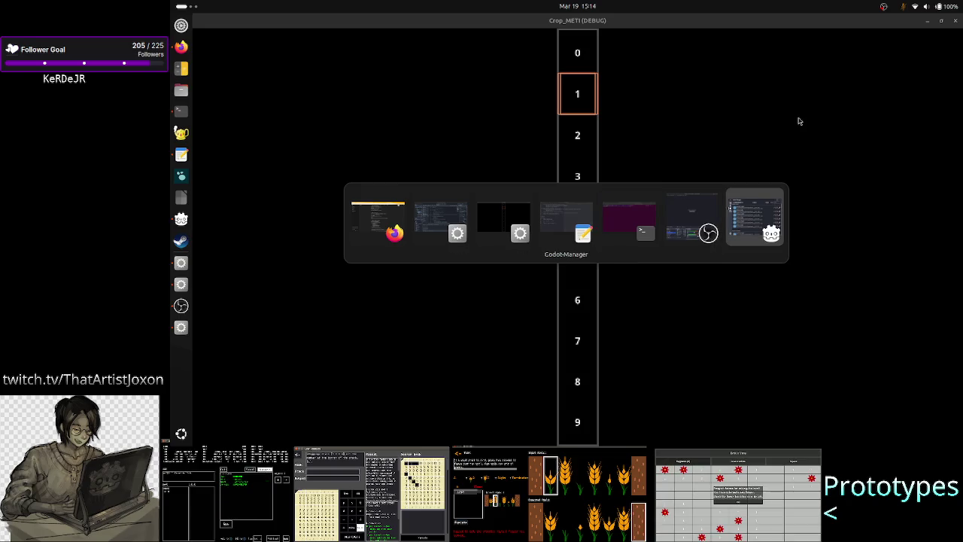
key(alt+Tab)
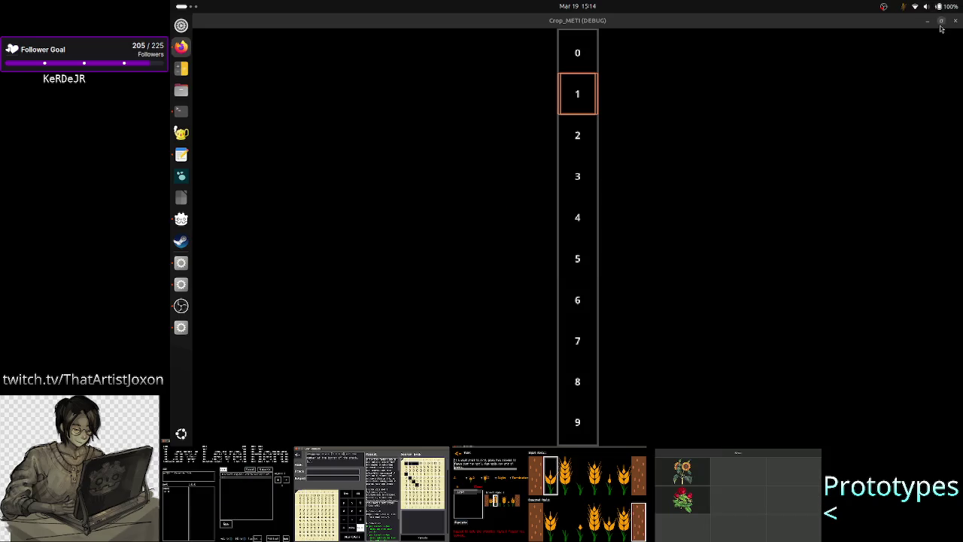
click(955, 21)
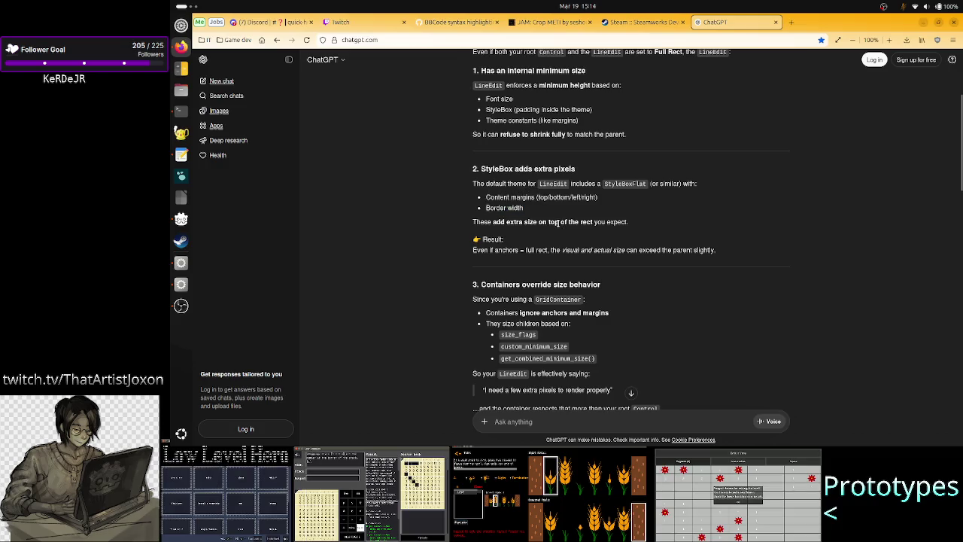
drag(525, 252, 563, 252)
click(591, 252)
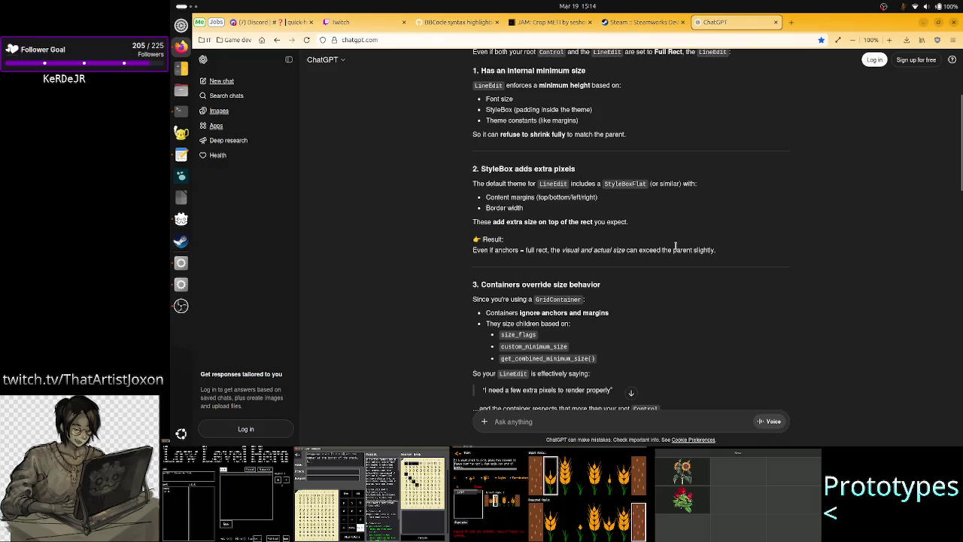
drag(715, 251, 592, 253)
click(593, 252)
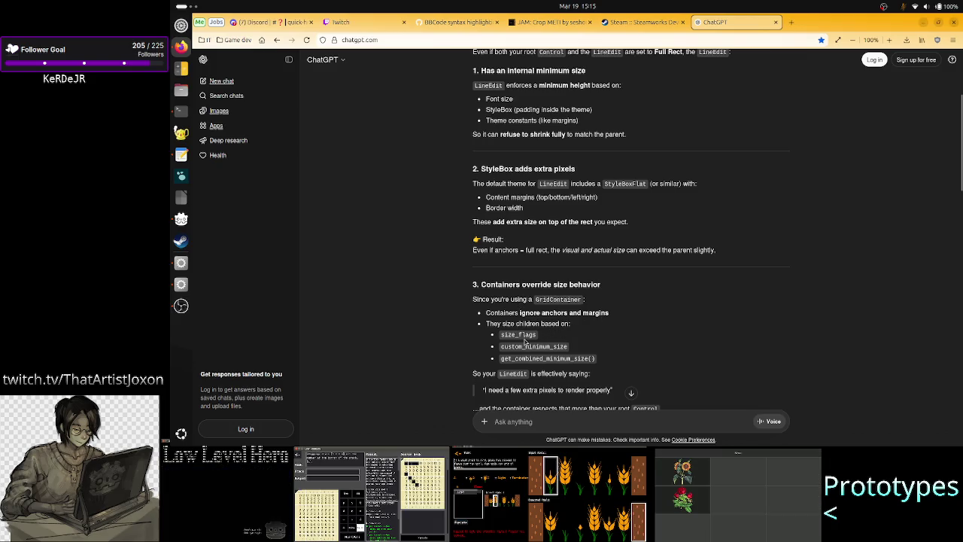
scroll(525, 352, down, 5)
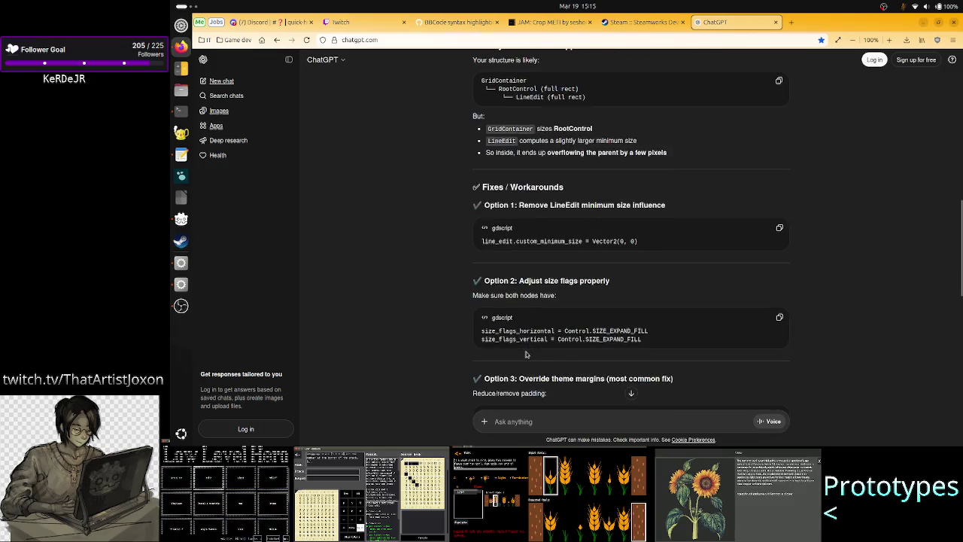
scroll(525, 354, up, 15)
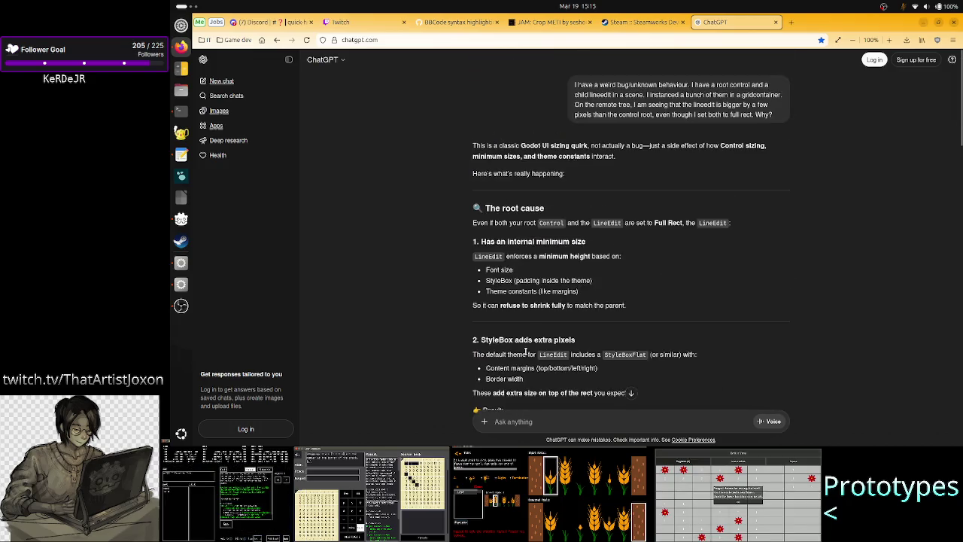
scroll(525, 352, down, 15)
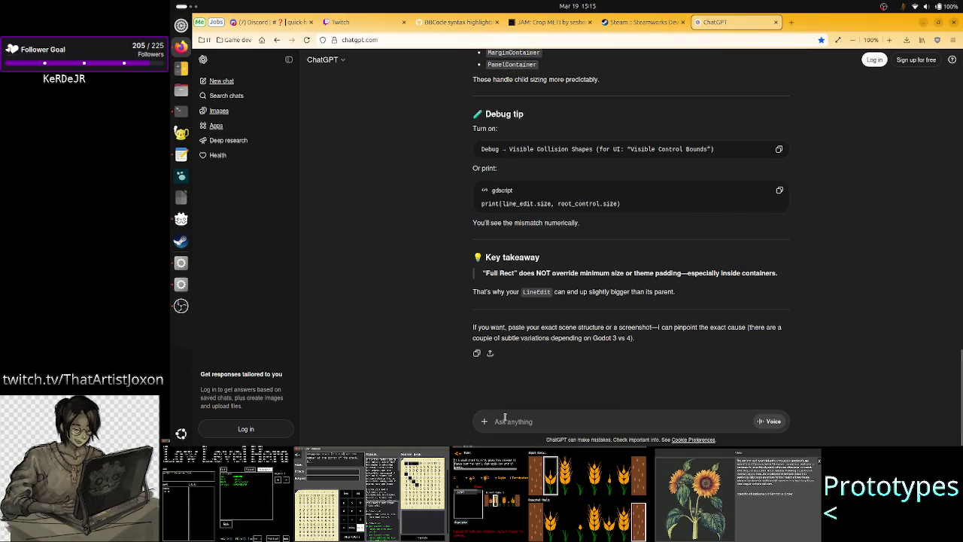
text(I)
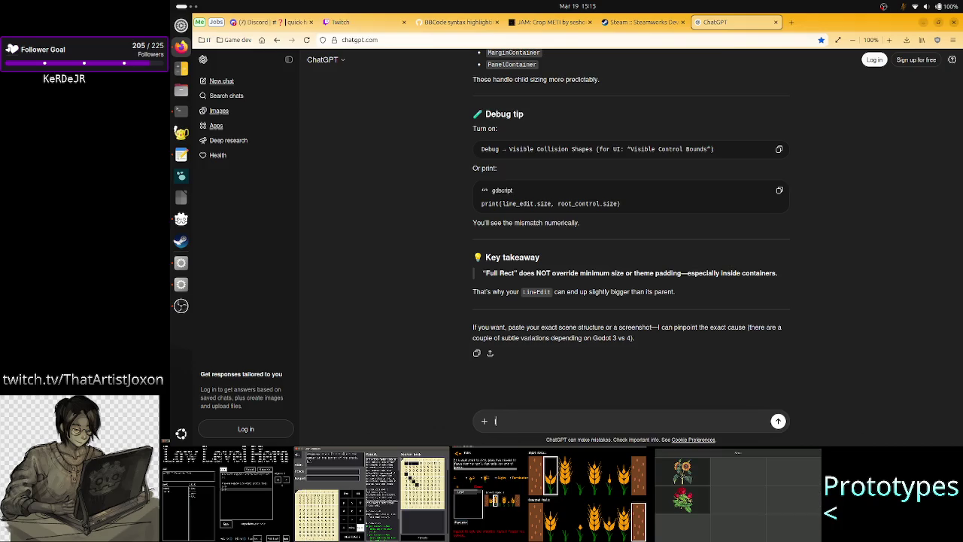
text( added fill)
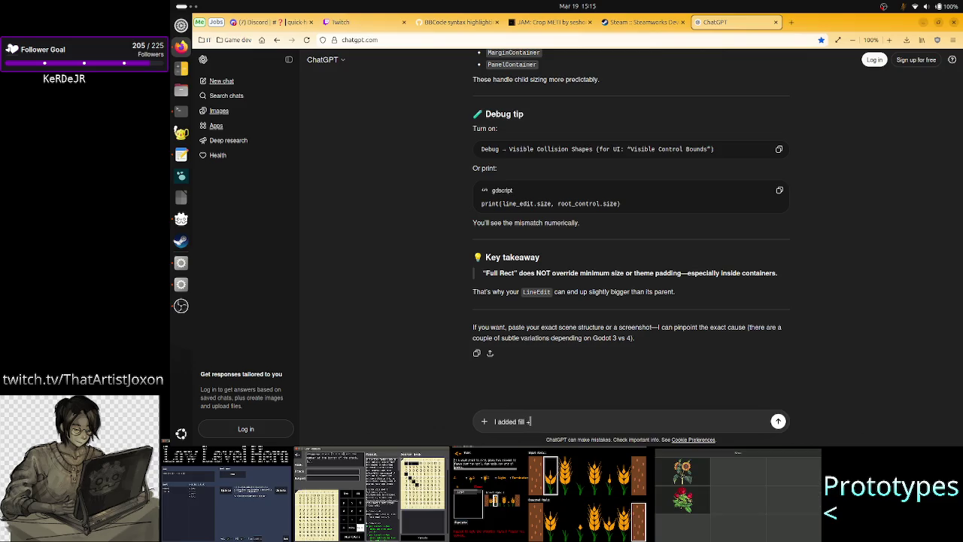
text( + expand to)
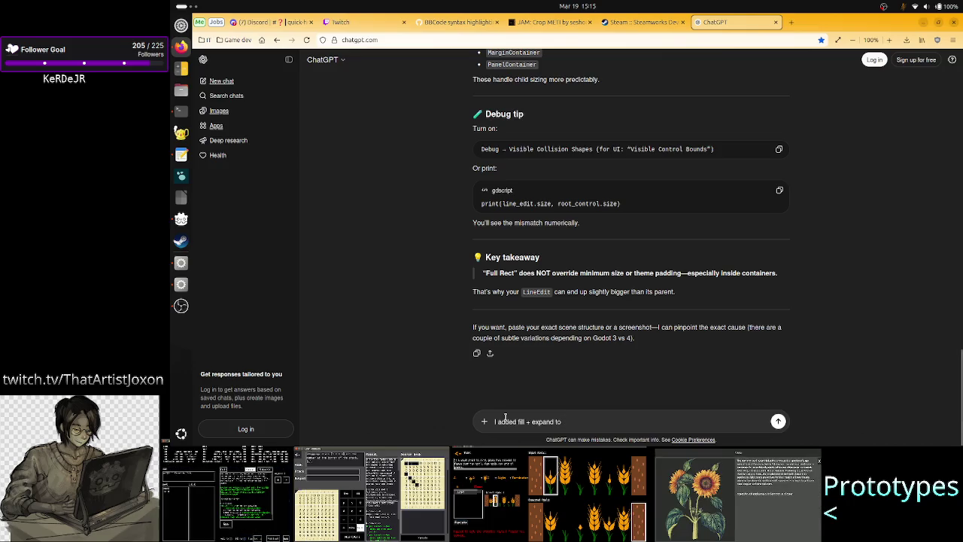
- Tell ChatGPT the style override sets everything to 0, yet the child is still some pixels bigger
key(BackSpace)
text(the)
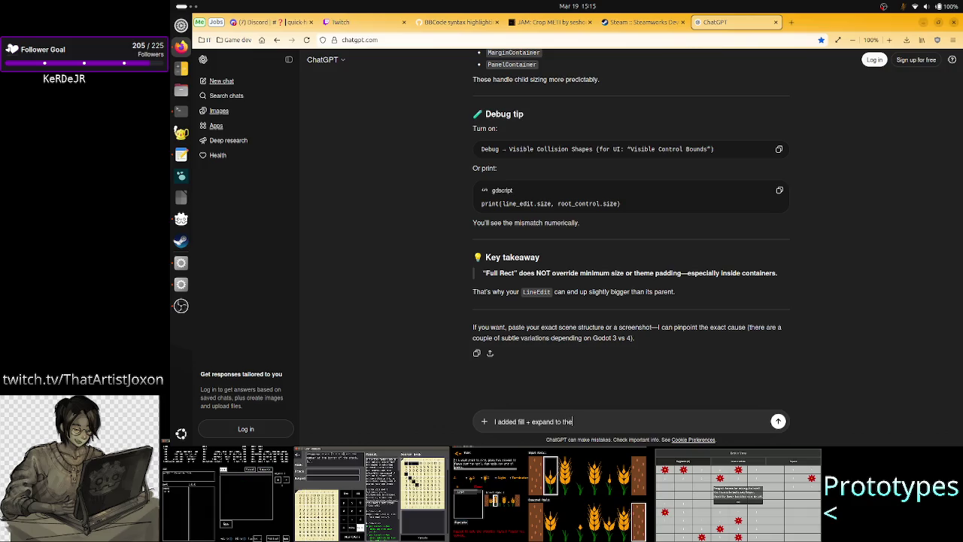
text( instanc)
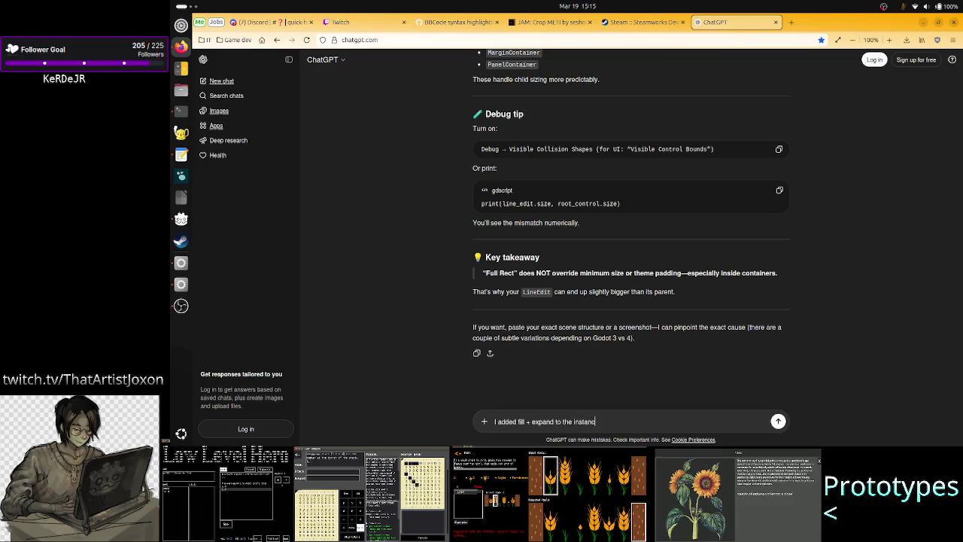
text(ed scene)
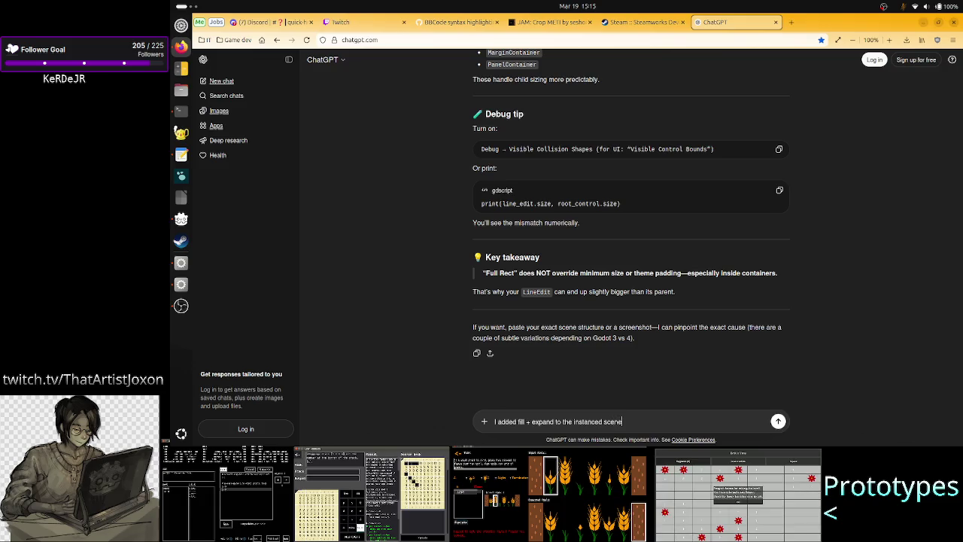
text((s) w)
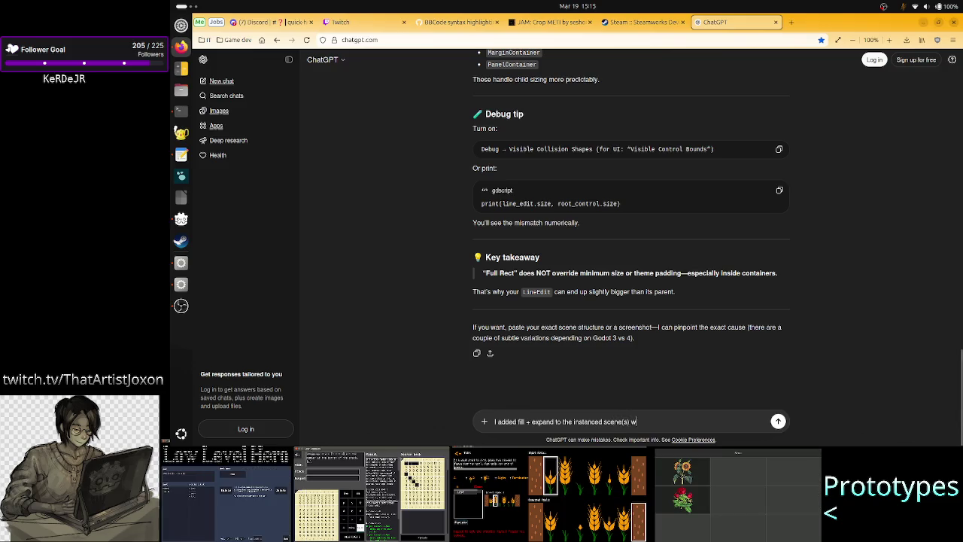
text(hen adding i)
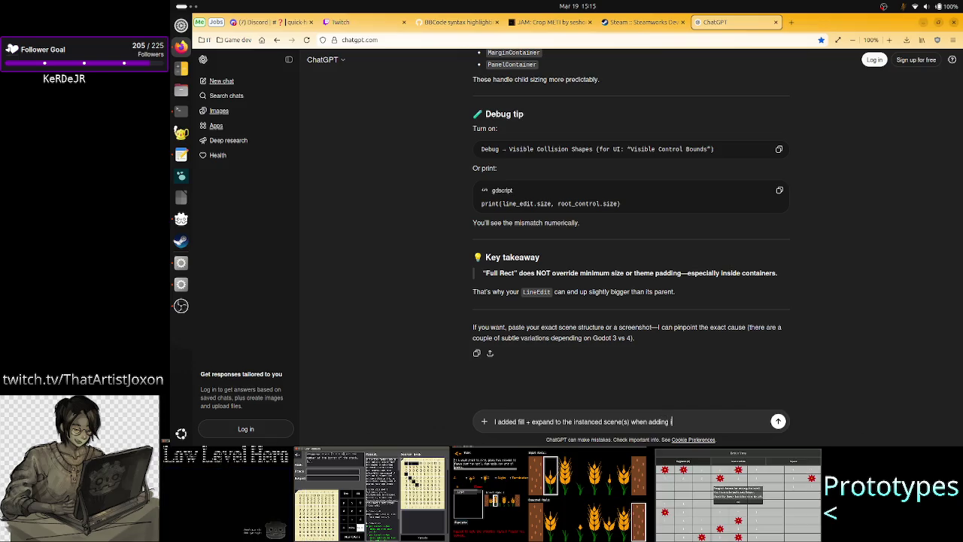
text(t in t)
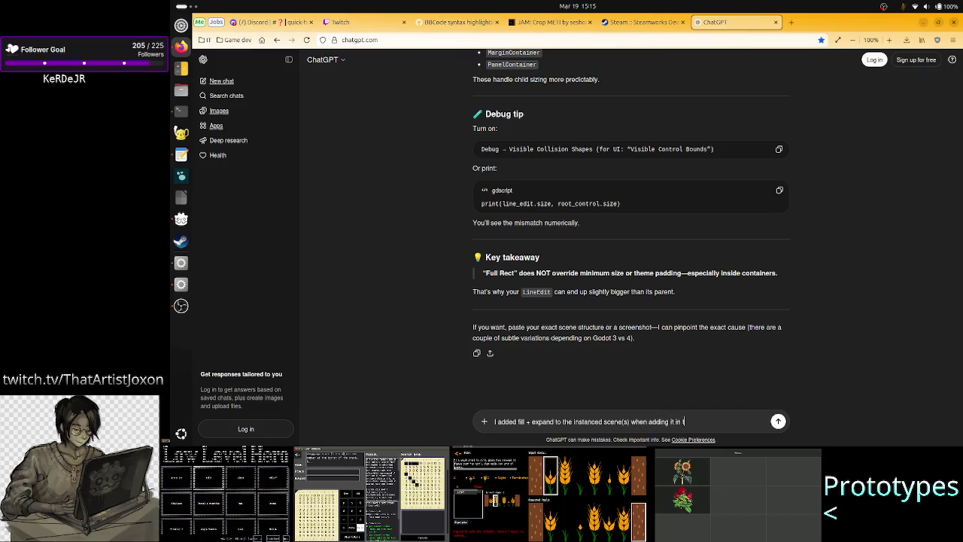
text(he grid contain)
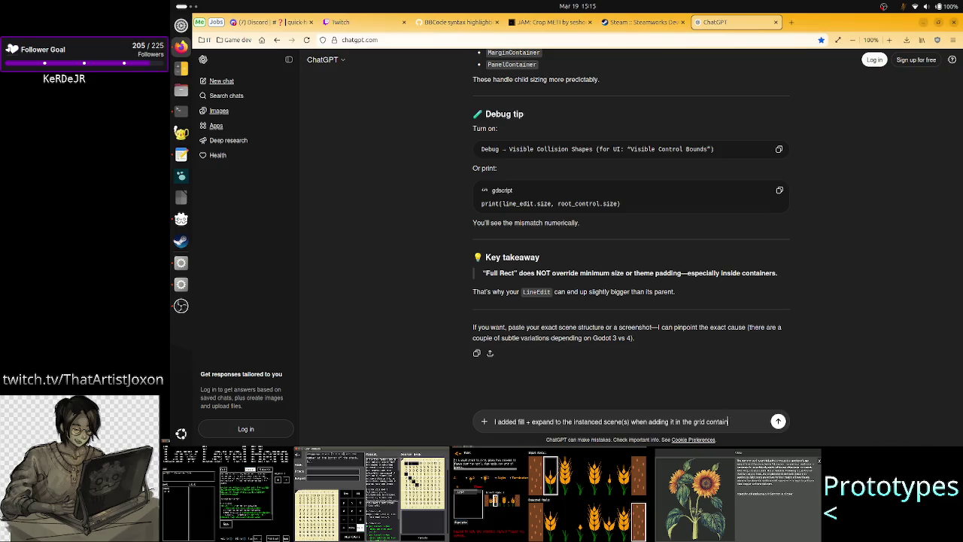
text(er. I added a)
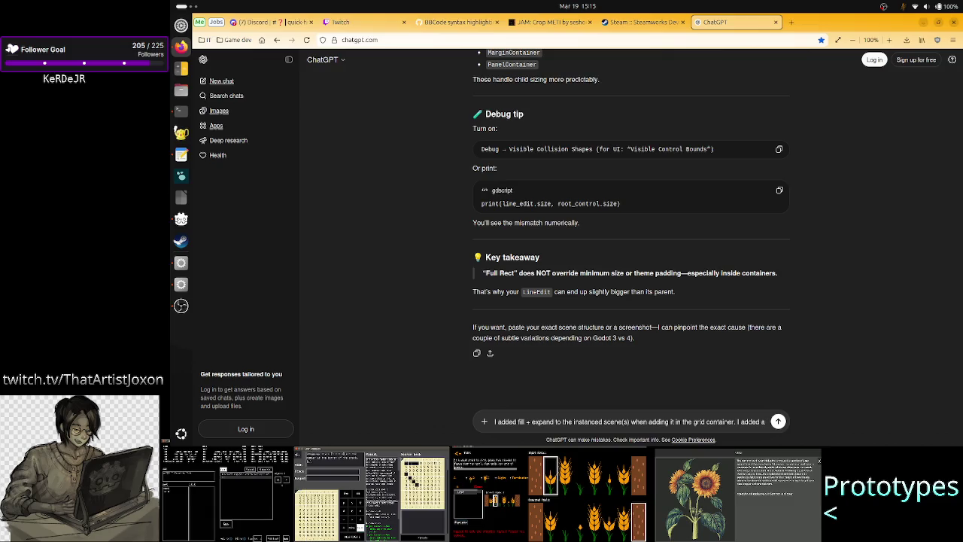
text( style)
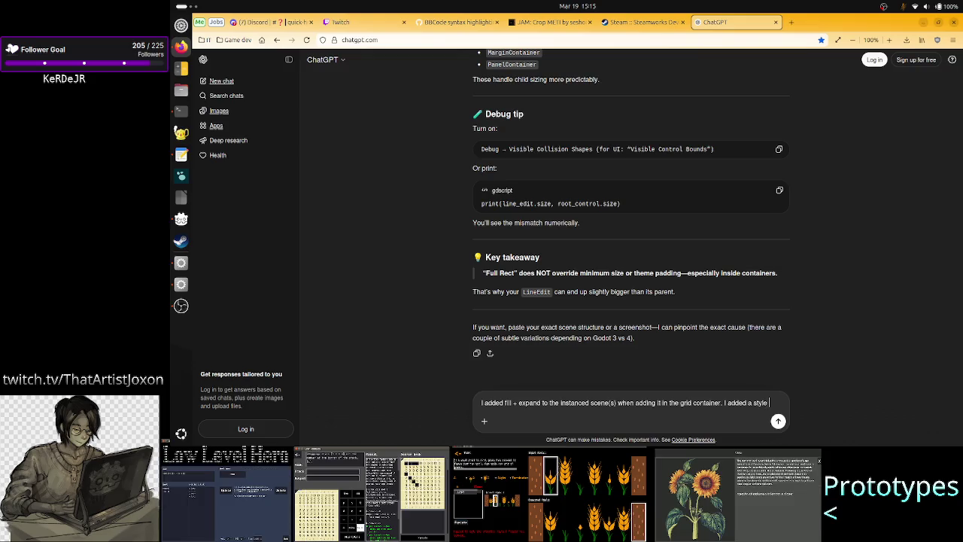
text( override)
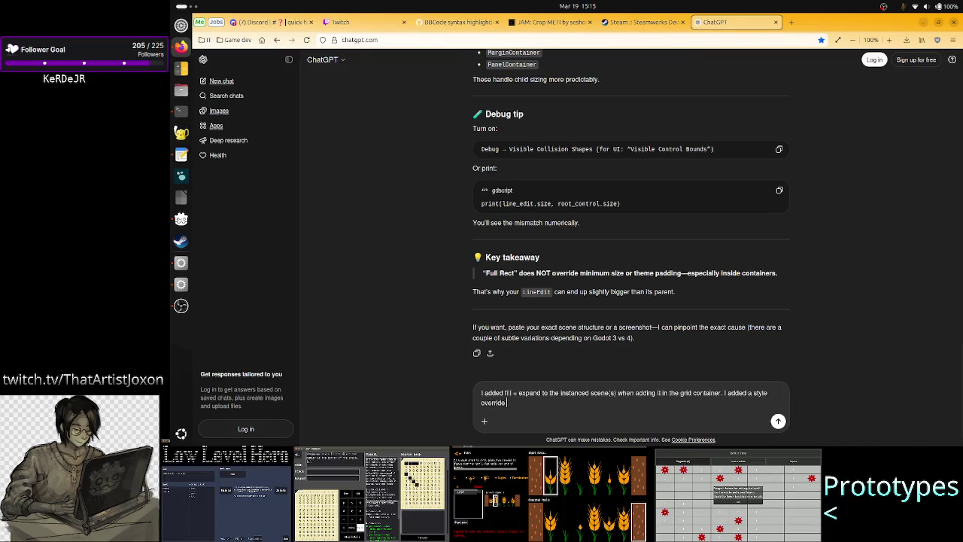
text( de)
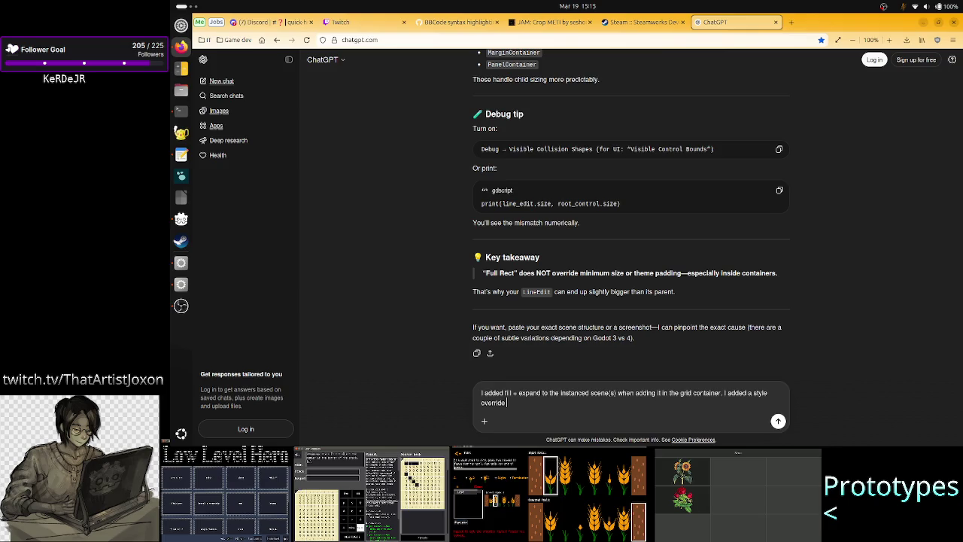
text(leting an)
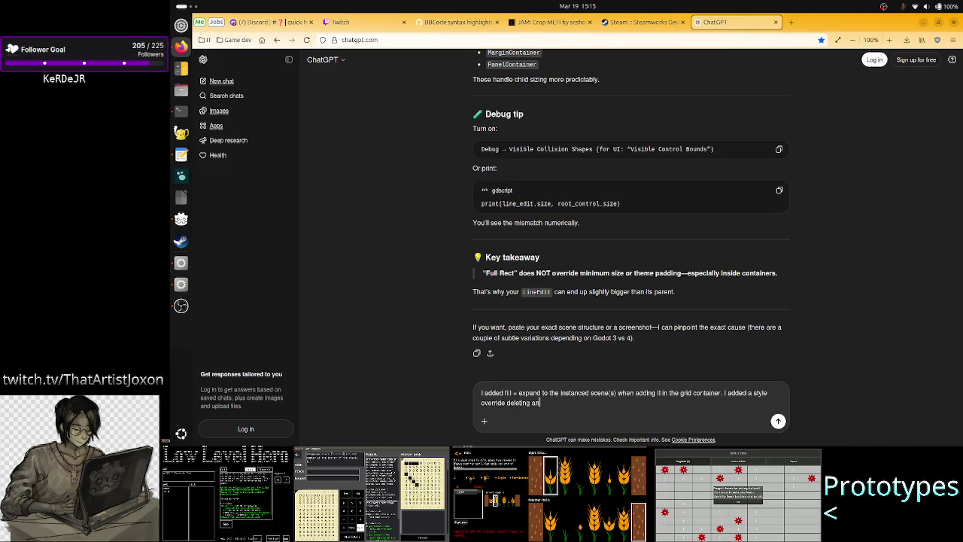
key(BackSpace)
key(BackSpace)
key(BackSpace)
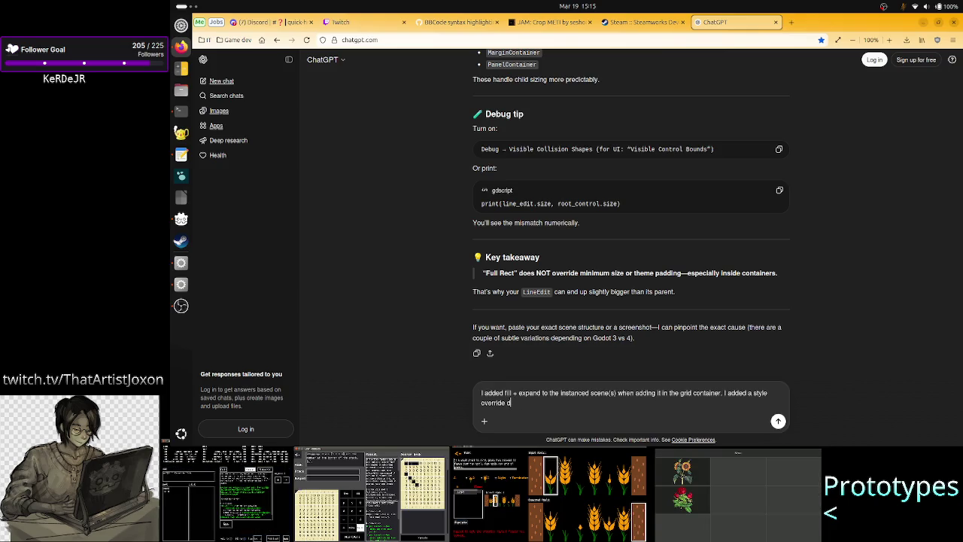
text(putting everyth)
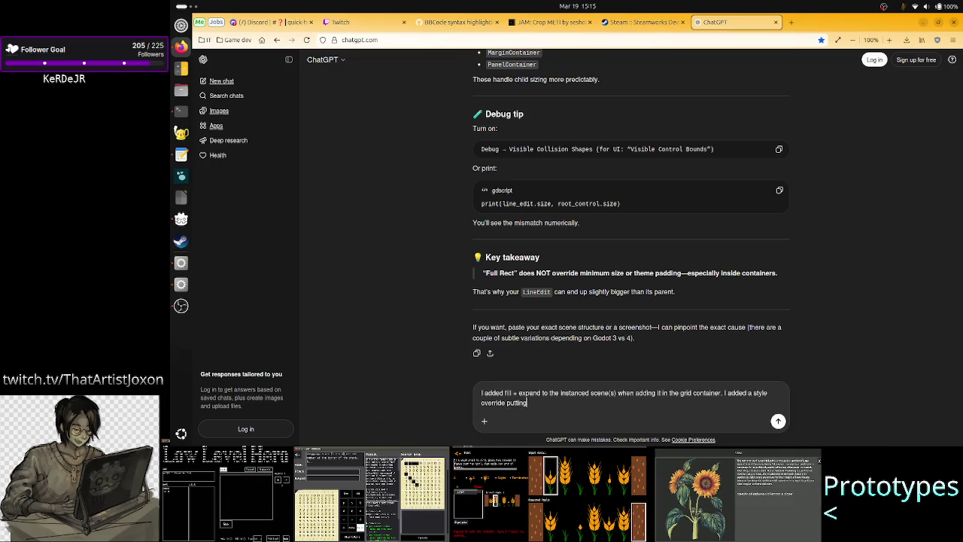
text(ing)
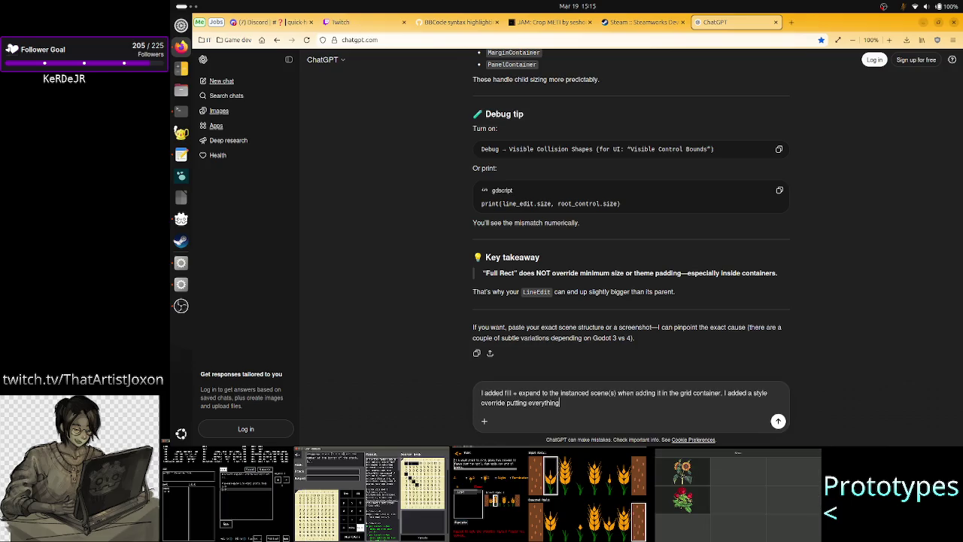
text( I could s)
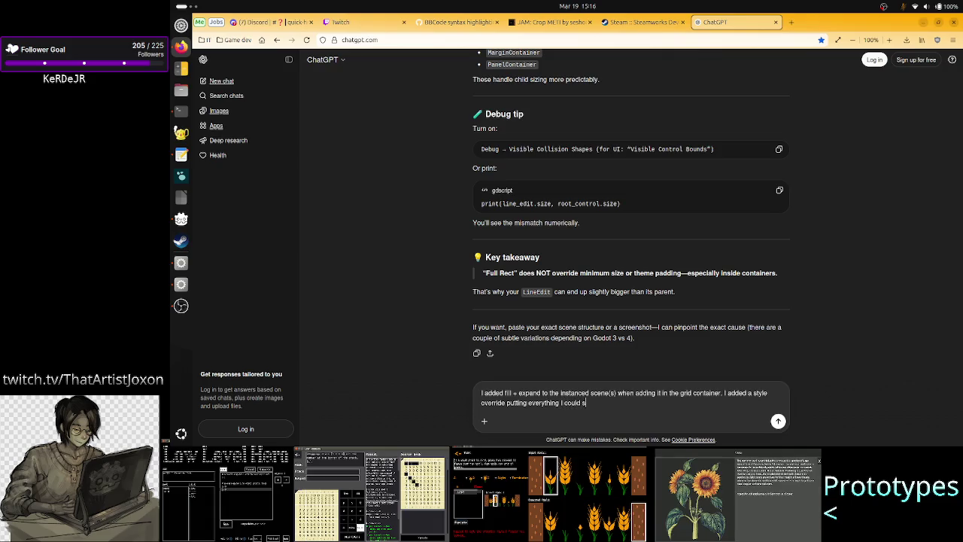
text(ee to)
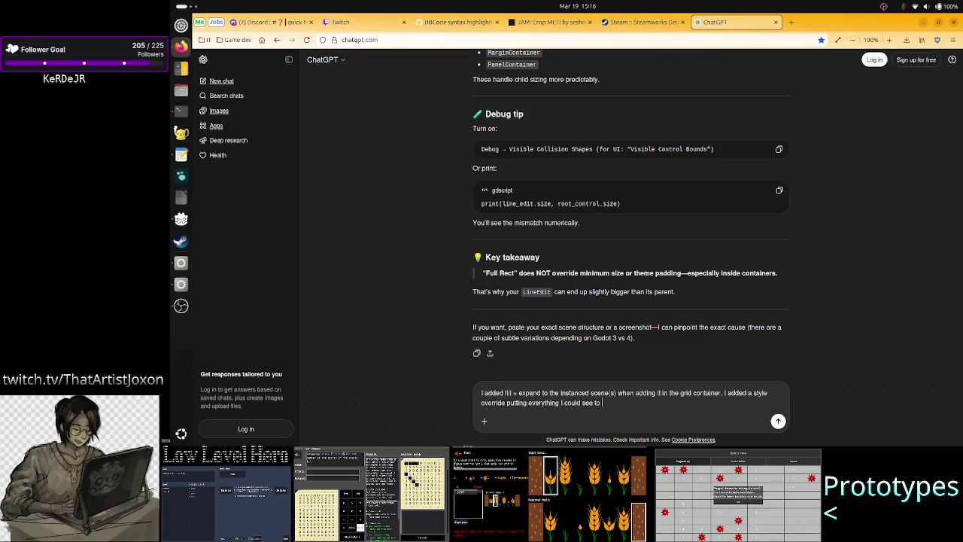
text(0, y)
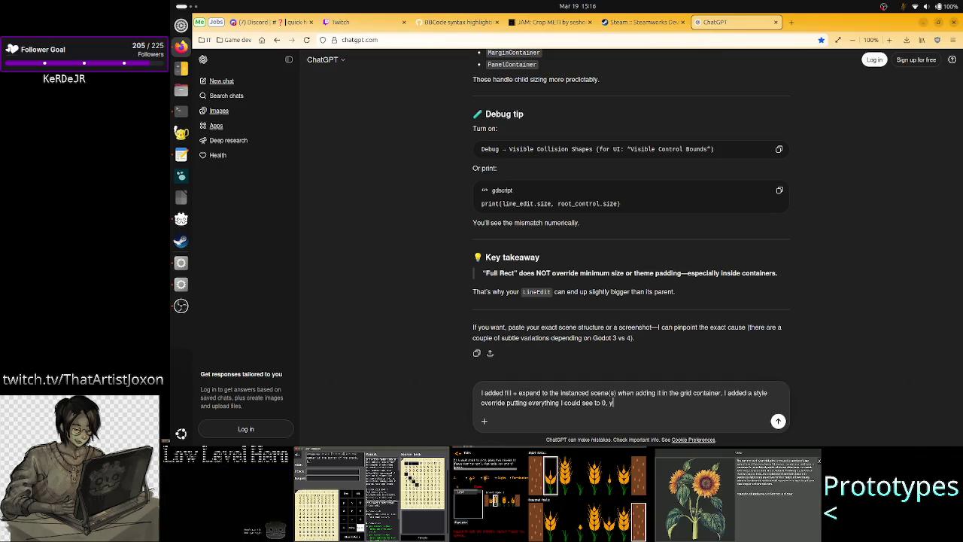
text(et the )
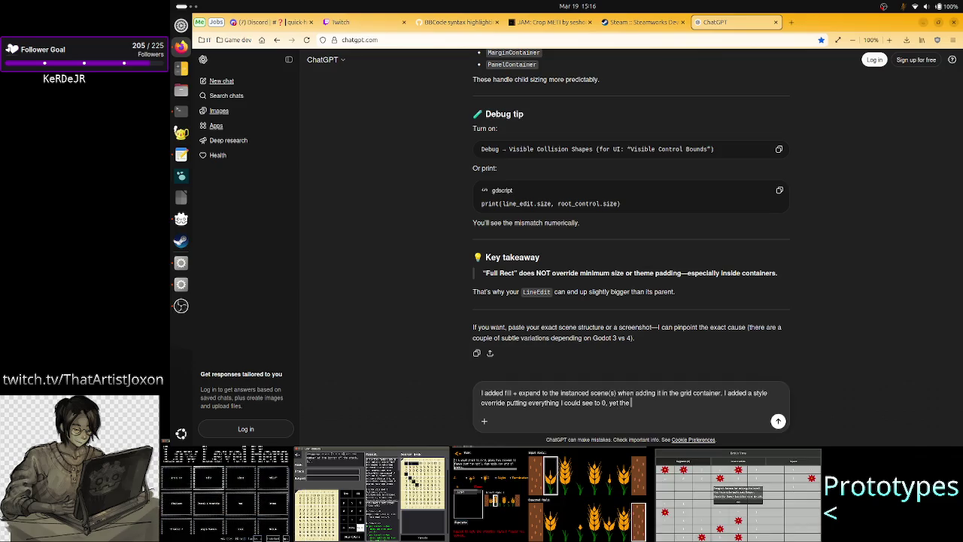
text(ch)
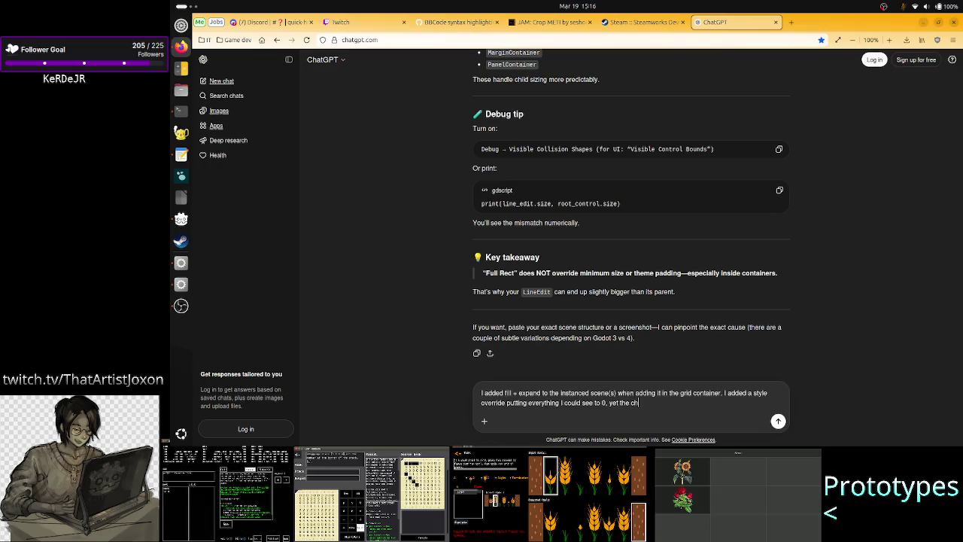
text(ild is still)
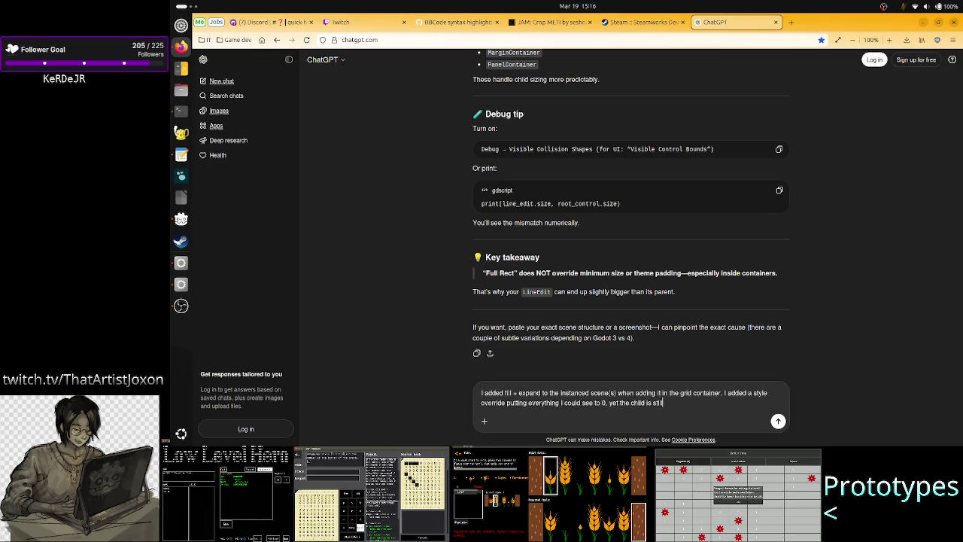
text( bigg)
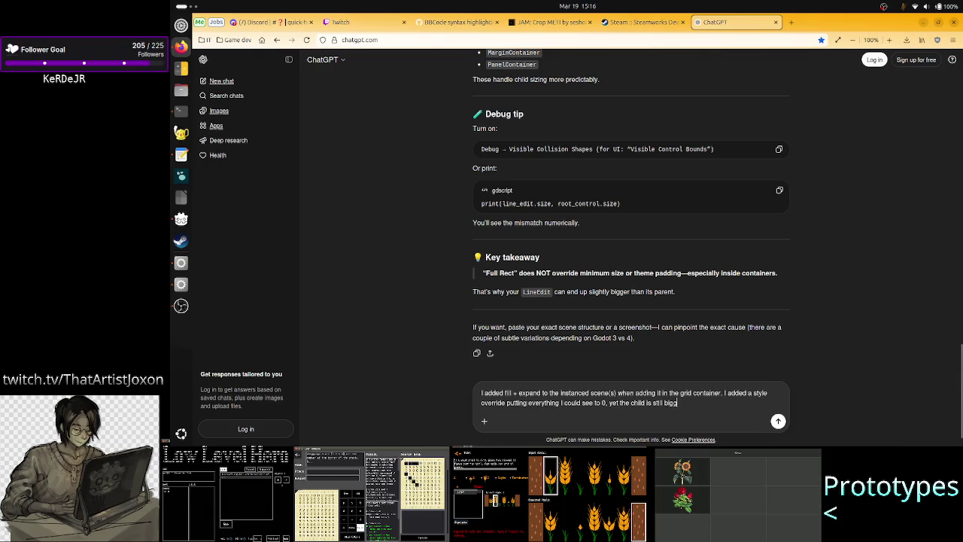
text(er by some )
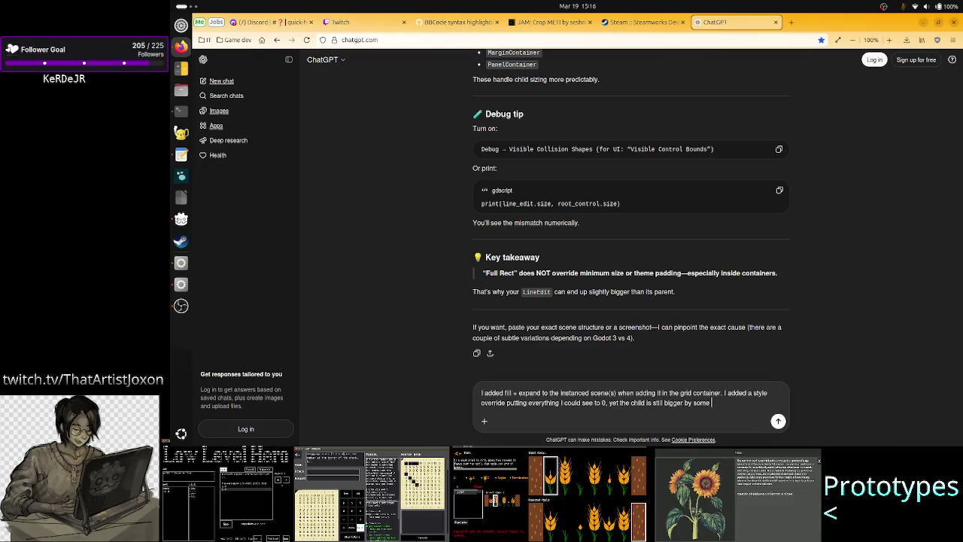
text(pizels.)
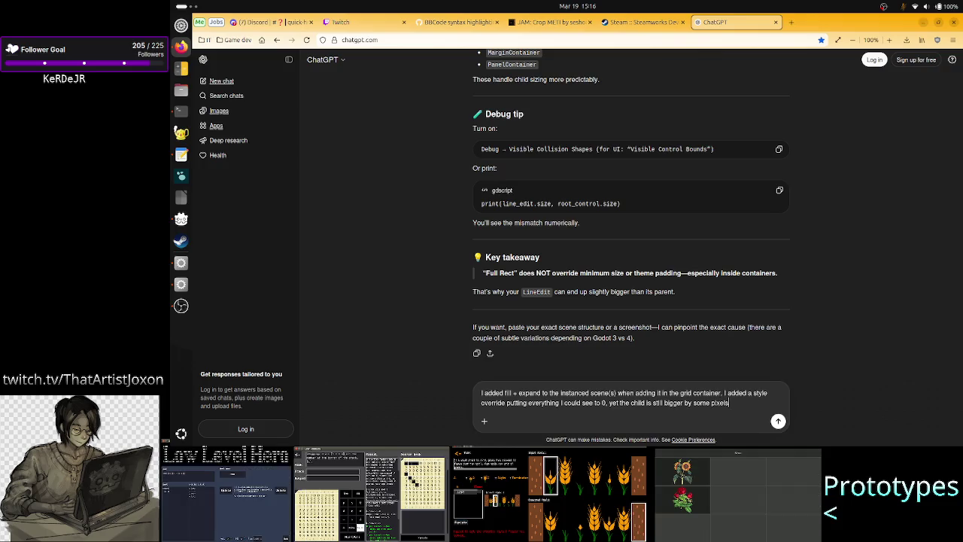
key(Return)
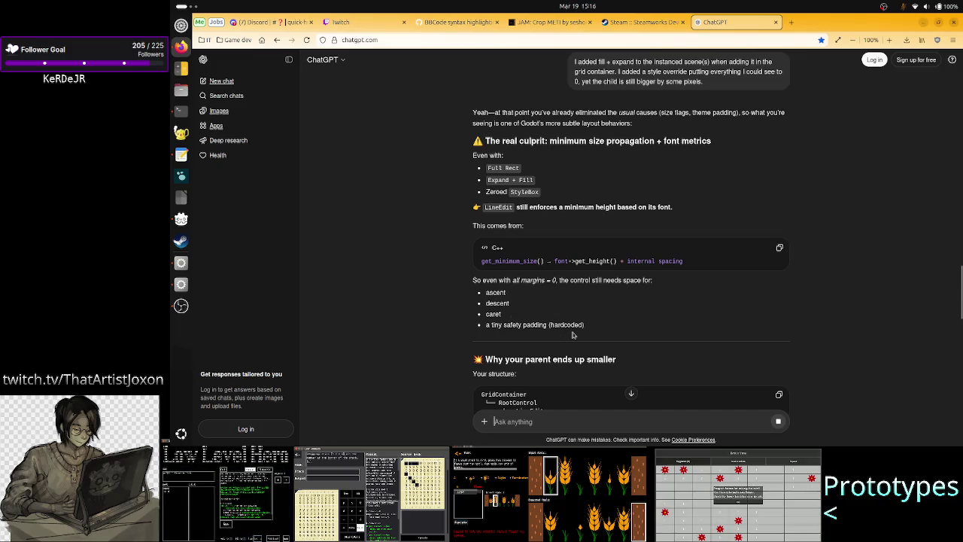
- Scroll ChatGPT's font-based minimum size answer down to its TL;DR and focus the message box
scroll(571, 331, down, 5)
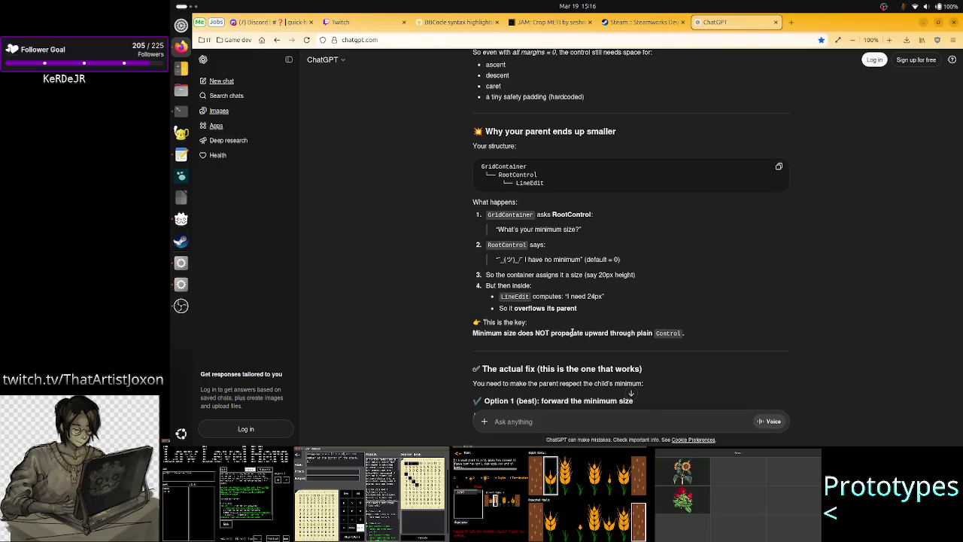
scroll(572, 332, down, 15)
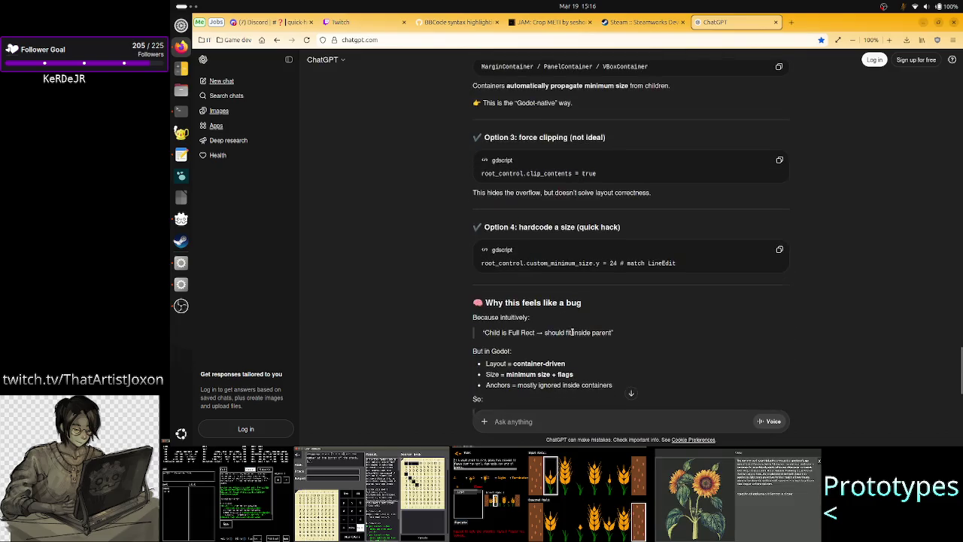
click(529, 422)
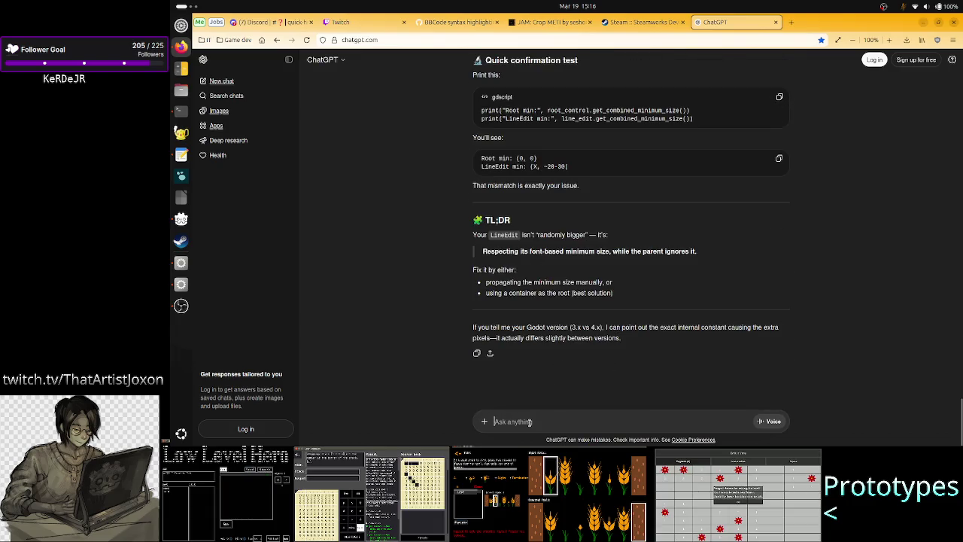
- Ask ChatGPT why a one-character LineEdit with ample container space and a style override still grows
text(i)
key(BackSpace)
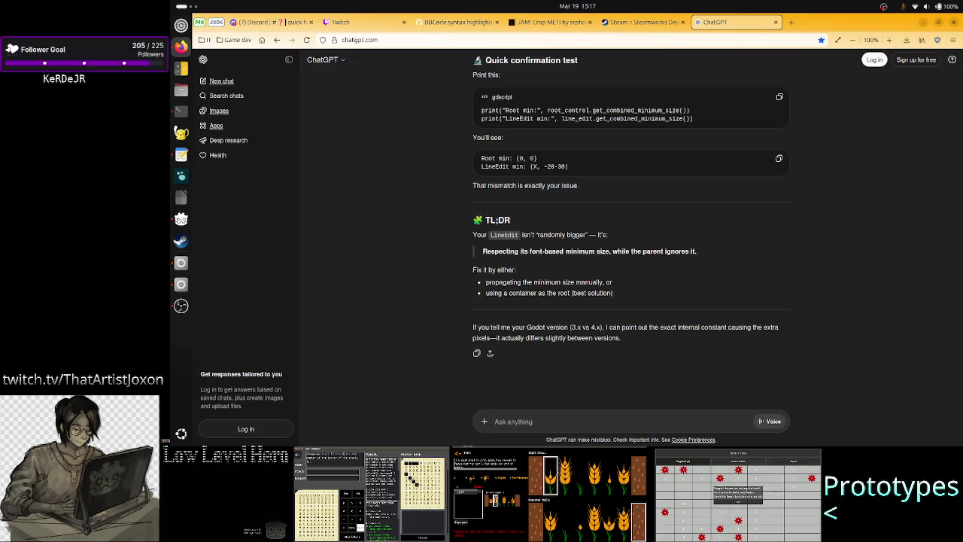
text(I)
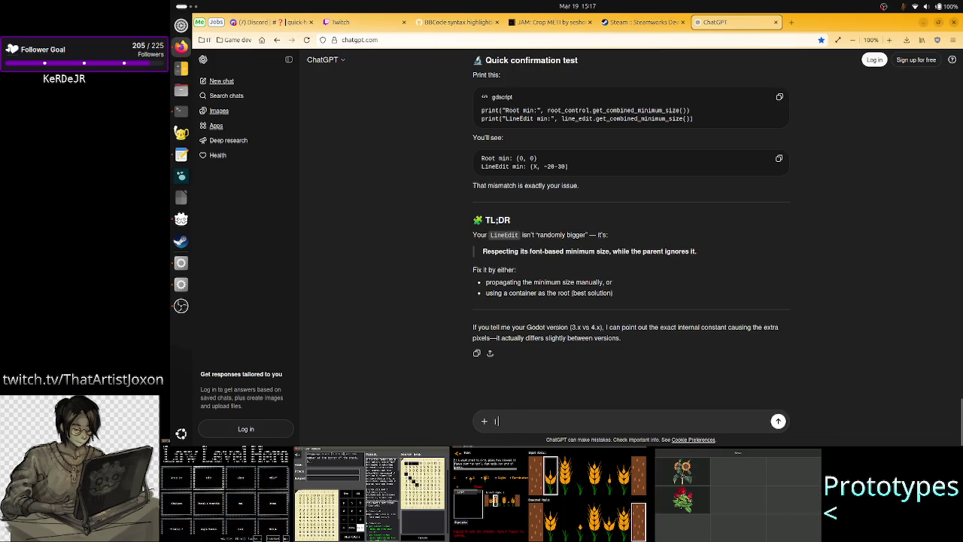
text( only have)
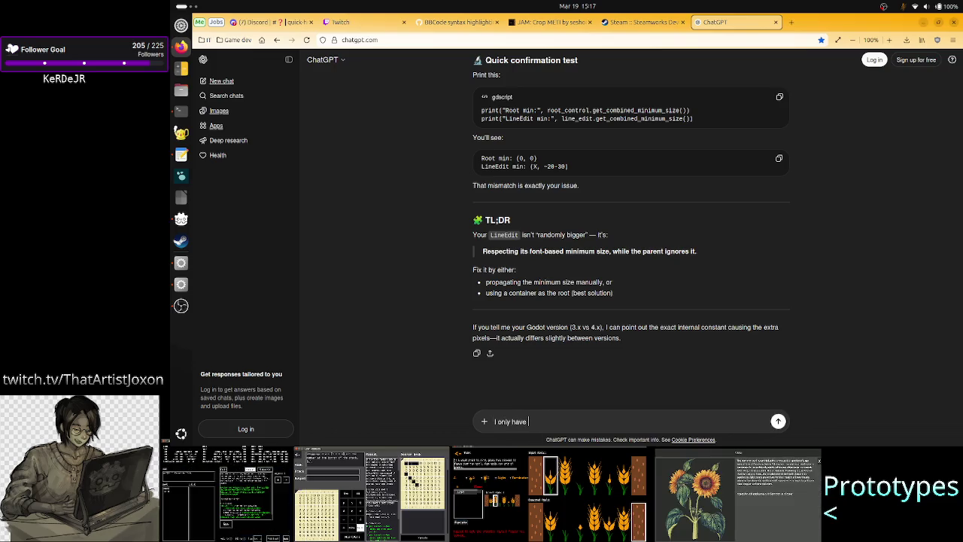
text( one char in)
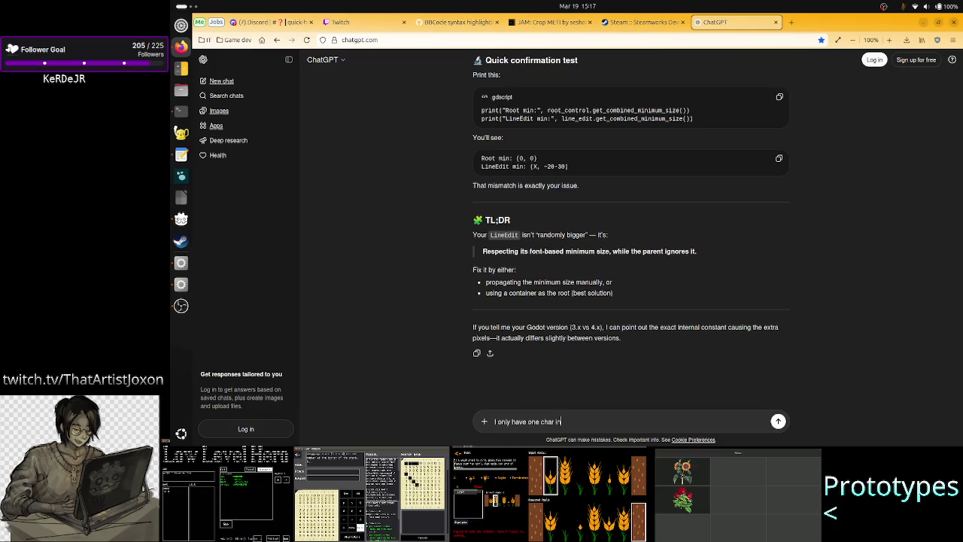
text( the lineedit)
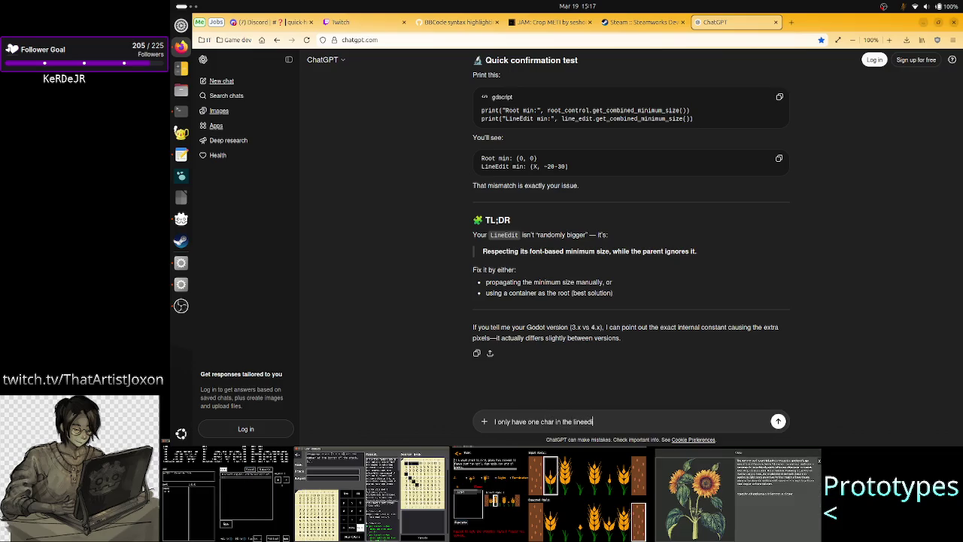
text(, )
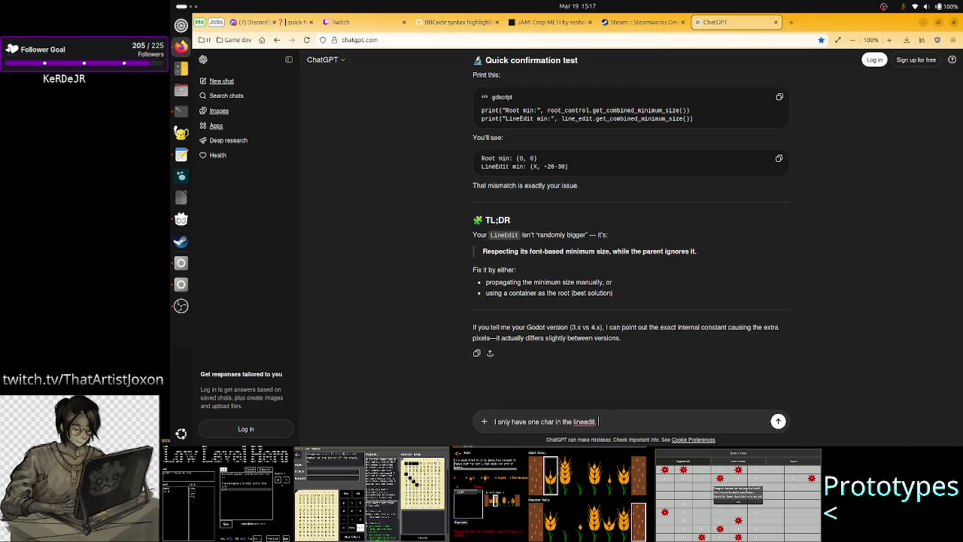
text(visible)
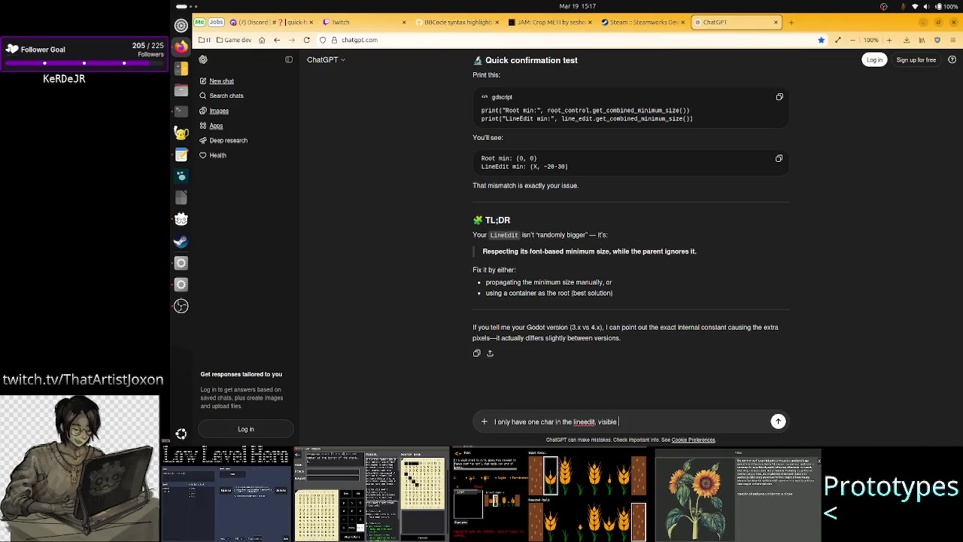
key(BackSpace)
key(BackSpace)
key(BackSpace)
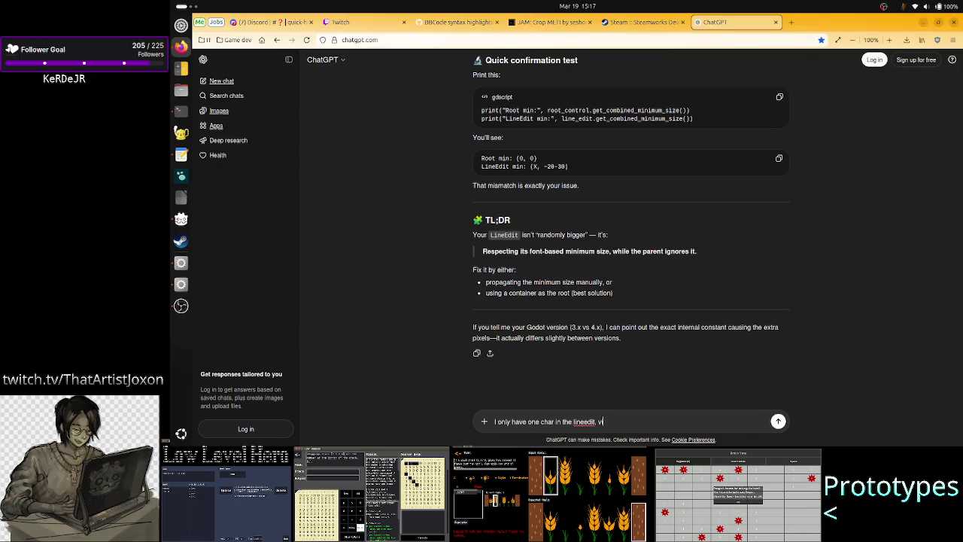
text(the space of the)
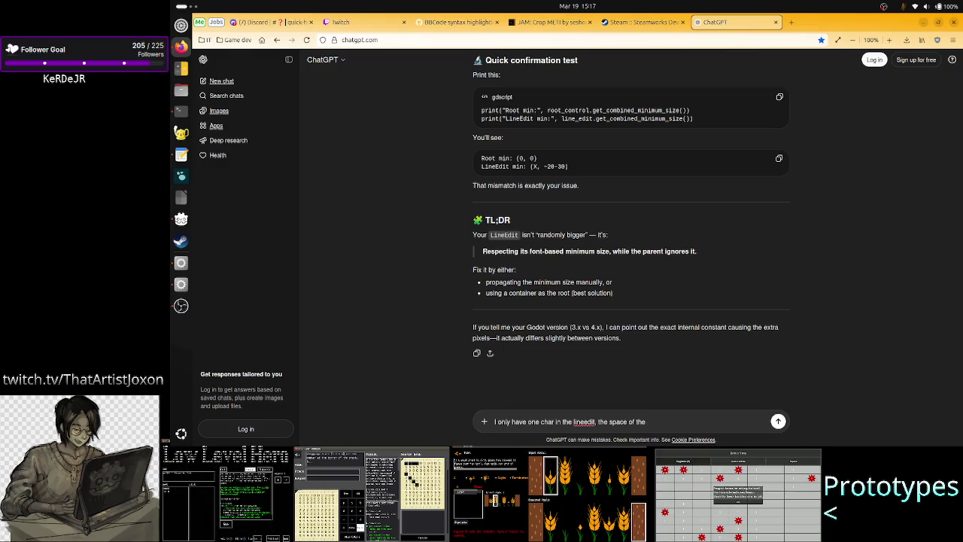
key(BackSpace)
key(BackSpace)
key(BackSpace)
key(BackSpace)
key(BackSpace)
key(BackSpace)
text(assig)
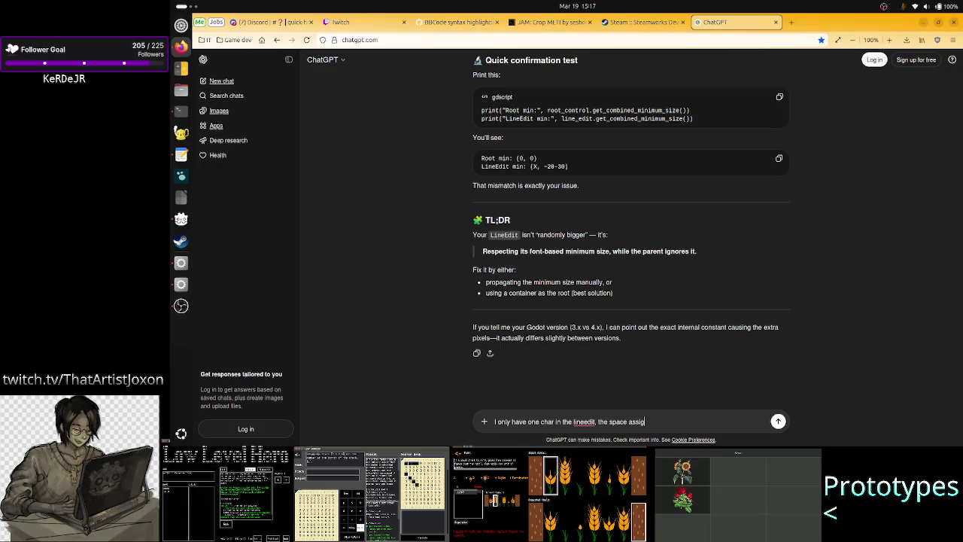
text(ned by the )
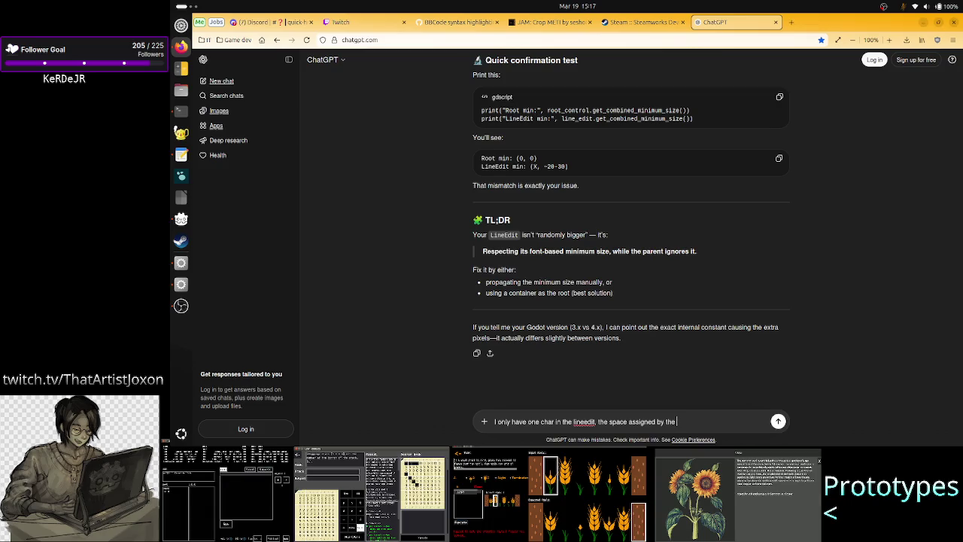
text(container is more than)
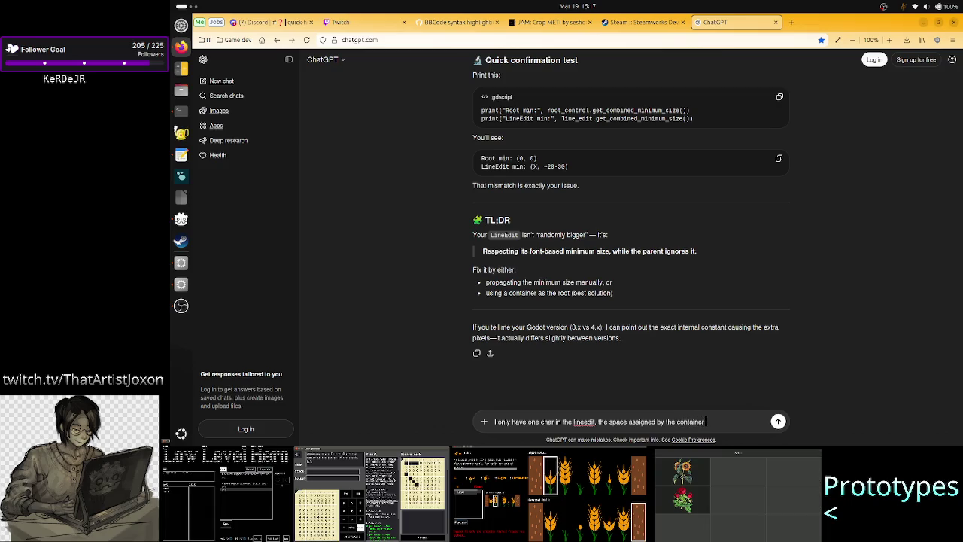
text( en)
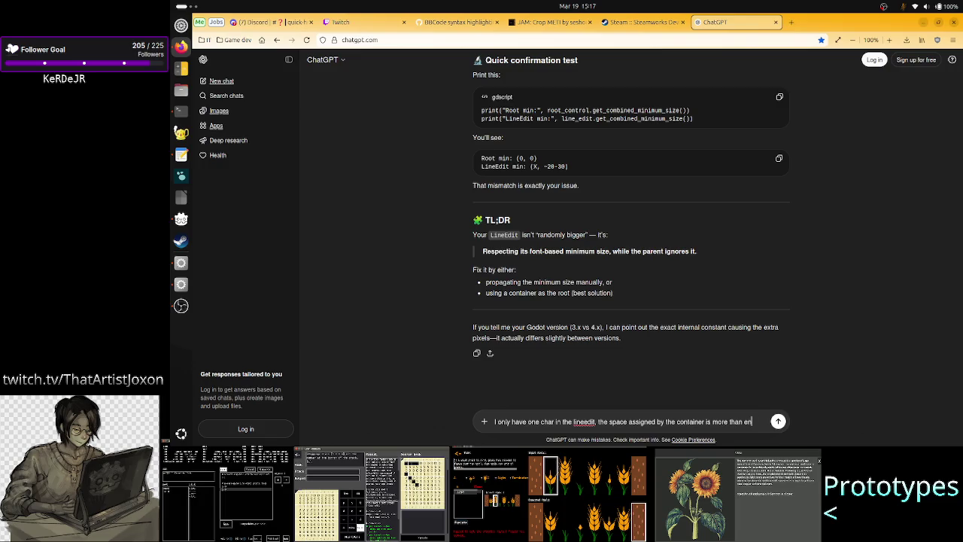
text(ough.)
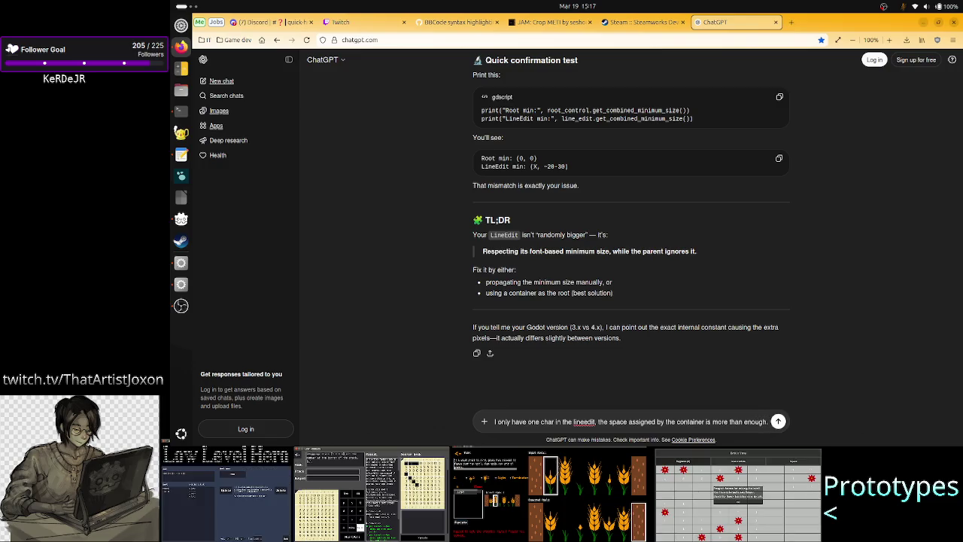
text( I I add )
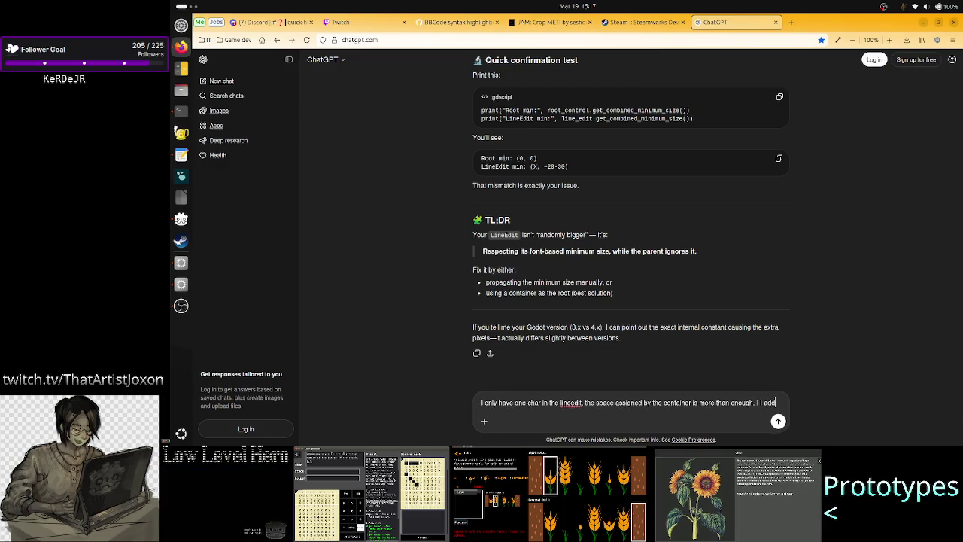
text(a sty)
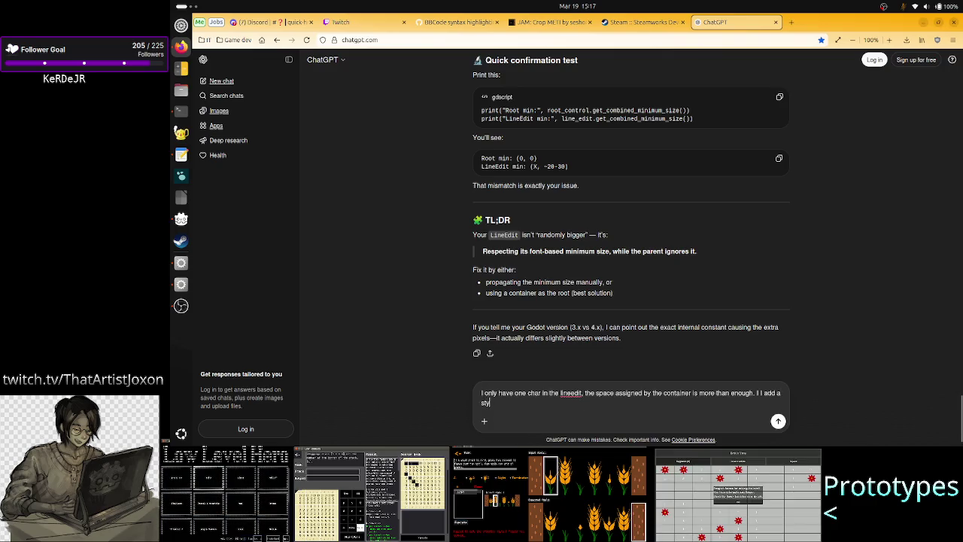
text(le override )
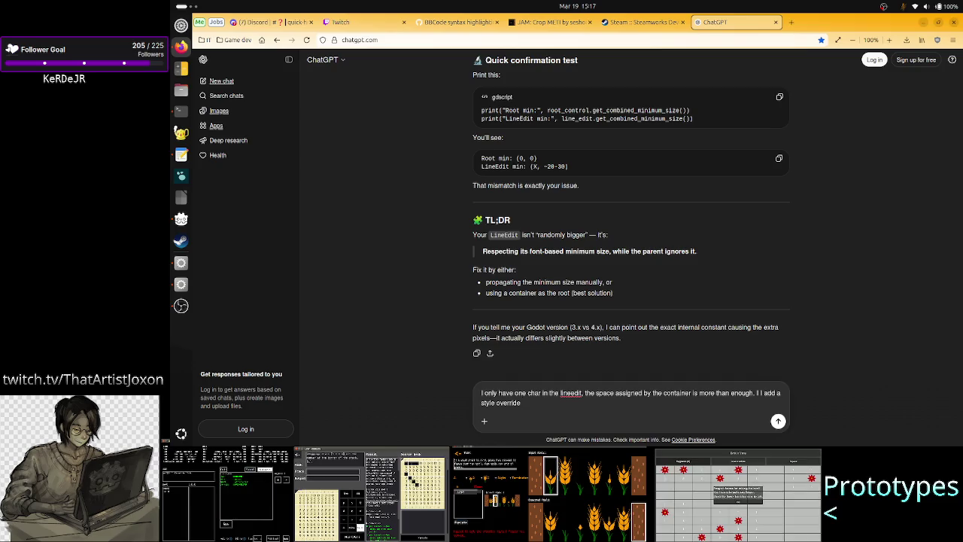
text(is there an)
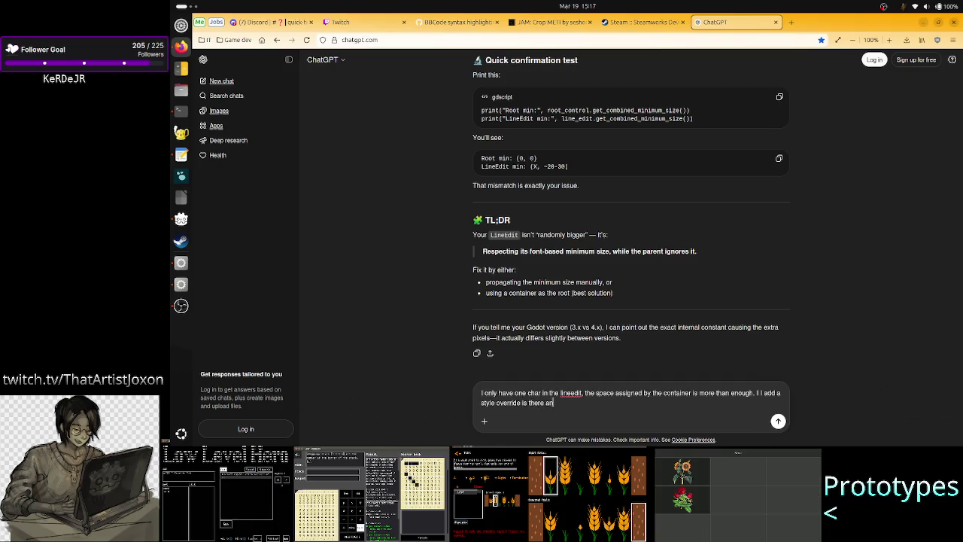
text(ything else in)
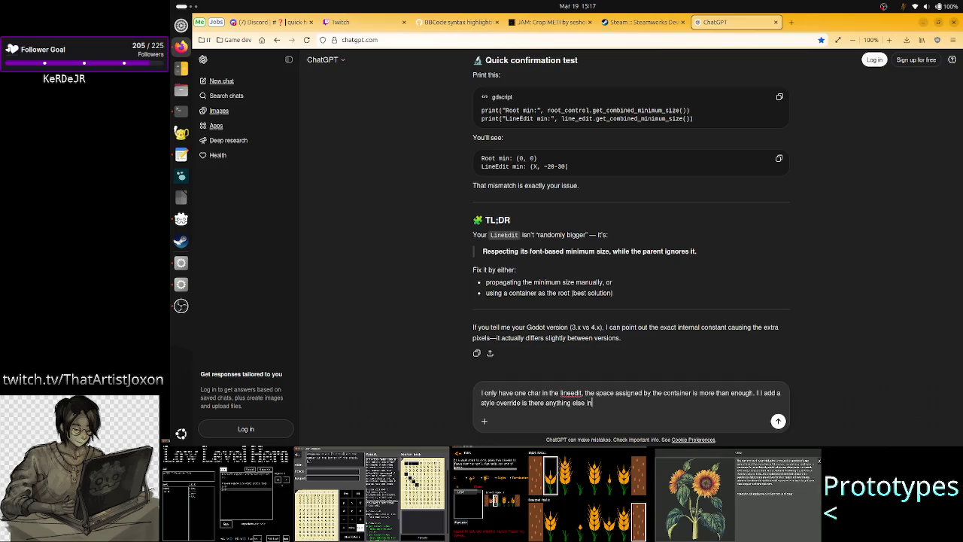
text(heriting fro)
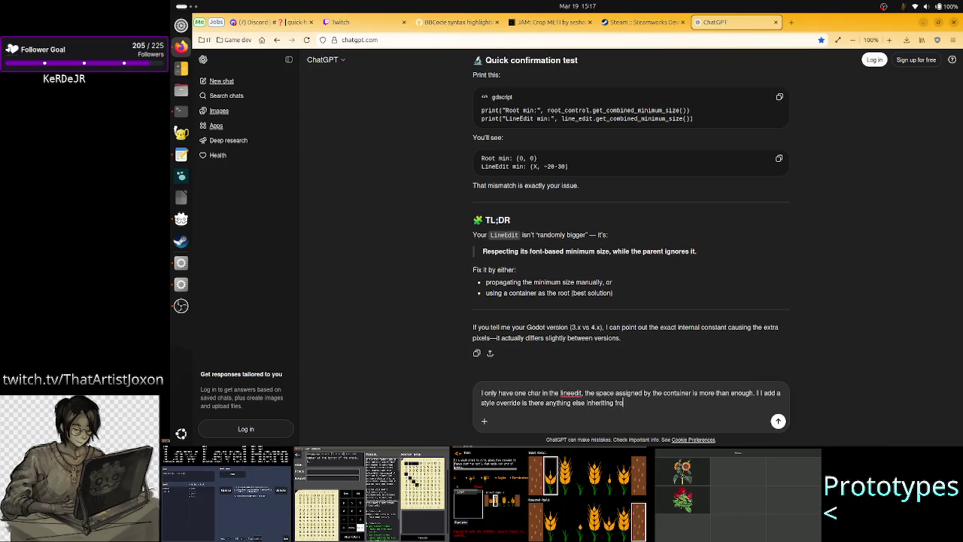
text(m the theme?)
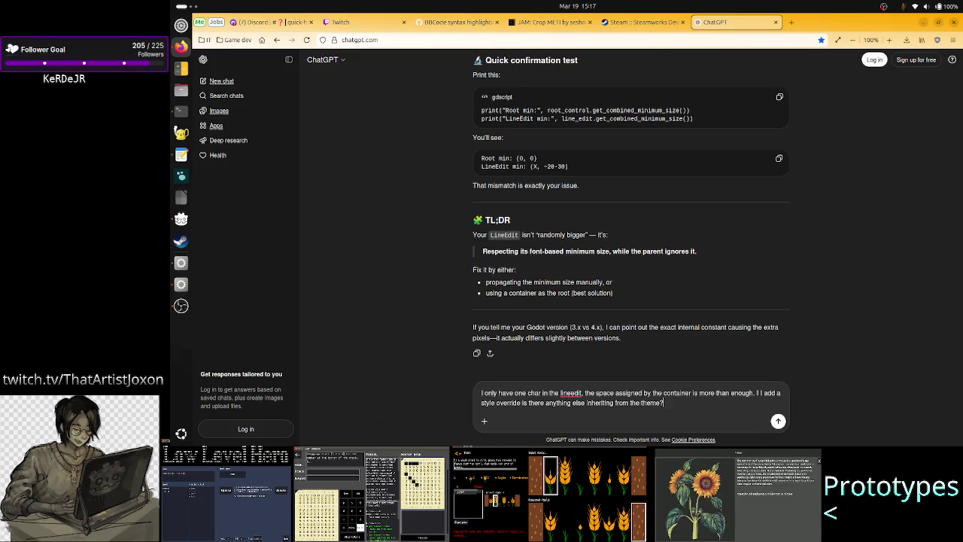
key(Return)
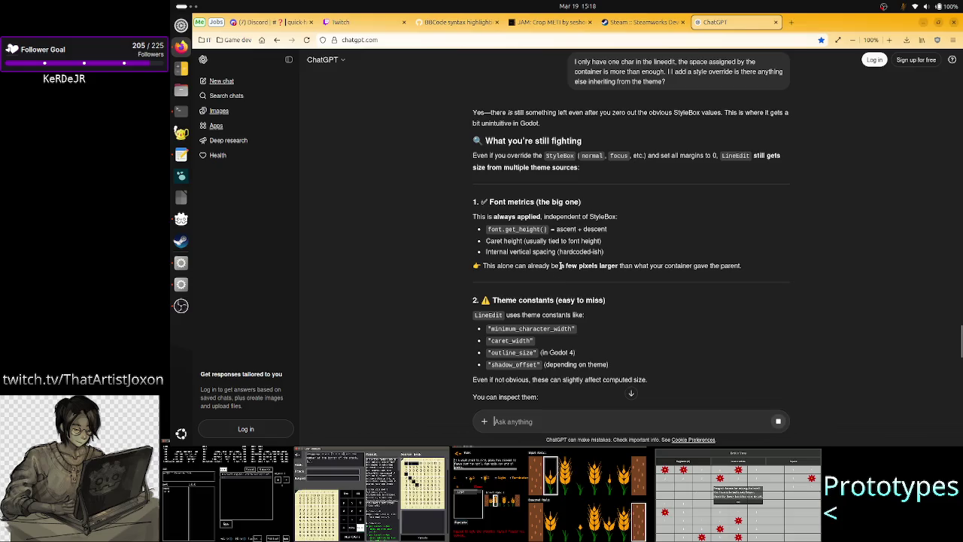
- Read ChatGPT's list of font metrics and theme constants enlarging the LineEdit, then return to Godot
drag(558, 265, 648, 265)
click(589, 311)
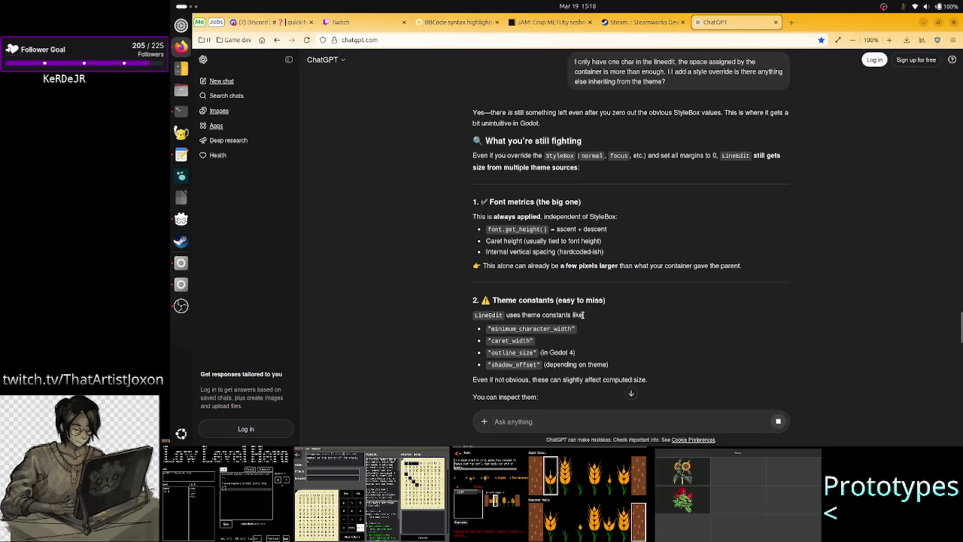
scroll(585, 312, down, 3)
scroll(582, 315, up, 1)
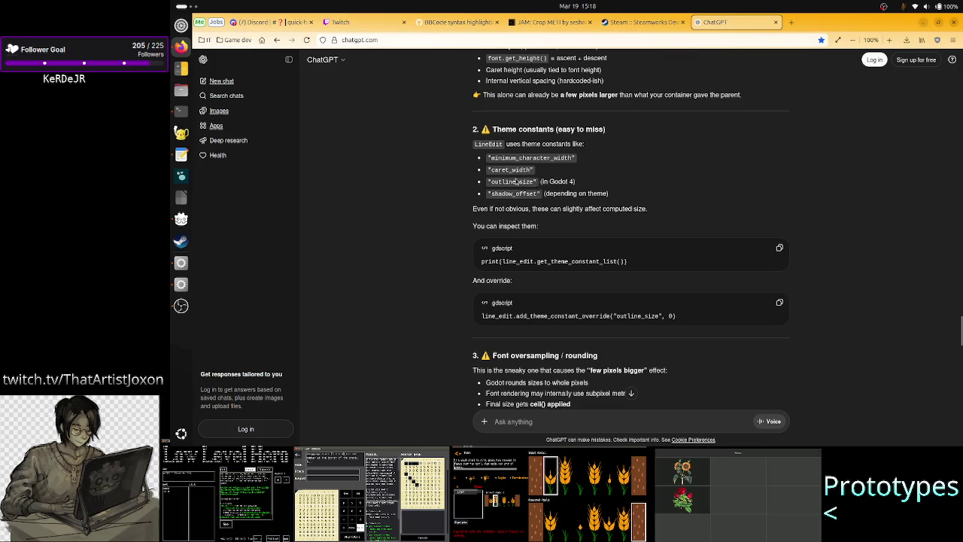
drag(494, 170, 550, 181)
click(551, 179)
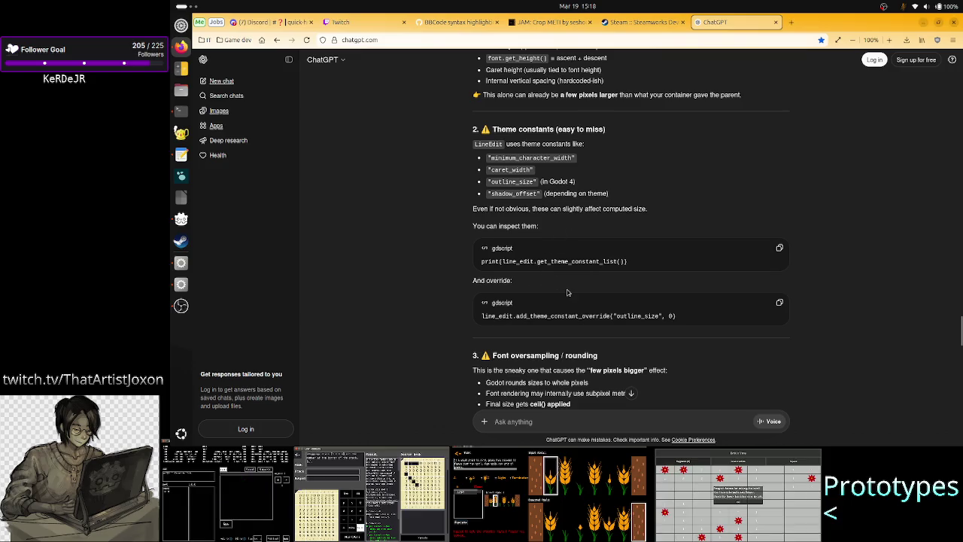
scroll(568, 292, down, 3)
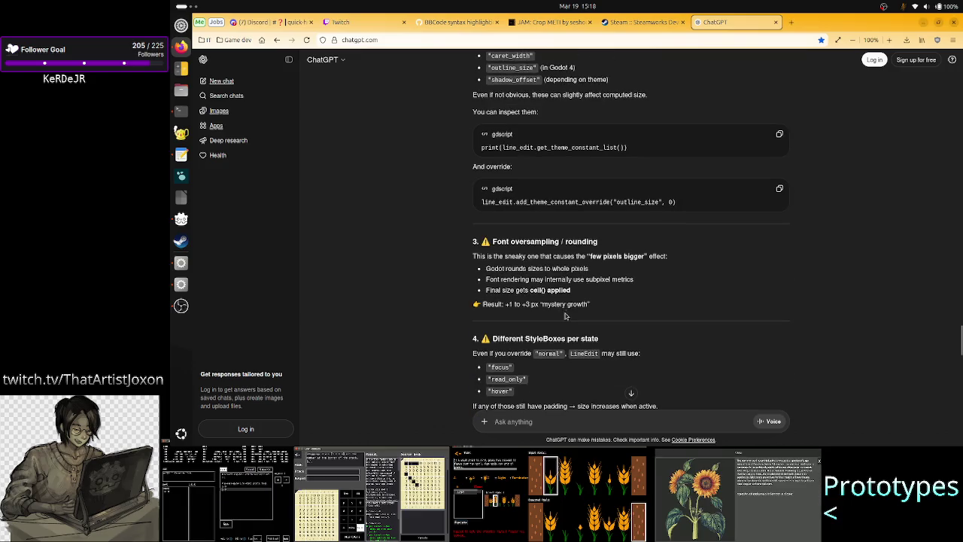
scroll(565, 315, down, 4)
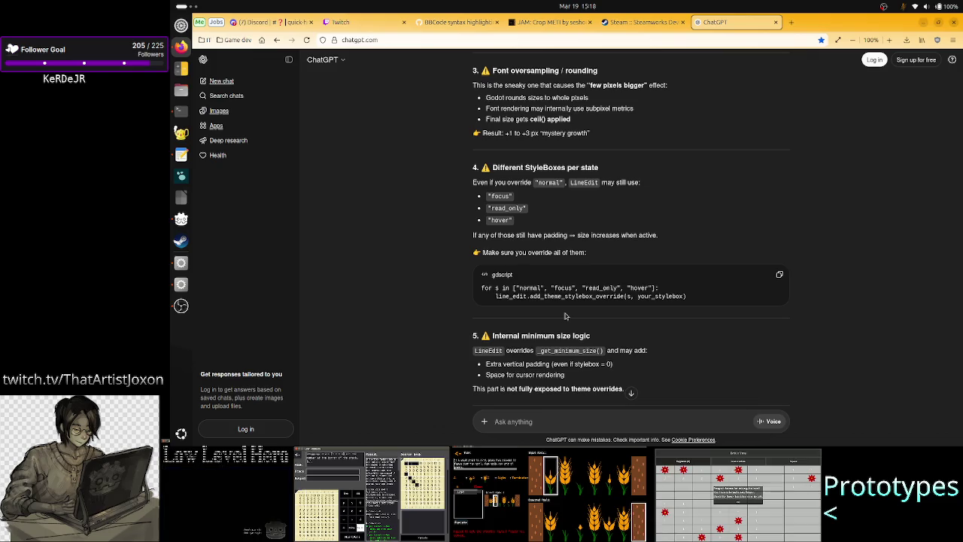
scroll(565, 313, down, 3)
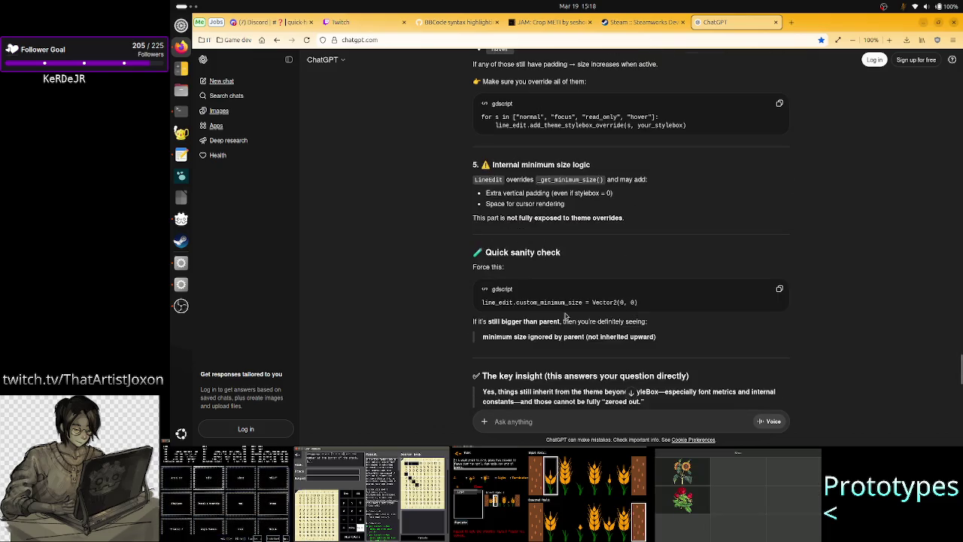
key(alt+Tab)
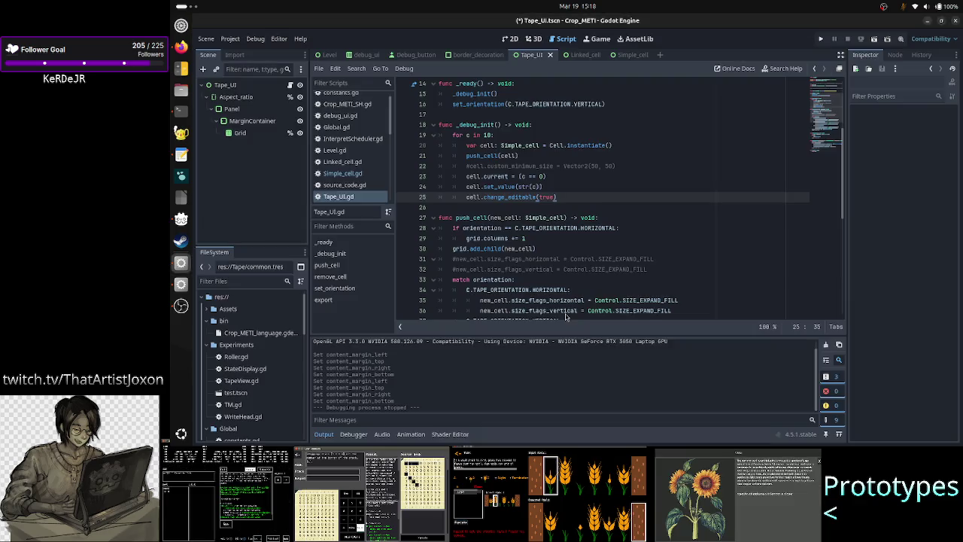
- Run the tape UI scene and keep its game window always on top
click(875, 41)
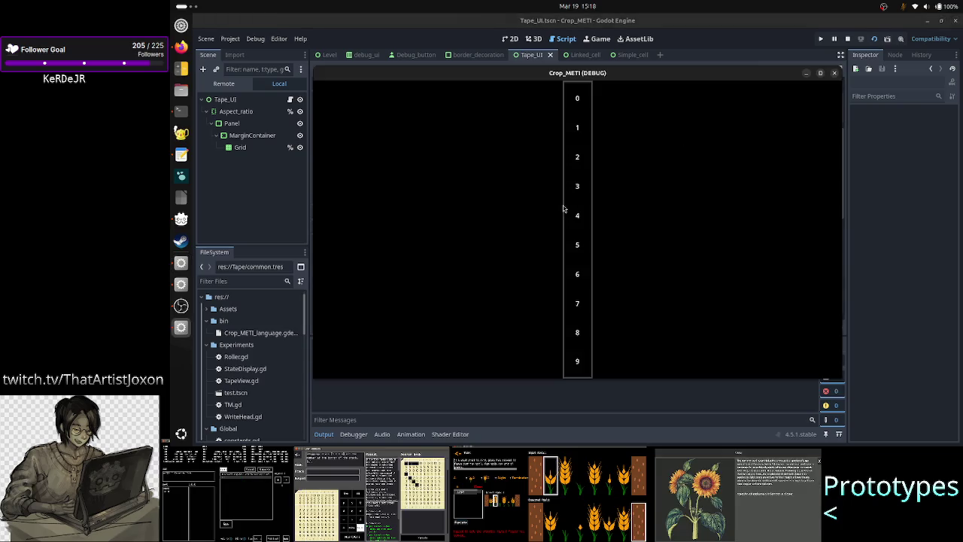
right_click(477, 78)
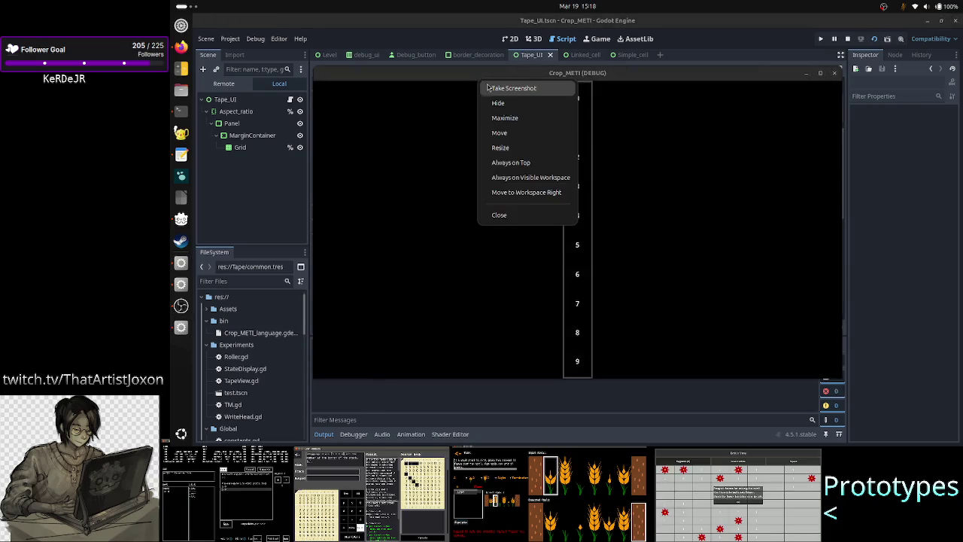
click(522, 164)
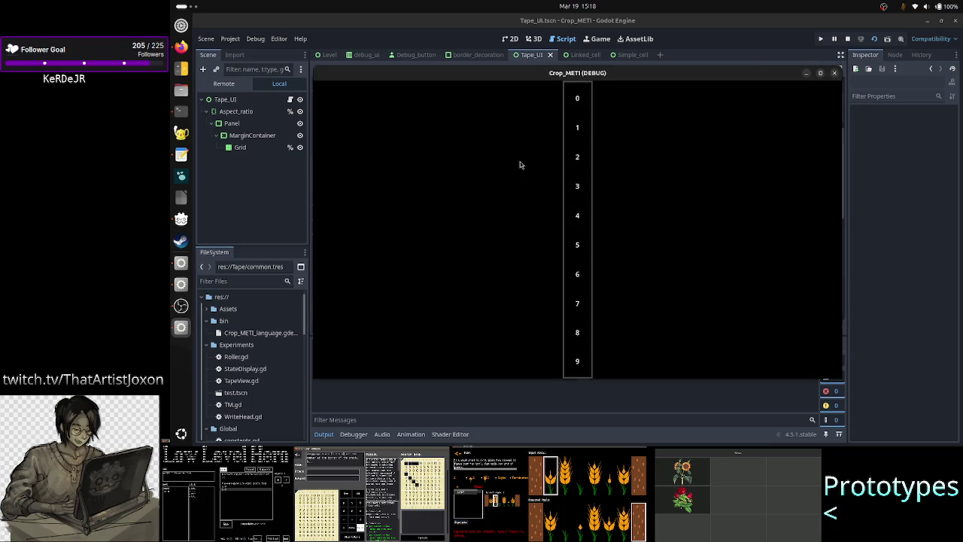
- Select the running Value LineEdit in the Remote tree and expand its Normal style override
click(215, 82)
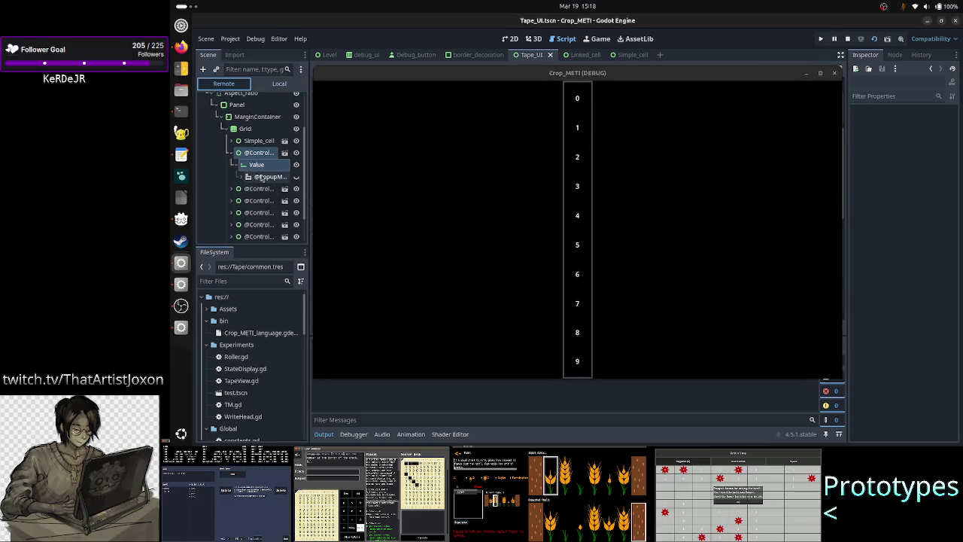
click(259, 166)
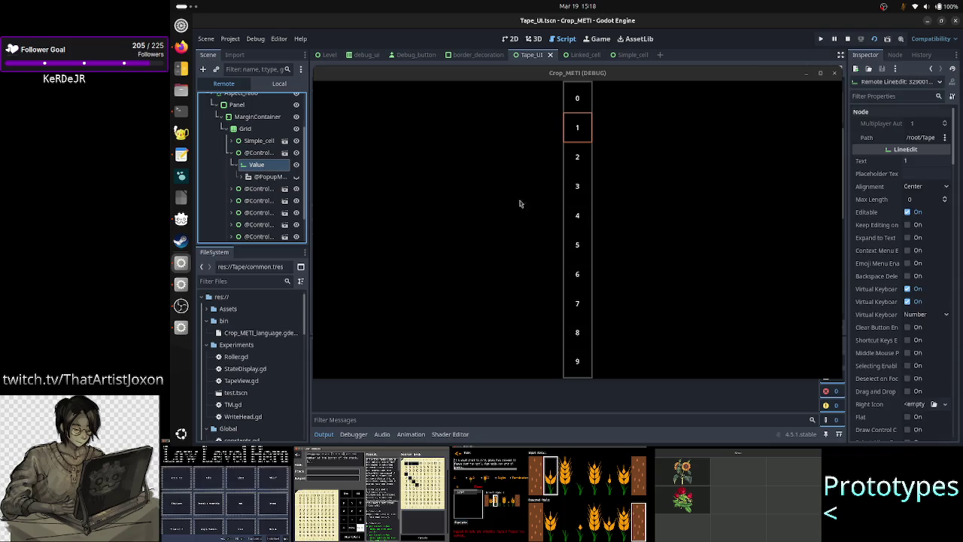
click(252, 154)
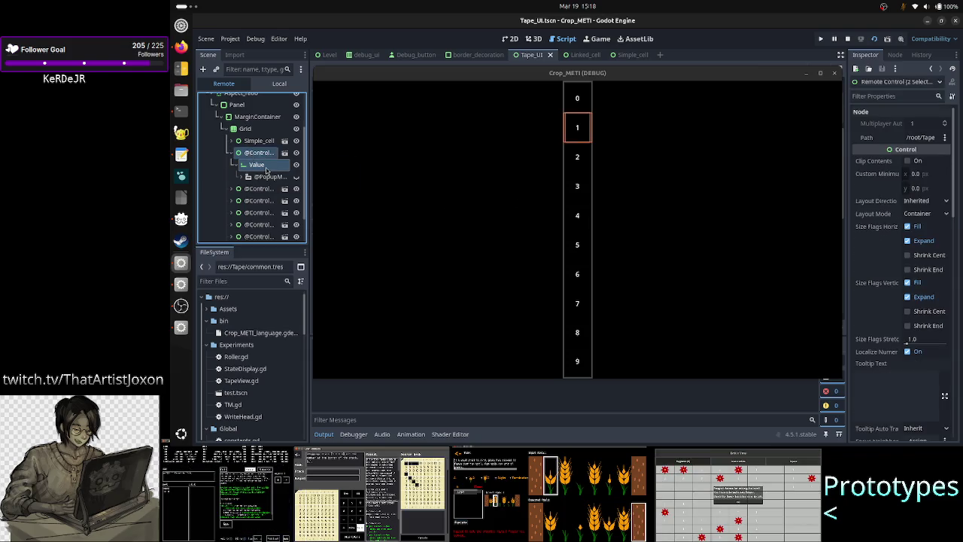
click(265, 168)
scroll(877, 292, down, 5)
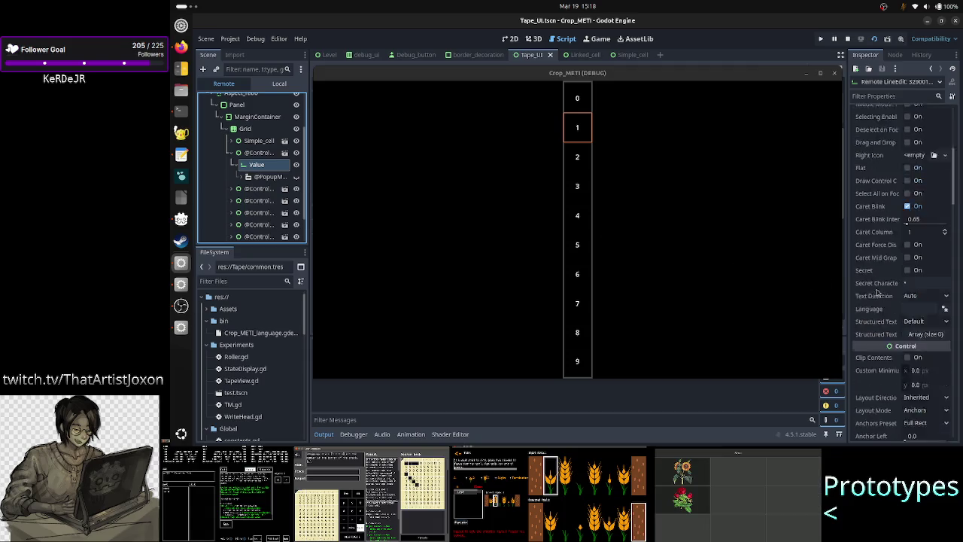
scroll(877, 292, down, 10)
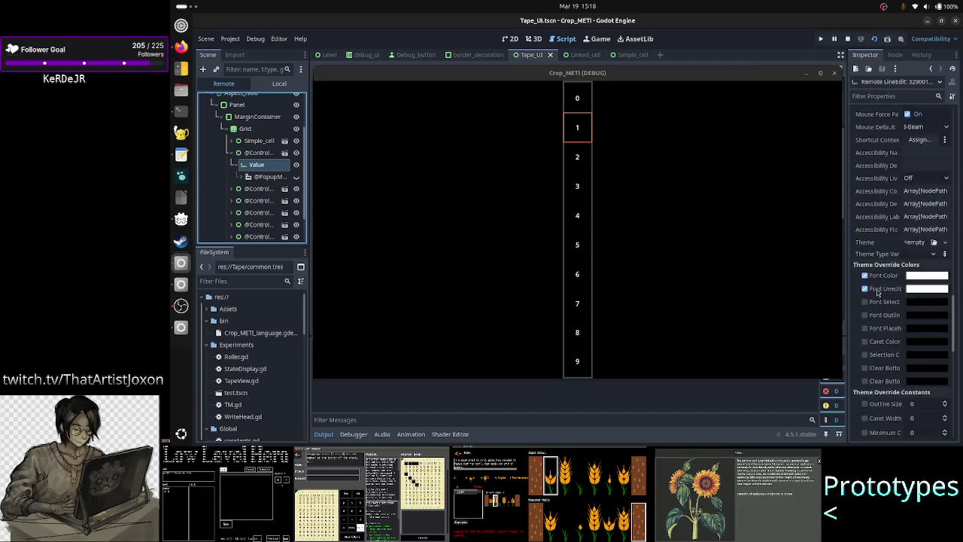
scroll(877, 291, down, 5)
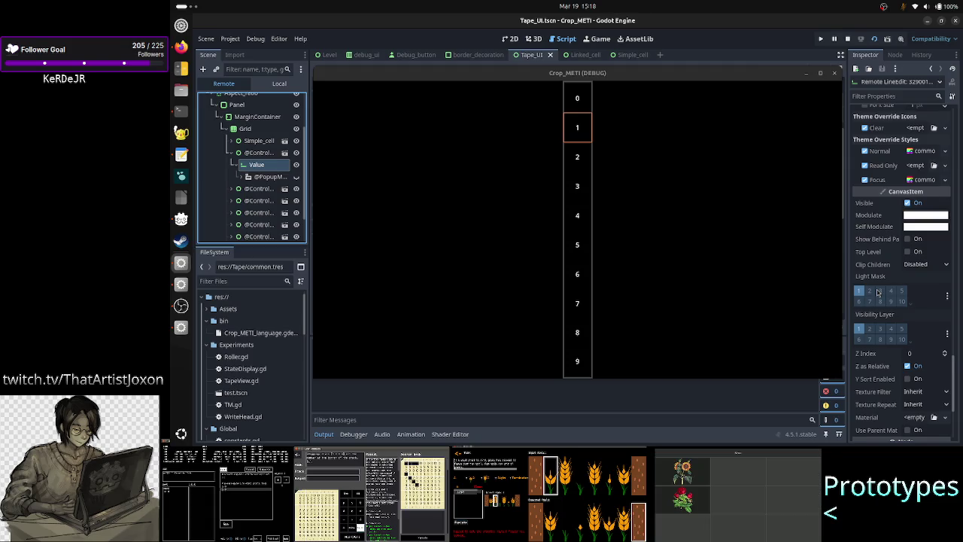
scroll(877, 292, up, 5)
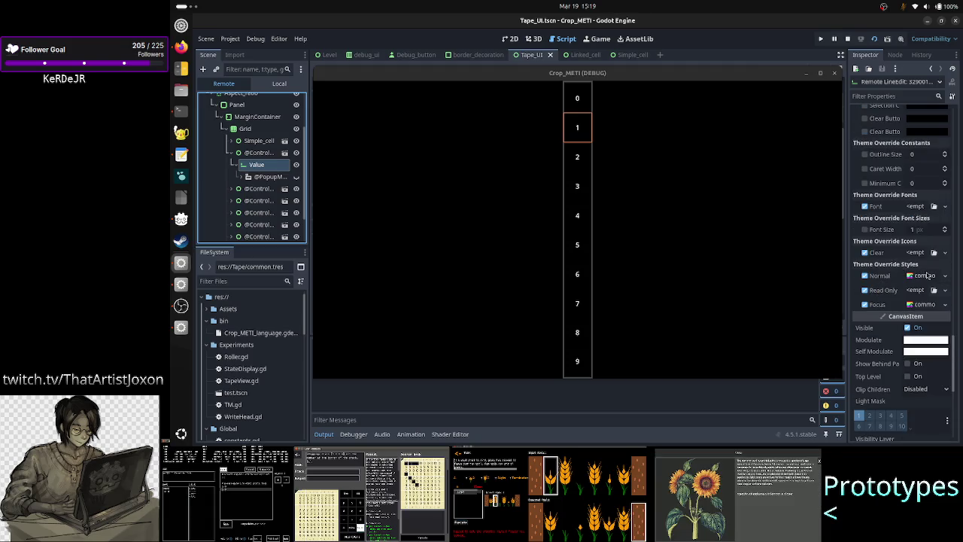
click(925, 276)
- Scroll to the Value LineEdit's Focus style override and expand it
scroll(916, 331, down, 5)
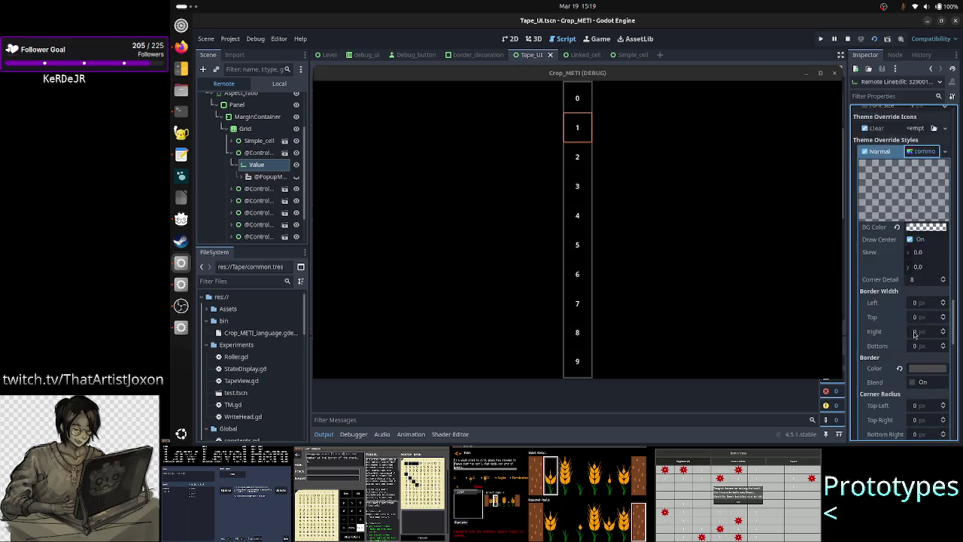
scroll(915, 334, up, 2)
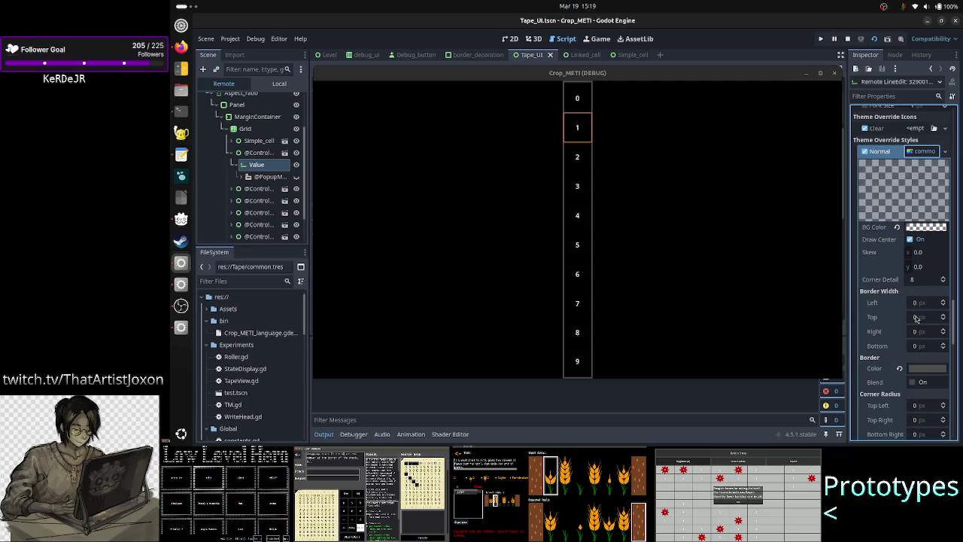
scroll(916, 320, down, 2)
scroll(916, 320, down, 2)
scroll(916, 320, down, 2)
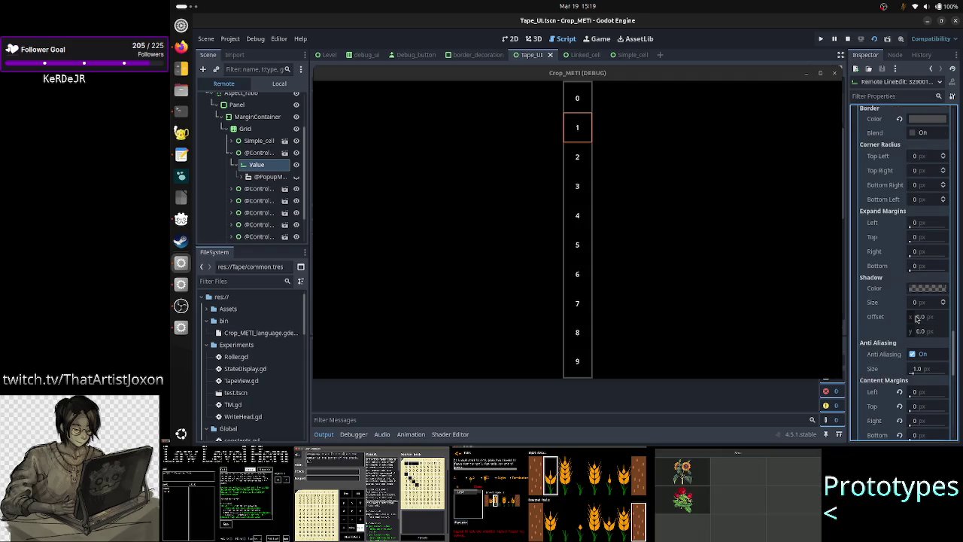
scroll(916, 320, down, 4)
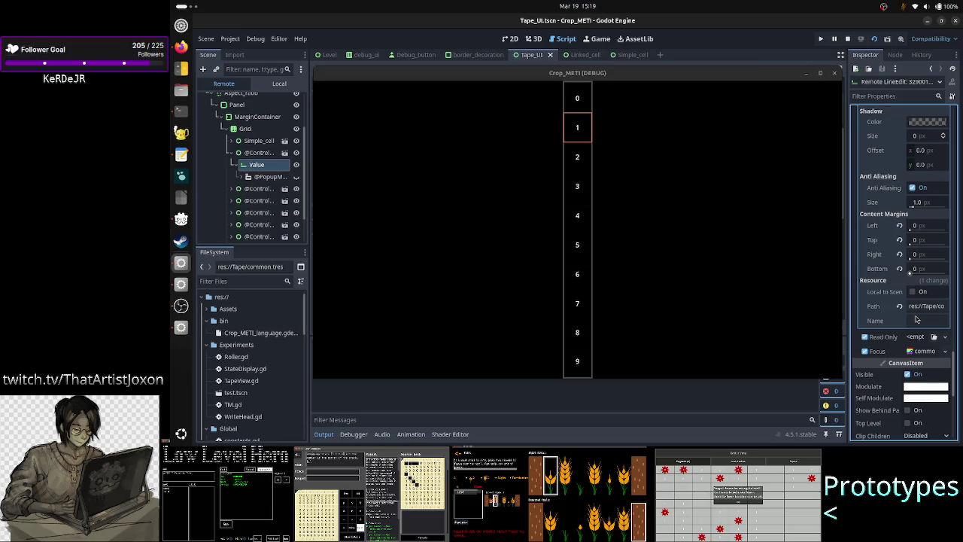
click(923, 351)
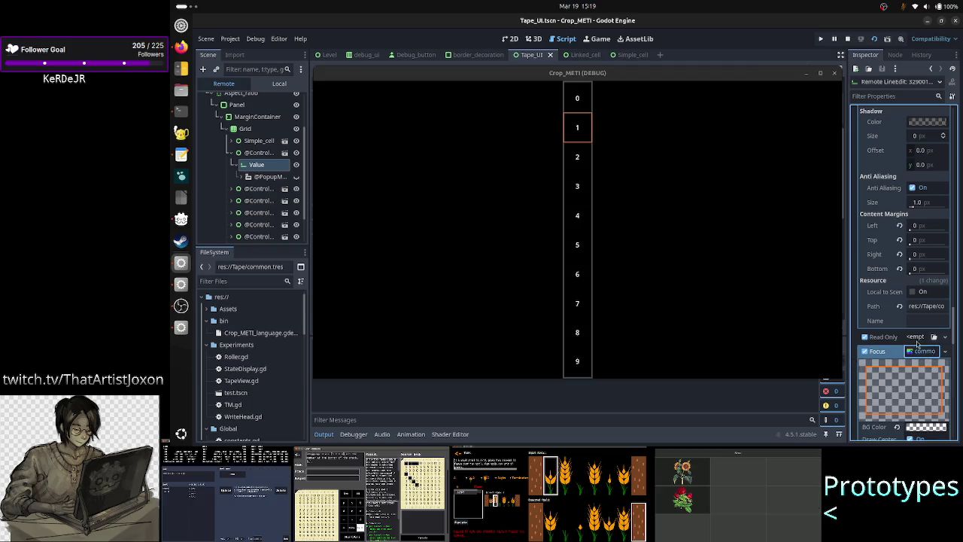
scroll(906, 352, down, 5)
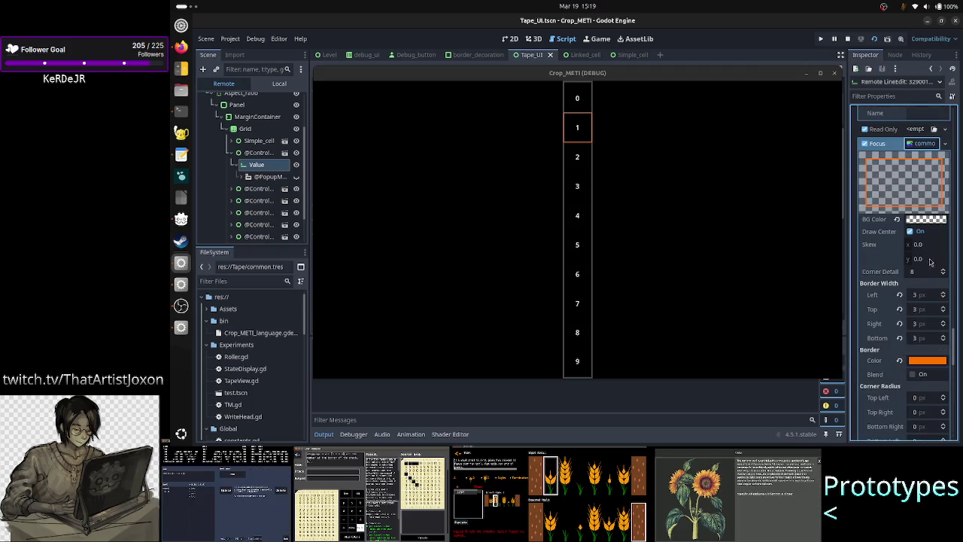
- Set the Focus style's left, top, right and bottom border widths to 0
click(925, 295)
text(0)
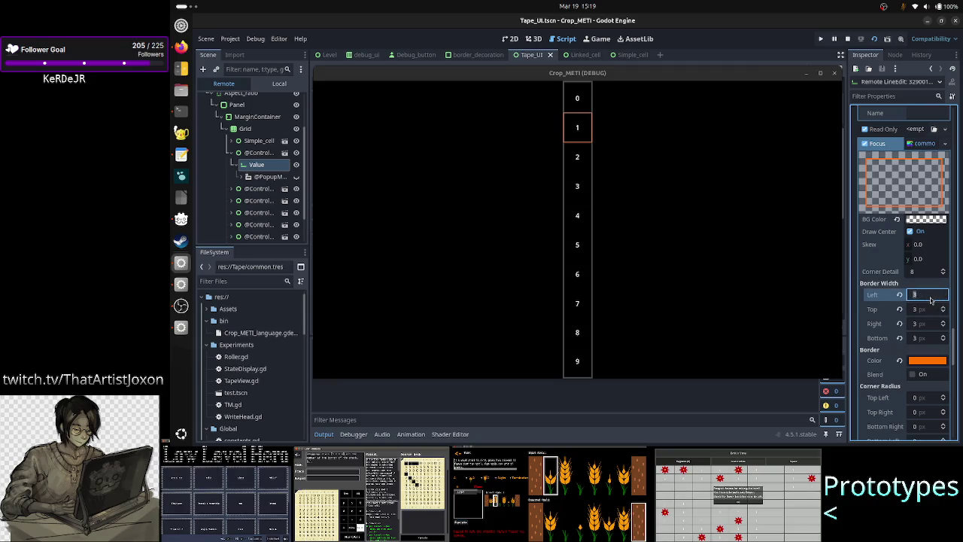
key(Return)
click(919, 309)
text(0)
key(Return)
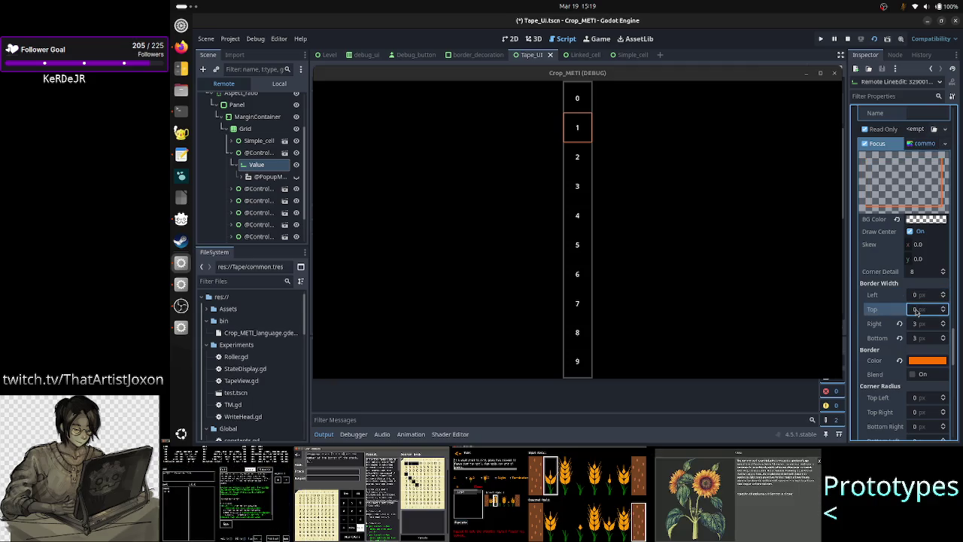
click(919, 323)
text(0)
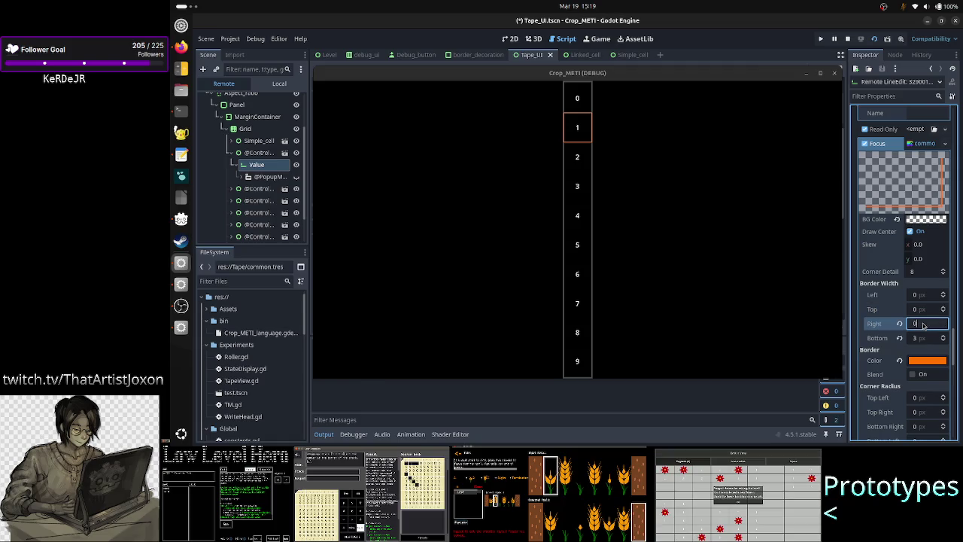
key(Return)
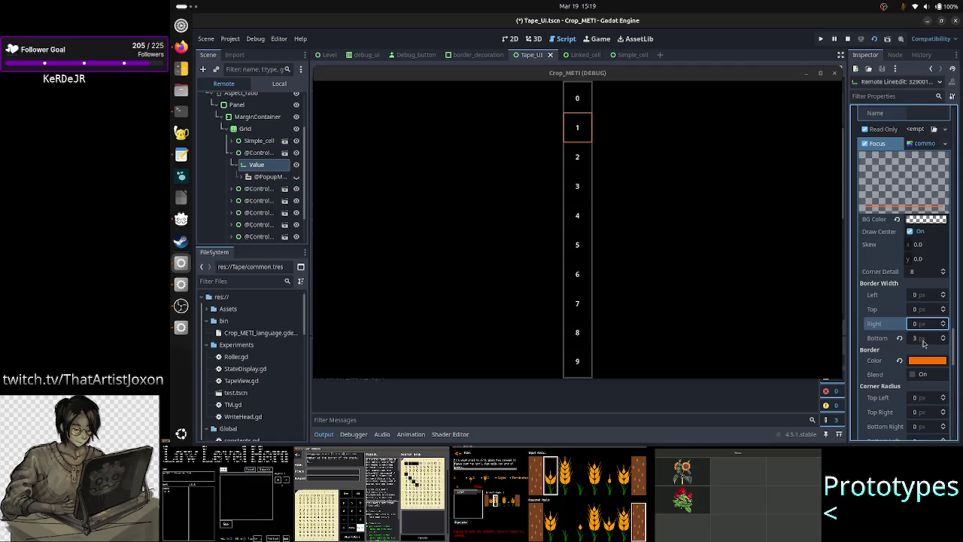
click(923, 338)
text(0)
key(Return)
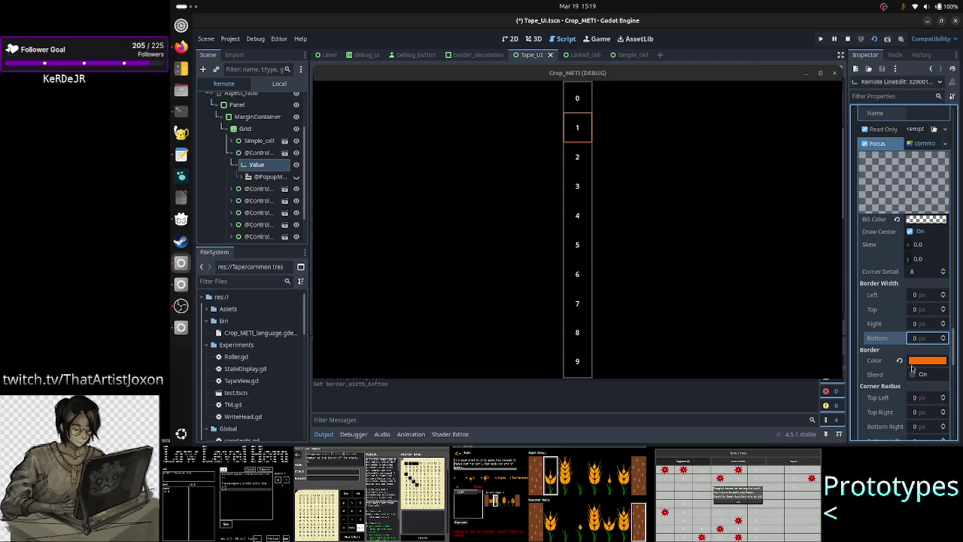
- Set all four content margins to 0 px, then add the parent cell control to the selection
scroll(924, 361, down, 3)
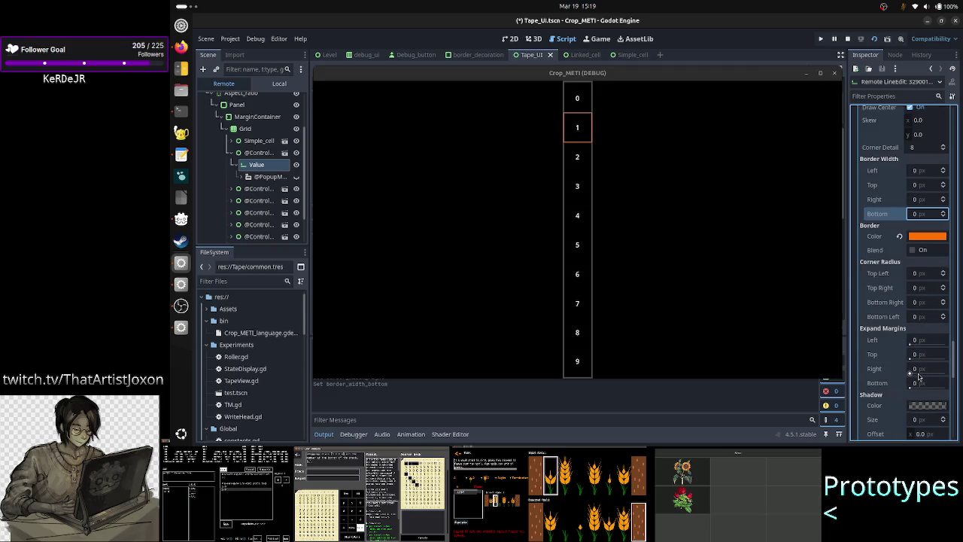
scroll(918, 361, down, 2)
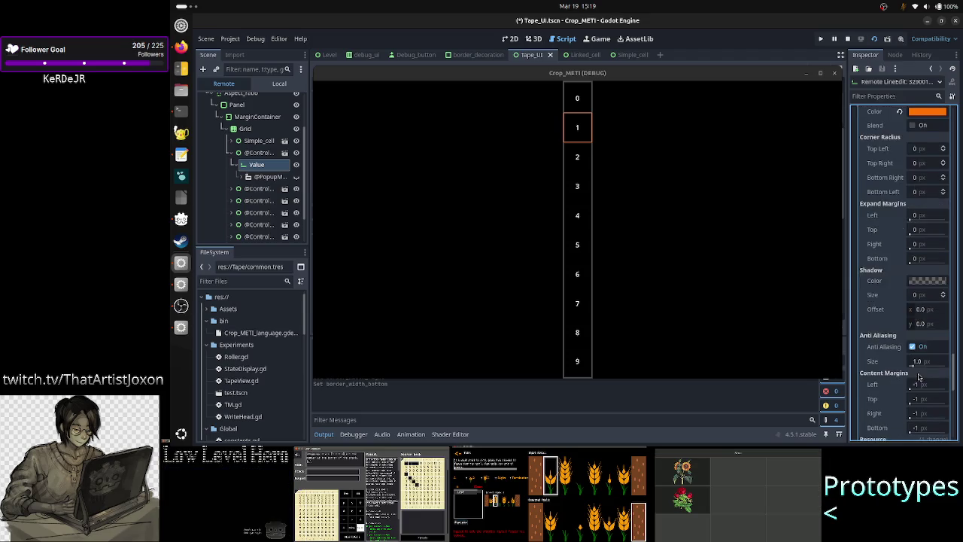
scroll(920, 368, down, 2)
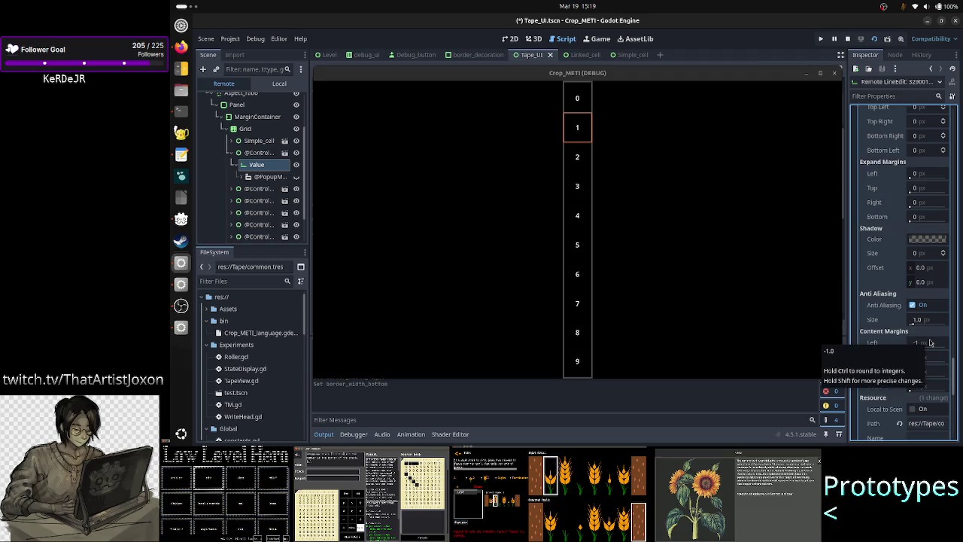
click(930, 343)
text(0)
key(Return)
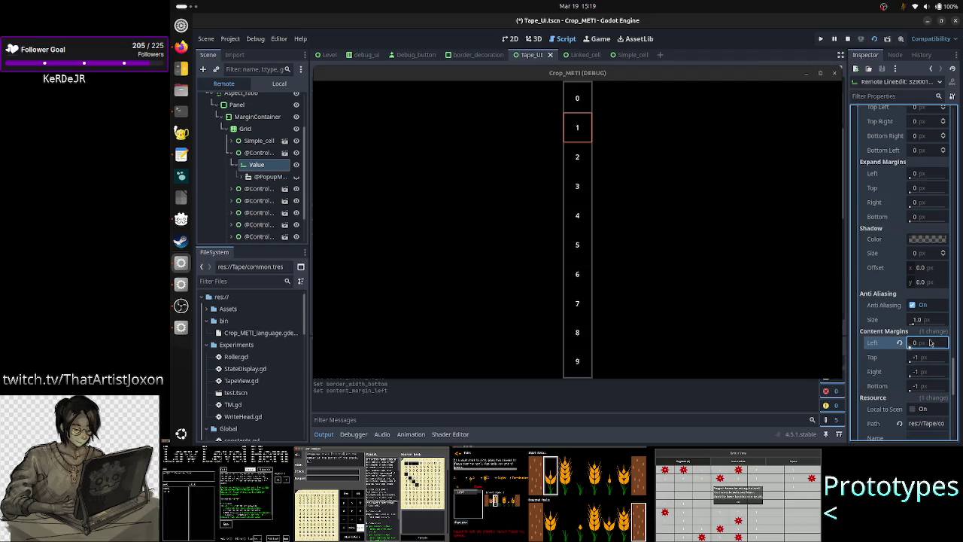
click(930, 360)
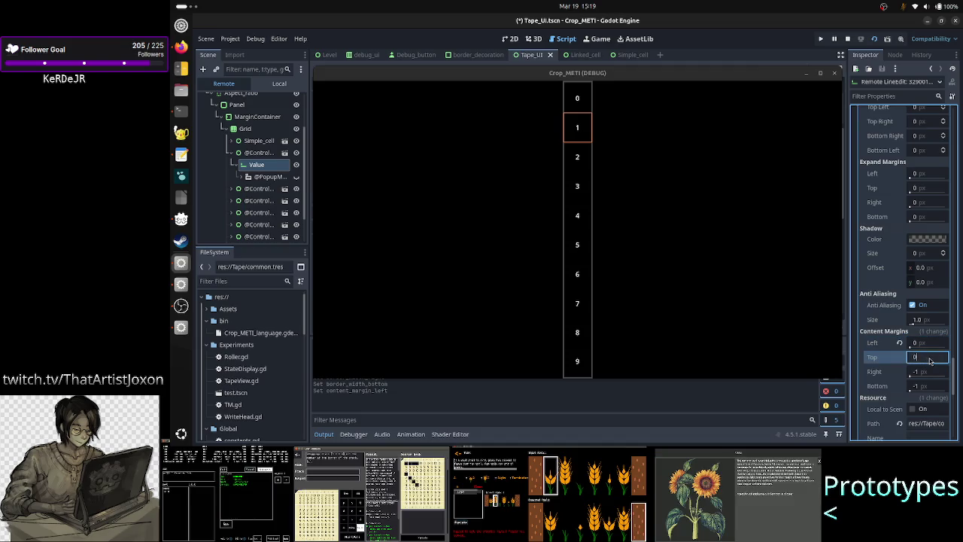
text(0)
key(Return)
click(919, 373)
text(0)
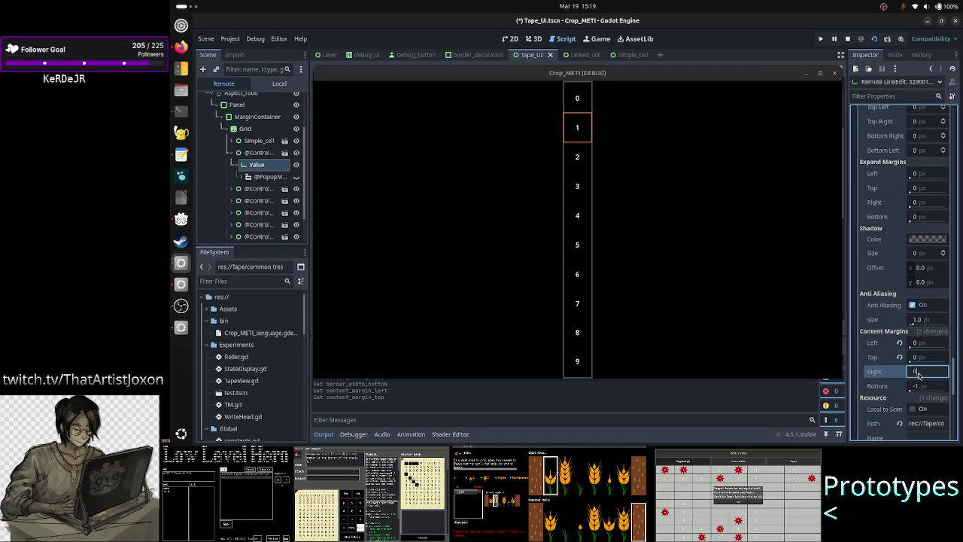
key(Return)
click(925, 387)
text(0)
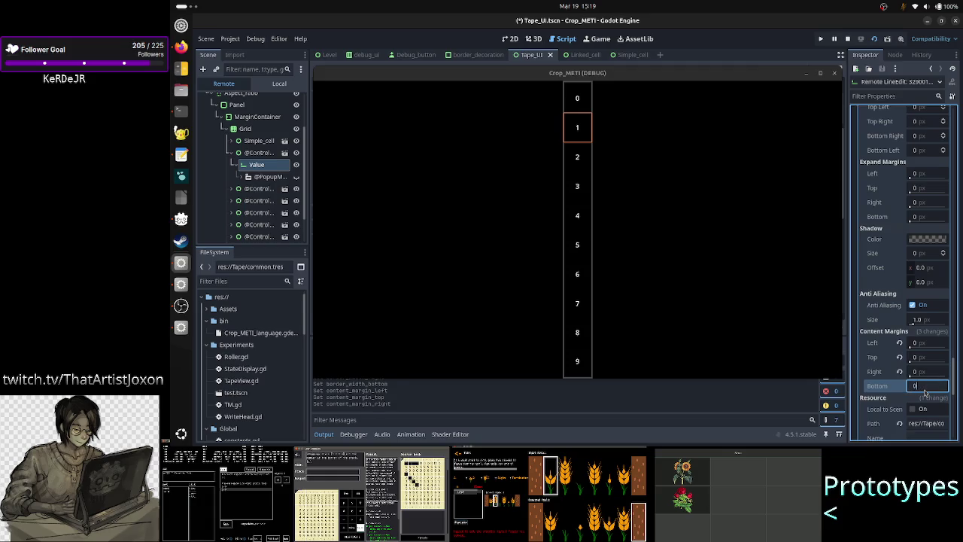
key(Return)
scroll(894, 406, down, 2)
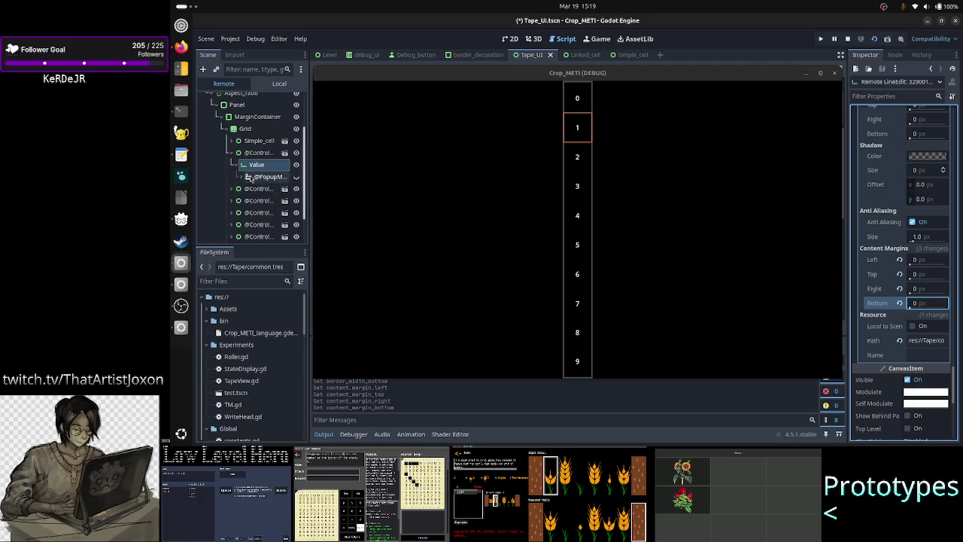
ctrl+click(257, 154)
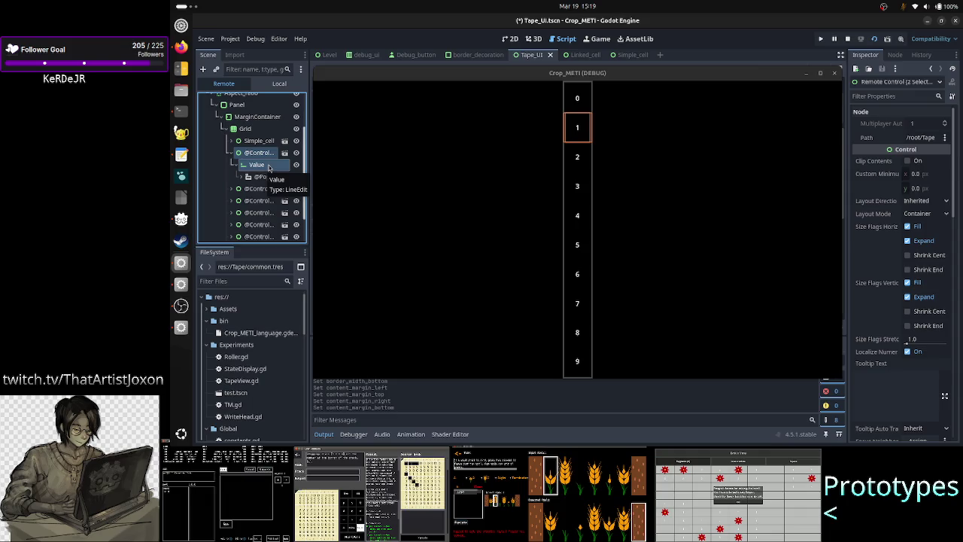
click(268, 168)
click(576, 137)
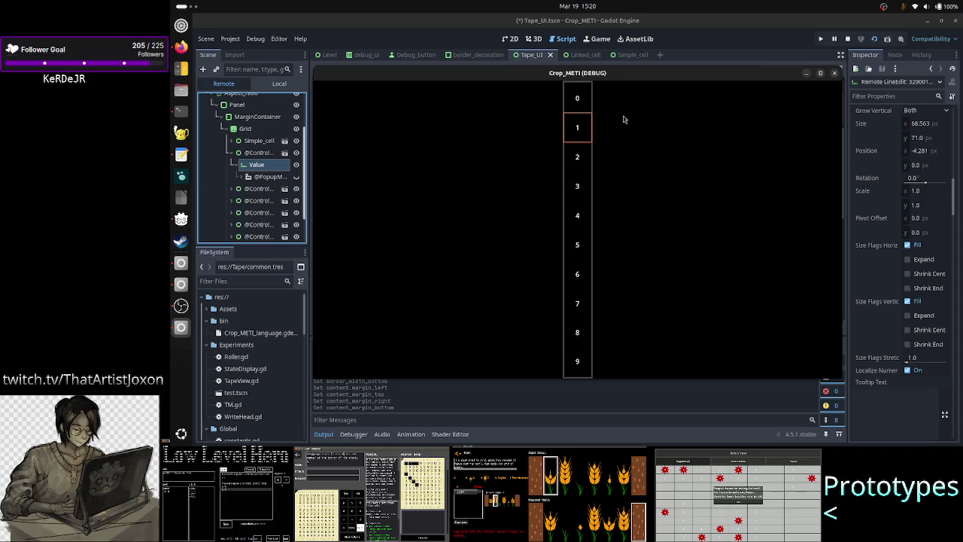
double_click(634, 73)
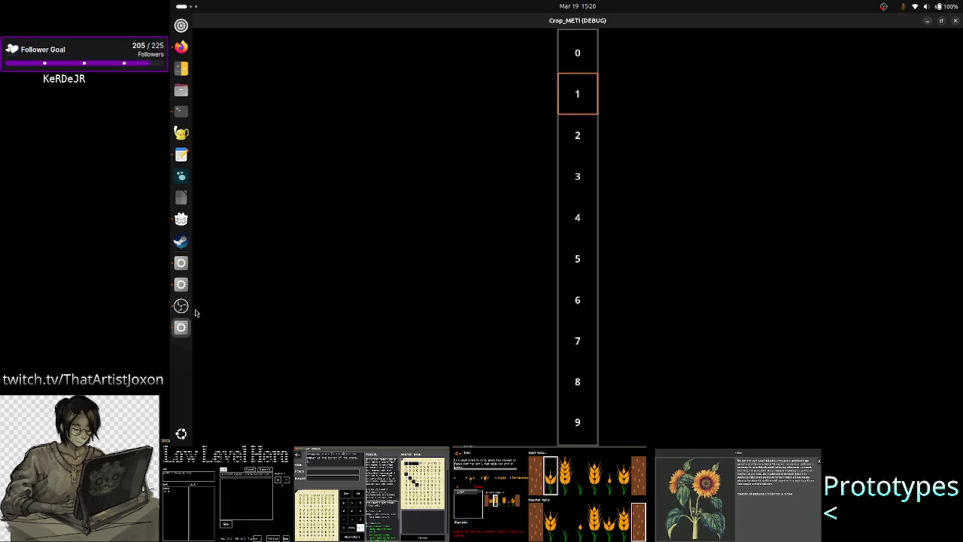
double_click(662, 24)
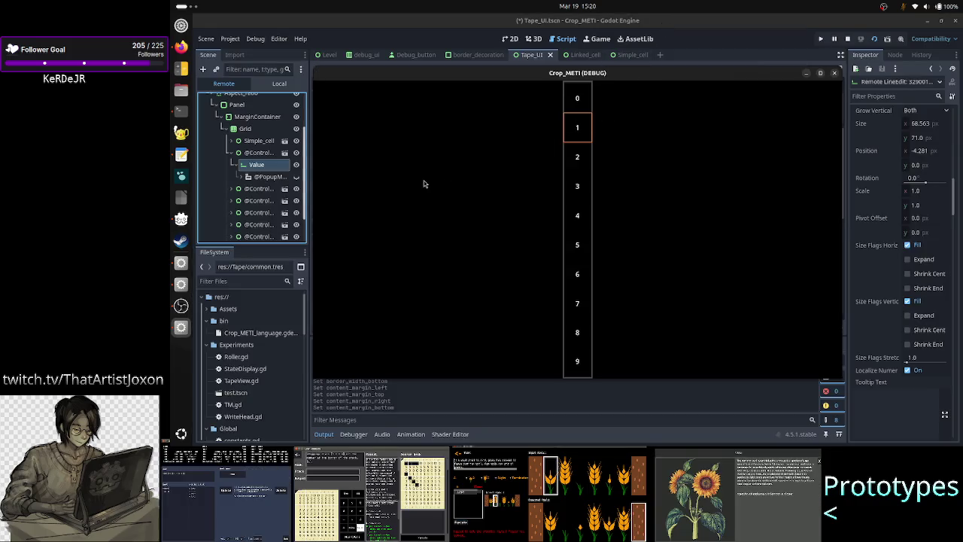
click(263, 162)
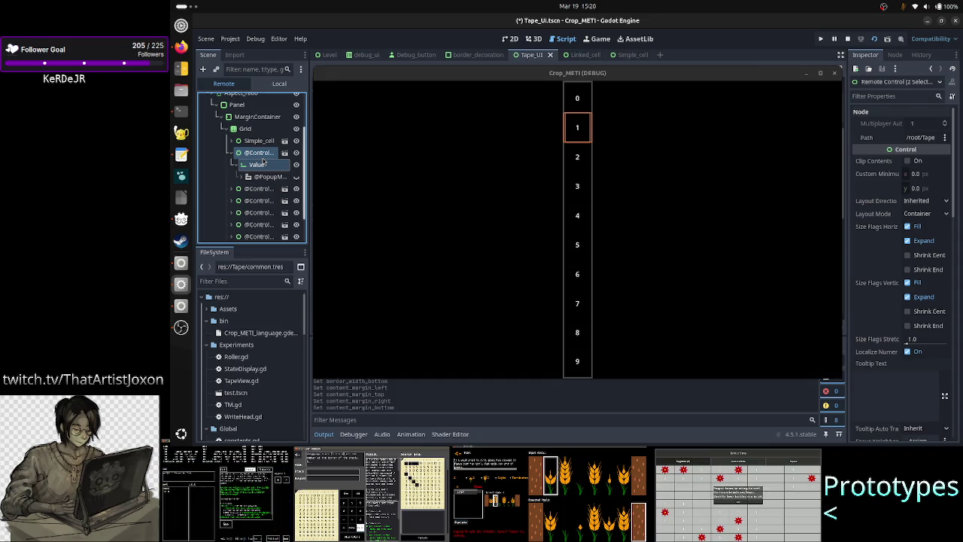
click(257, 169)
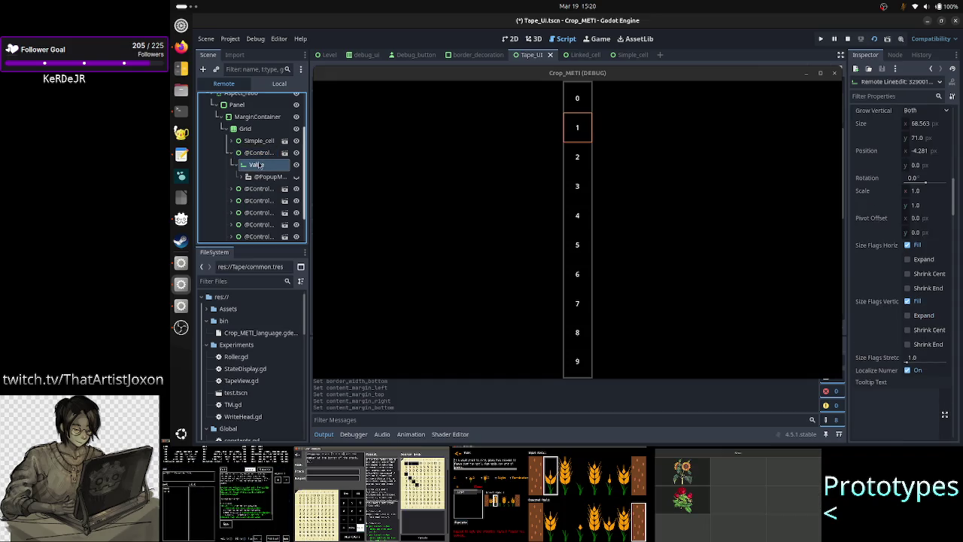
click(264, 154)
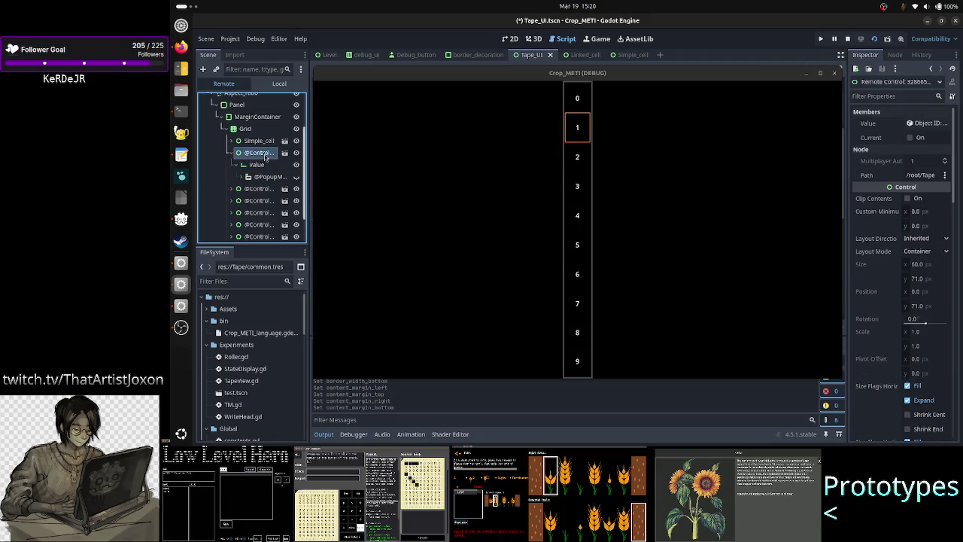
click(258, 165)
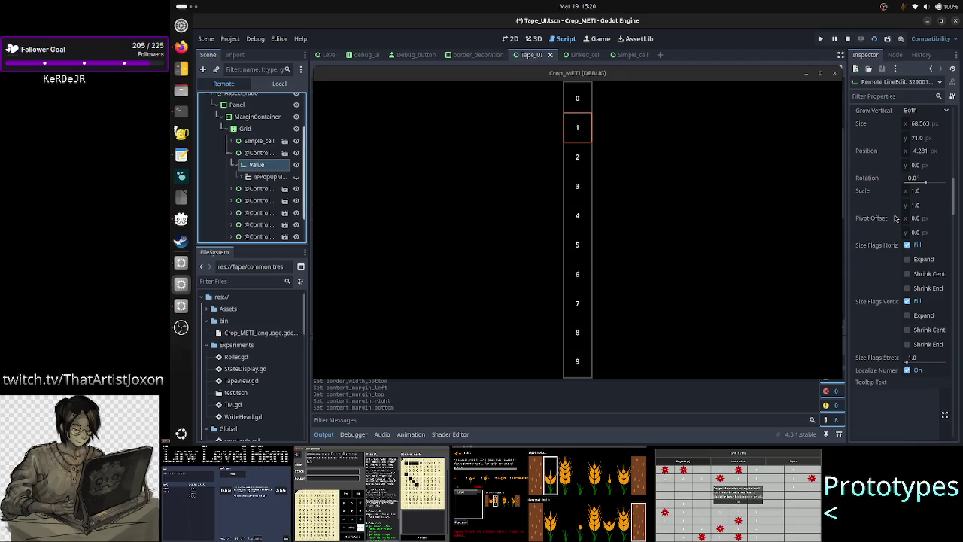
scroll(895, 218, up, 4)
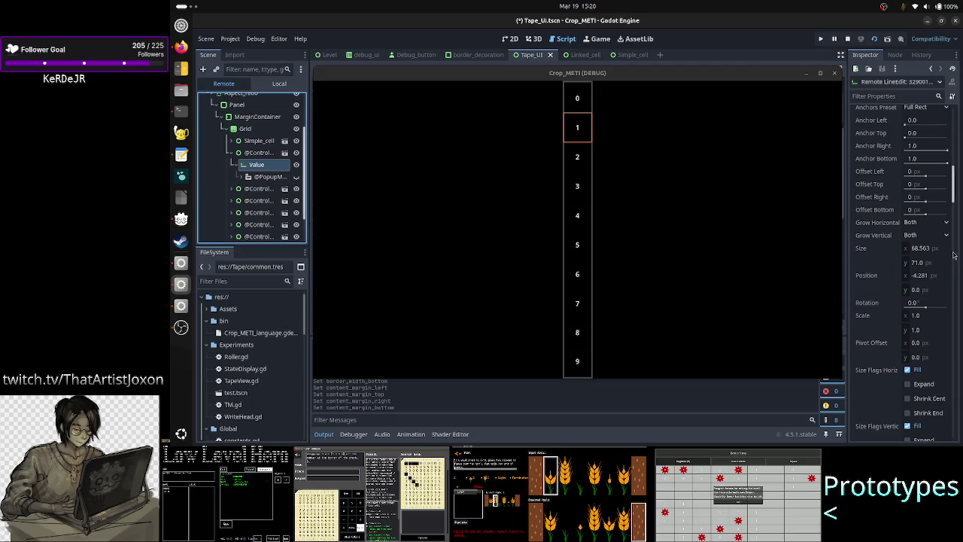
scroll(918, 262, up, 10)
scroll(923, 260, up, 1)
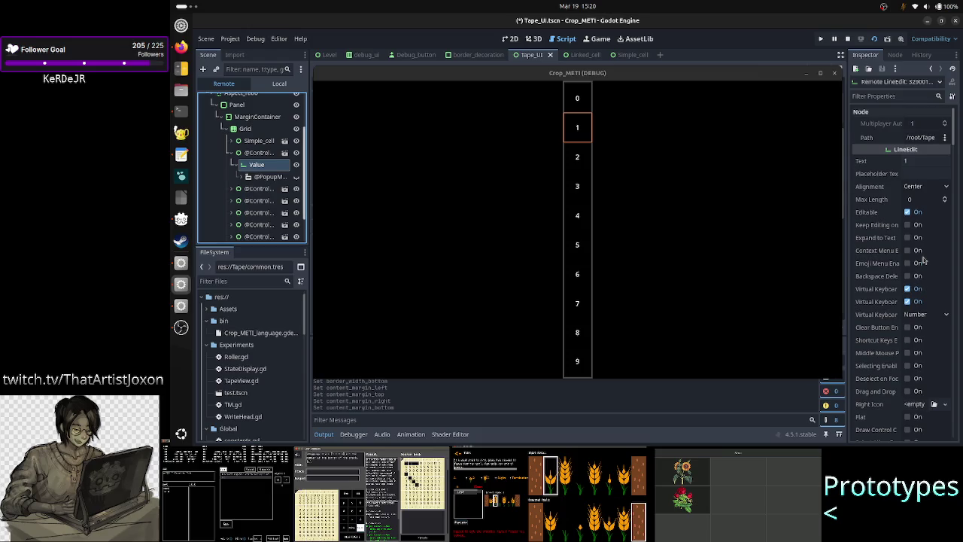
click(262, 155)
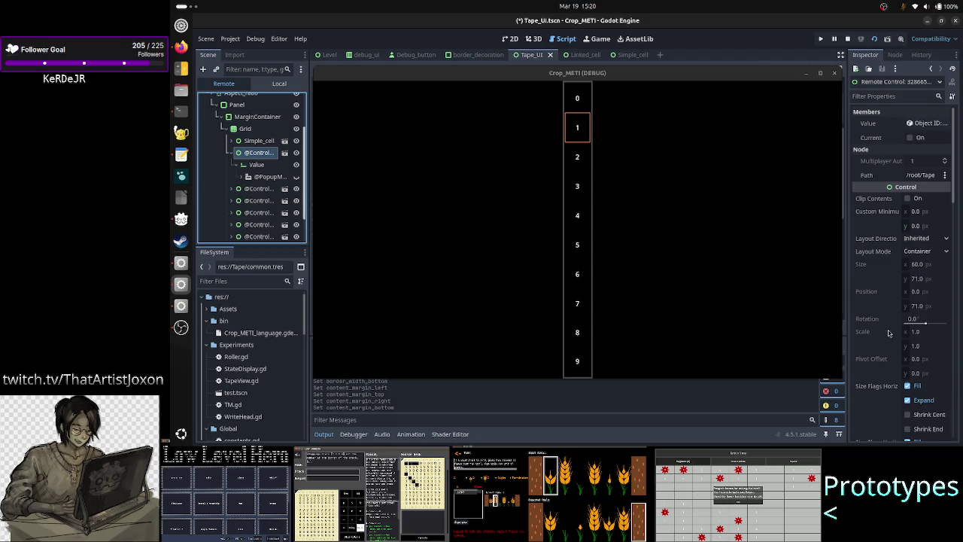
scroll(878, 301, down, 4)
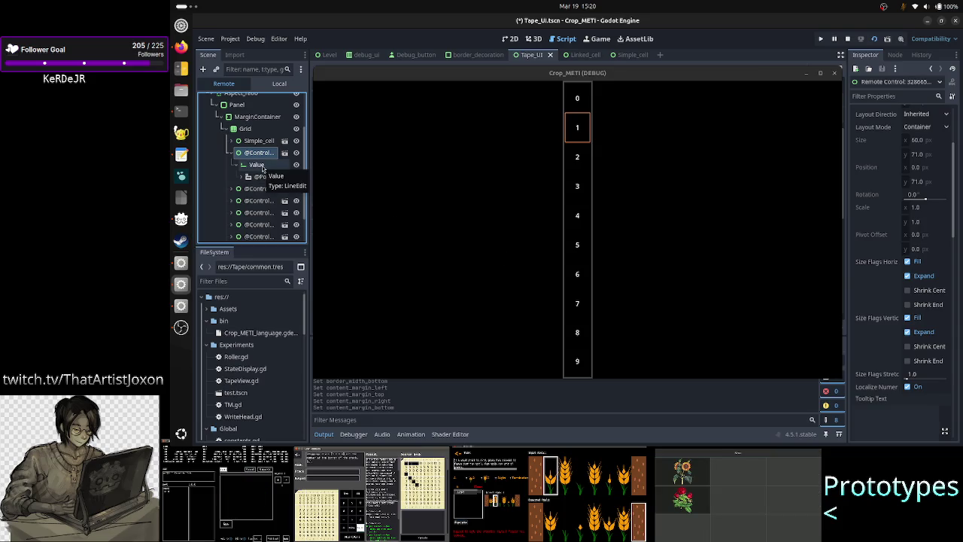
click(261, 168)
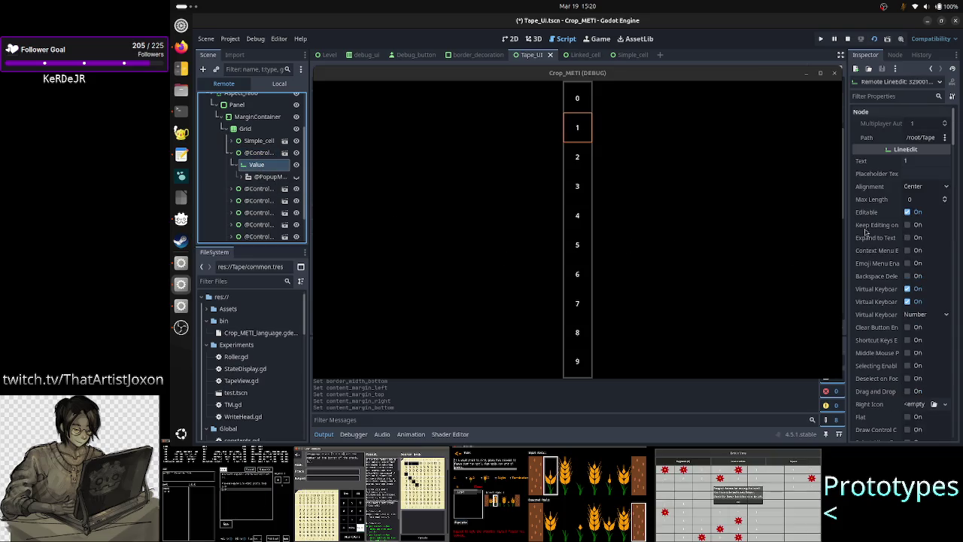
scroll(876, 226, down, 8)
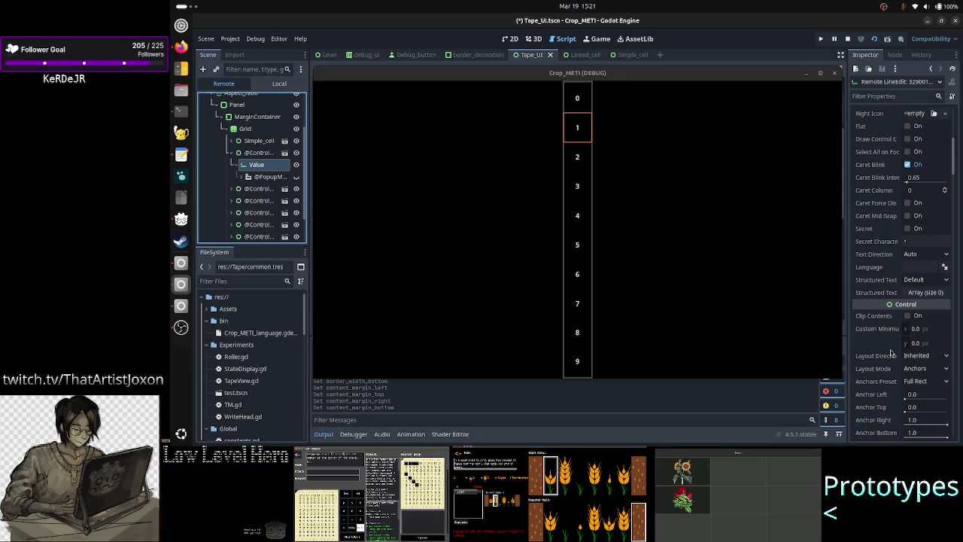
scroll(891, 363, down, 3)
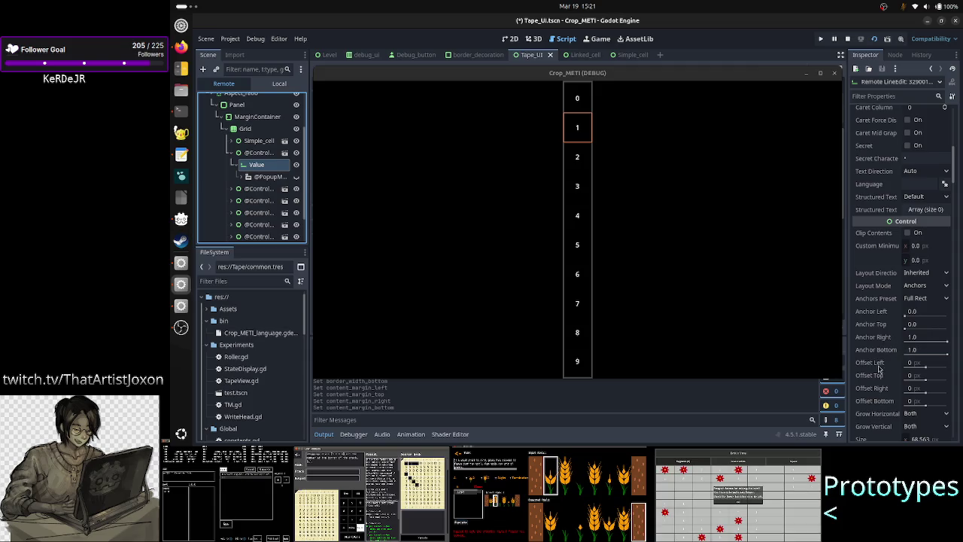
scroll(874, 368, down, 2)
scroll(875, 370, down, 2)
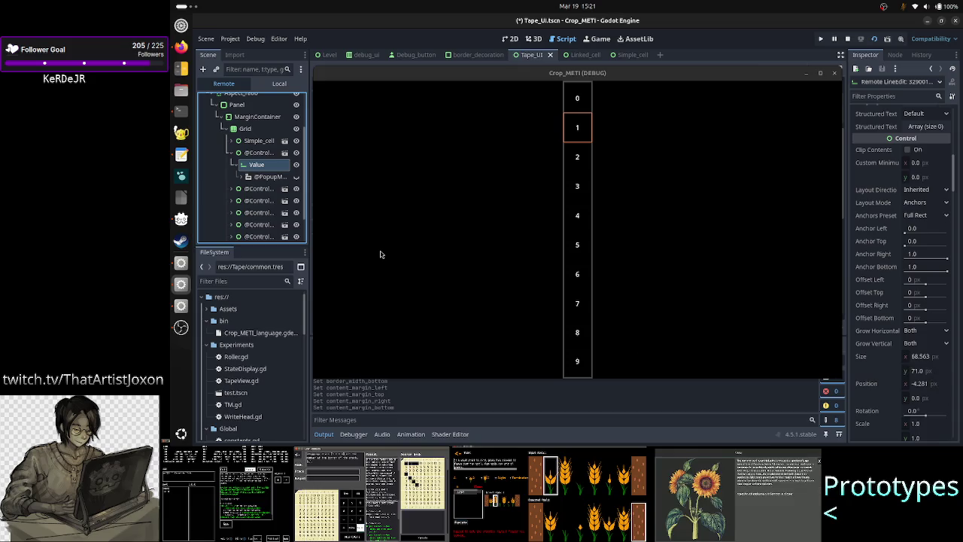
click(261, 153)
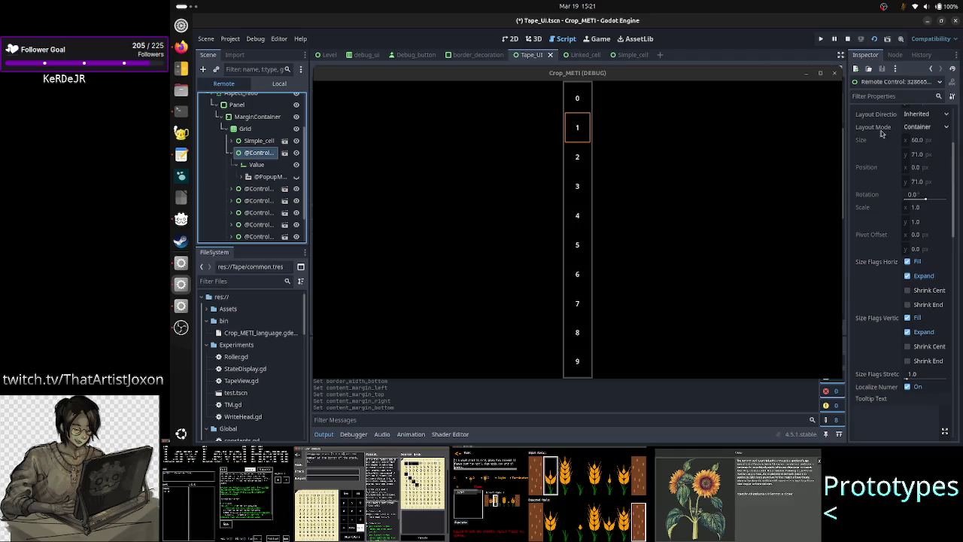
click(253, 169)
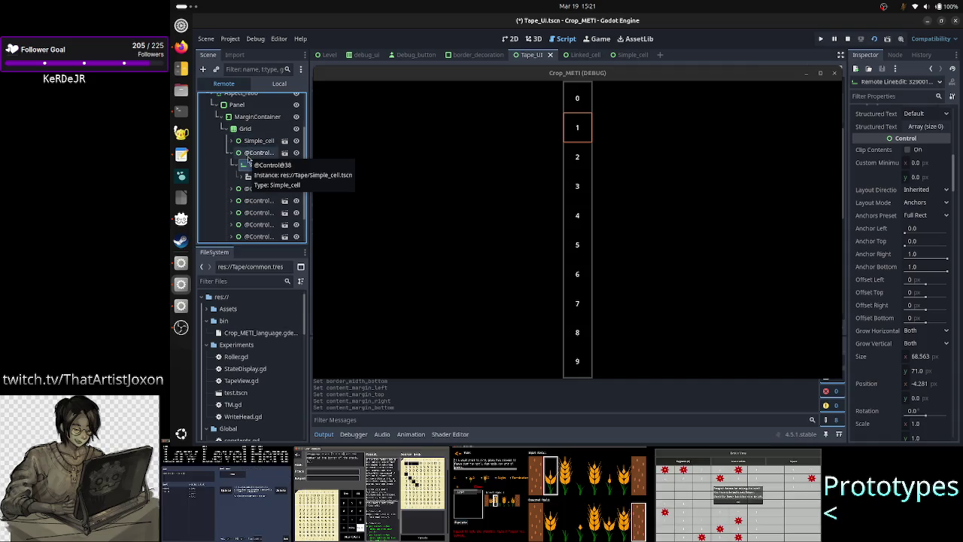
click(248, 157)
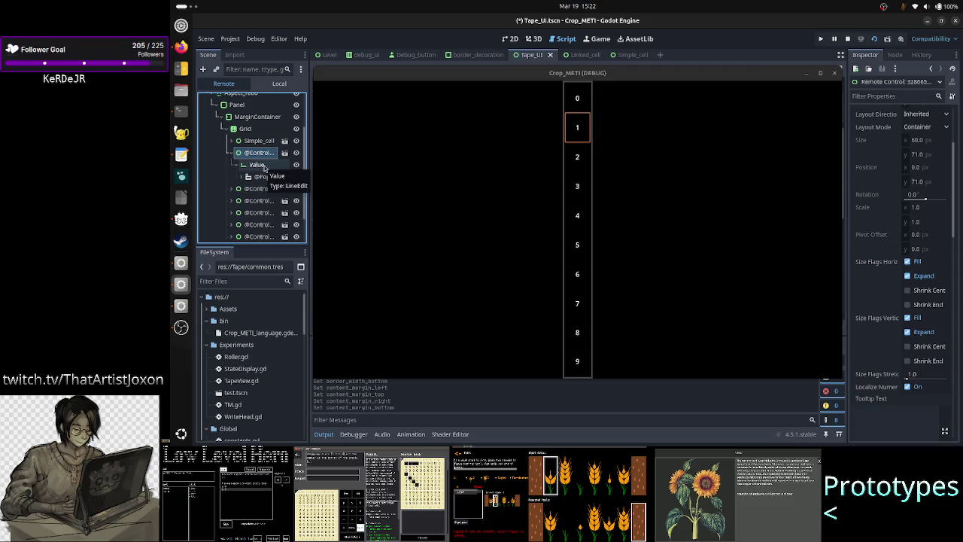
click(264, 166)
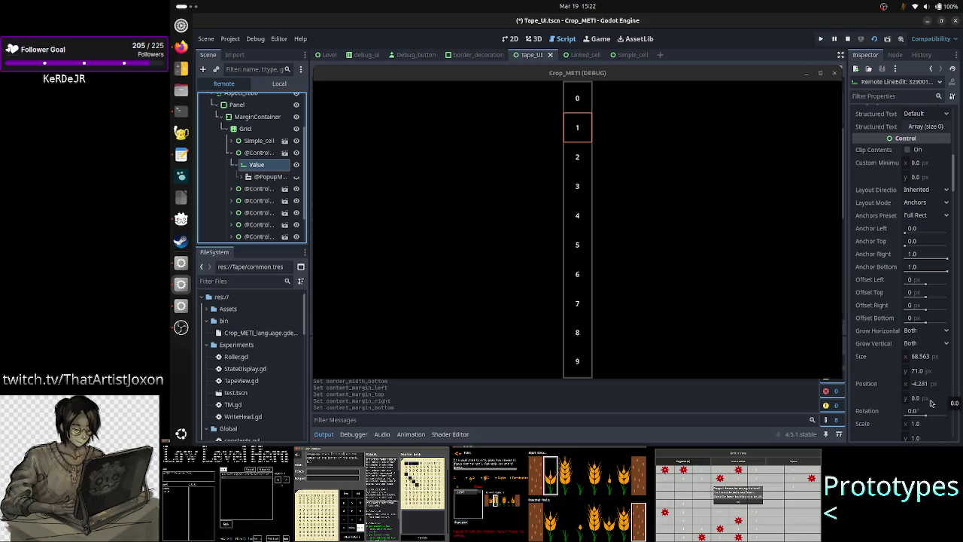
click(929, 385)
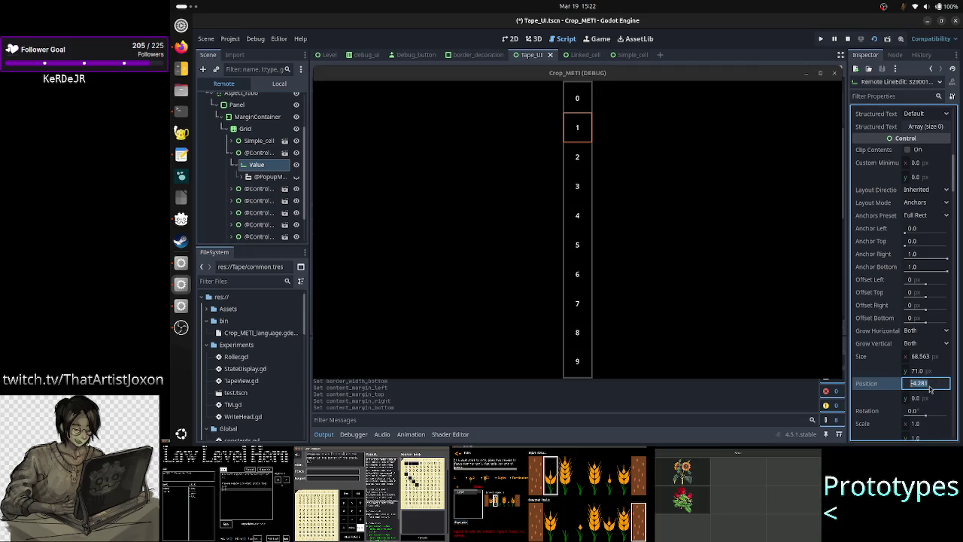
- Set the Value LineEdit's Position x to 0 and maximize the Crop_METI debug game window
text(0)
key(Return)
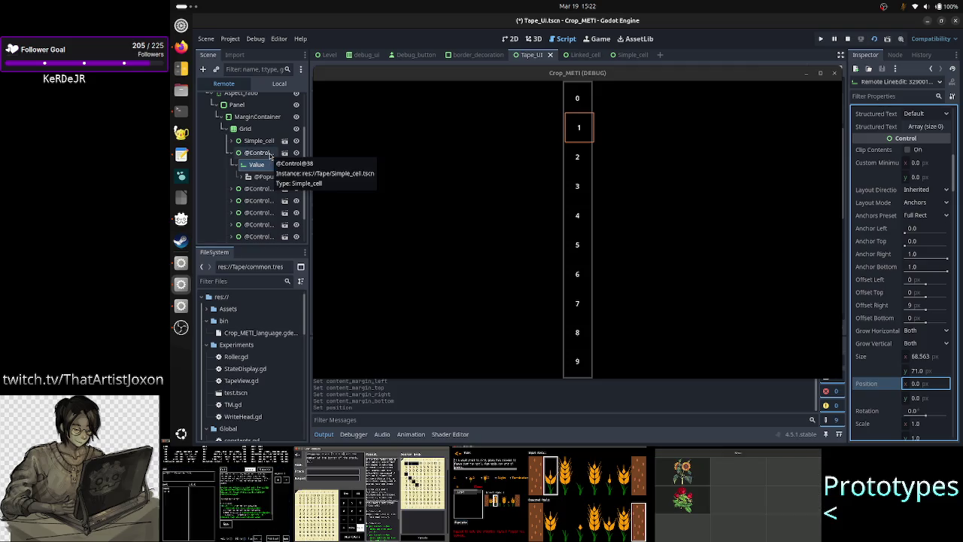
ctrl+click(270, 154)
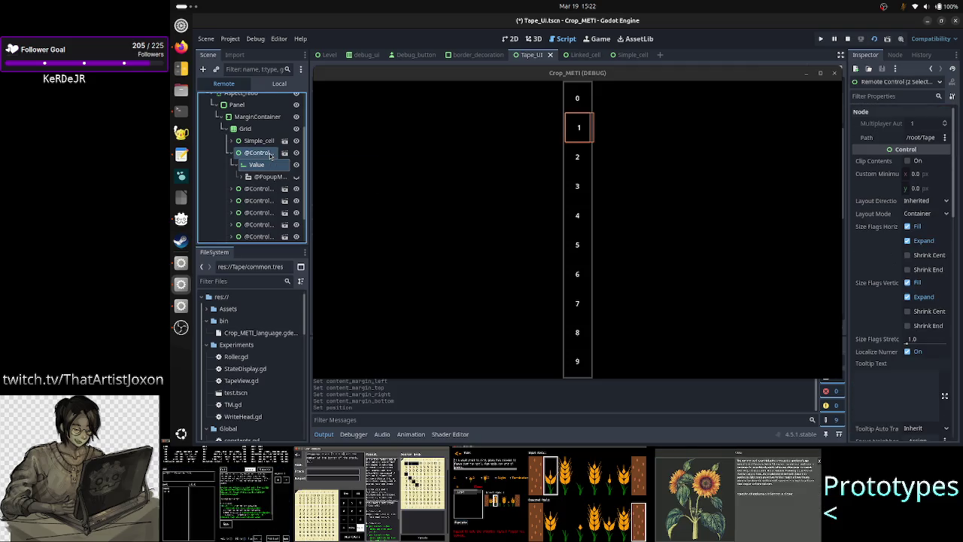
click(820, 73)
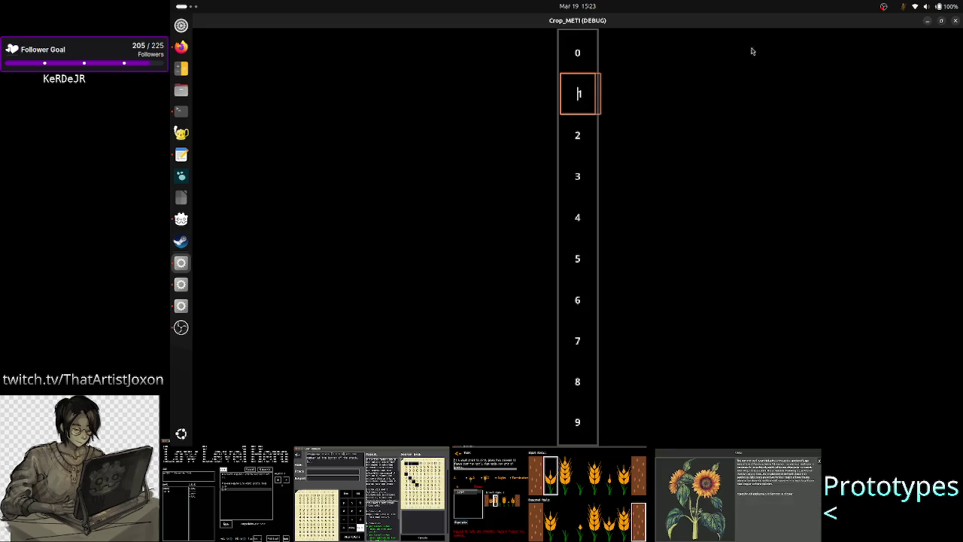
- Restore the game window and keep the Value LineEdit's Full Rect anchor preset
double_click(855, 24)
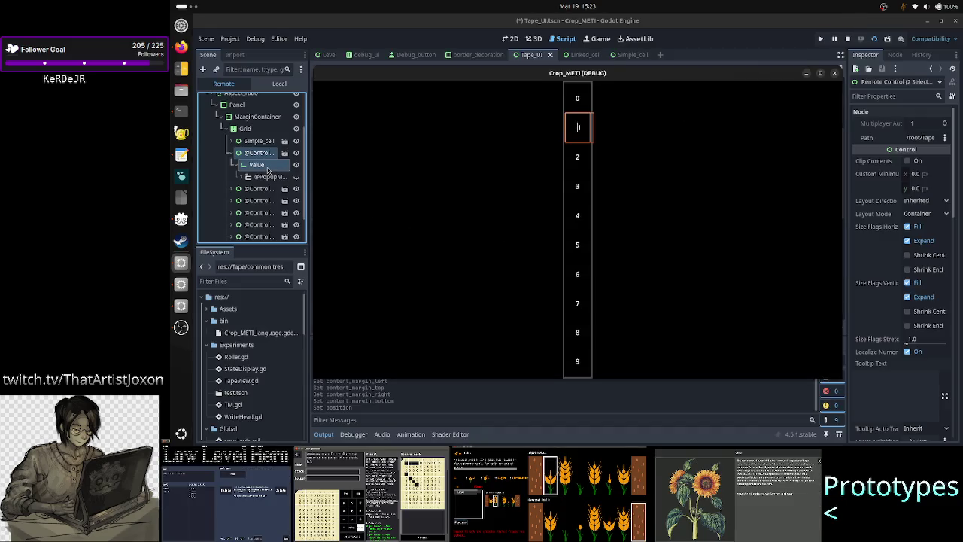
click(270, 166)
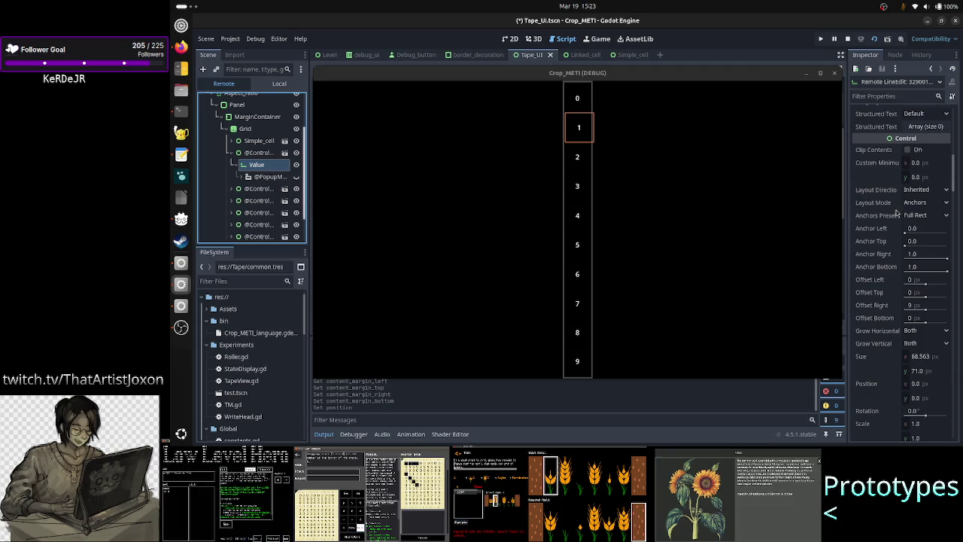
click(927, 218)
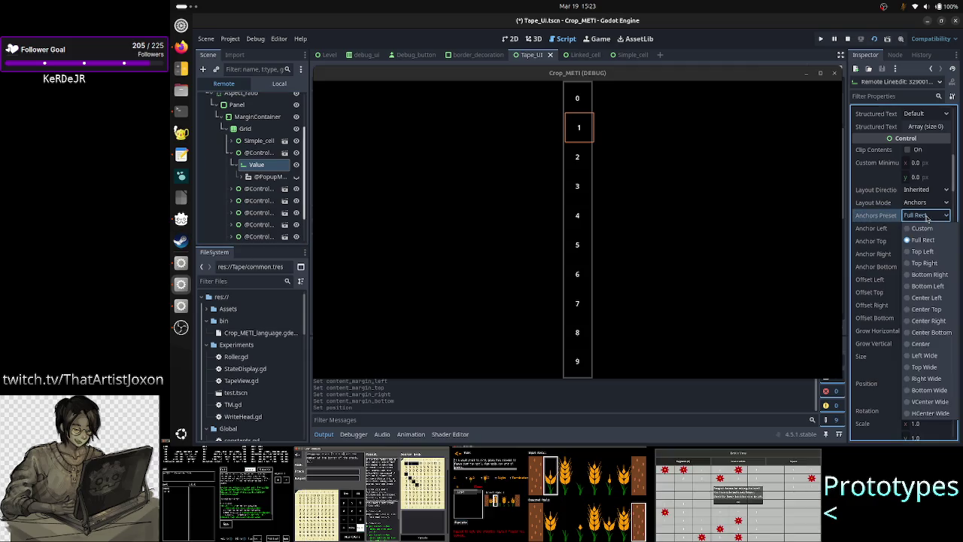
click(927, 217)
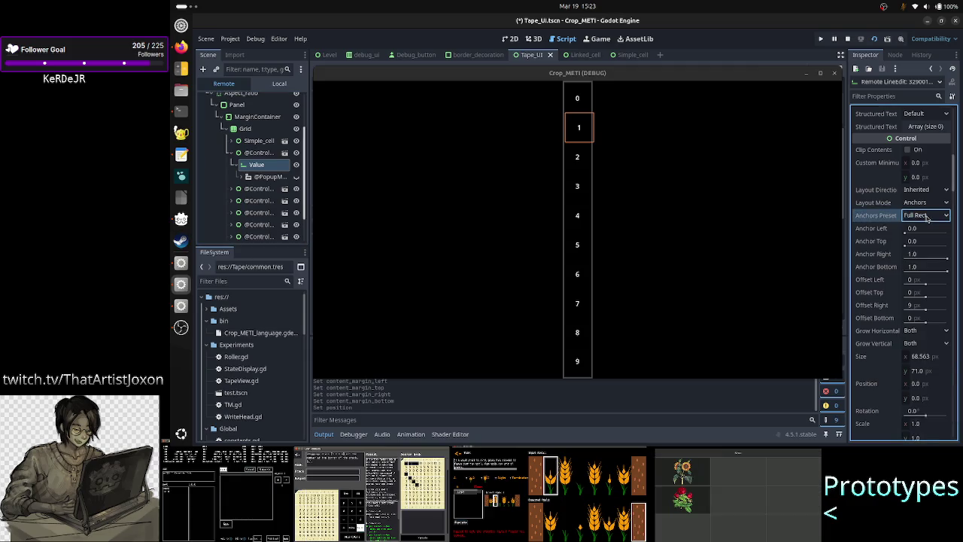
click(258, 153)
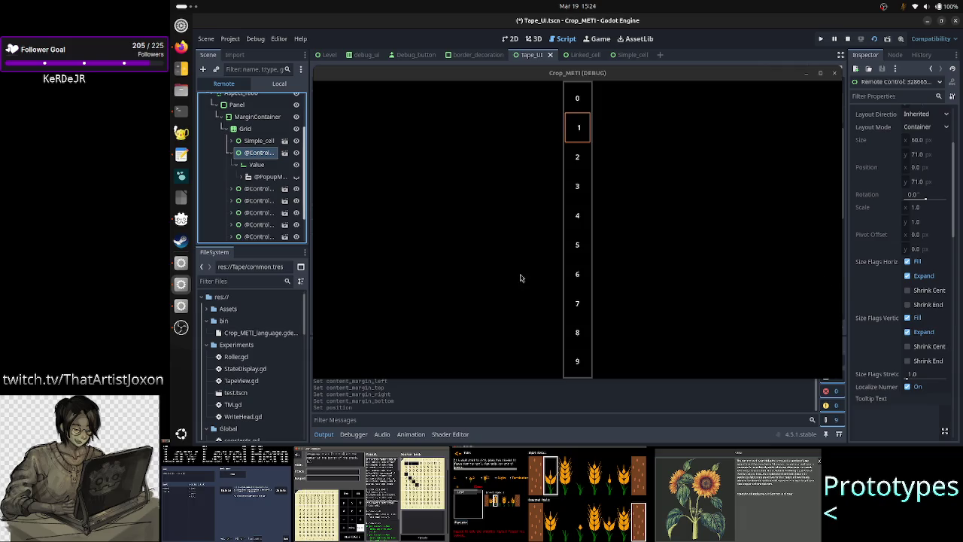
click(267, 166)
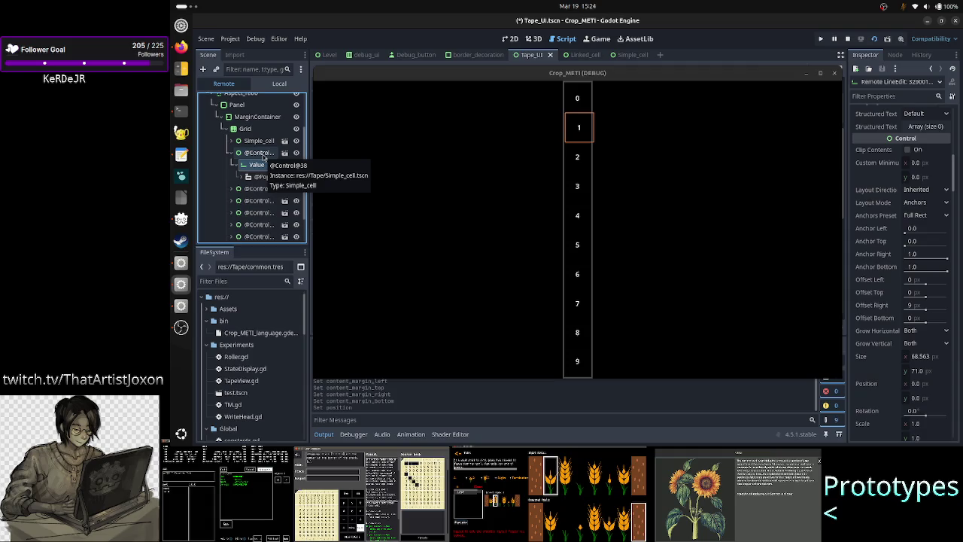
click(259, 153)
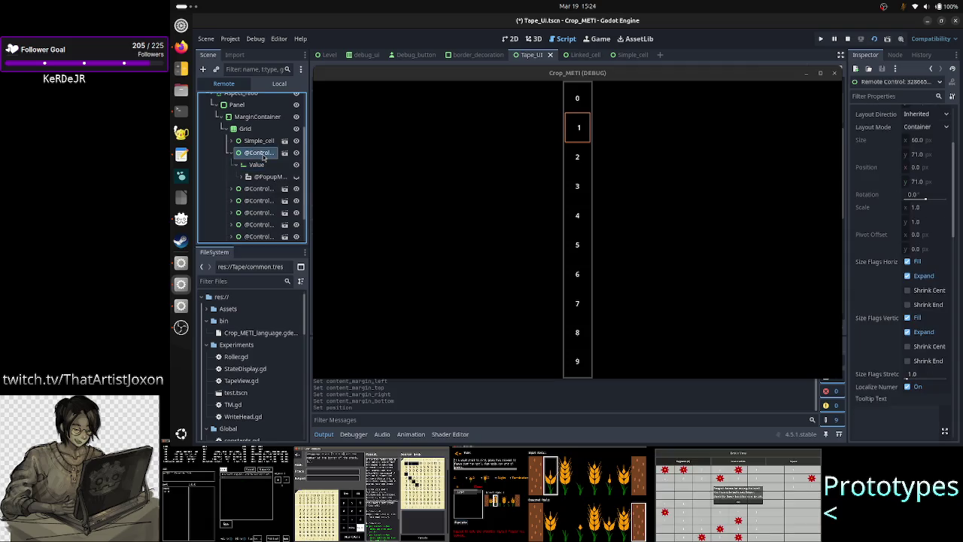
click(257, 164)
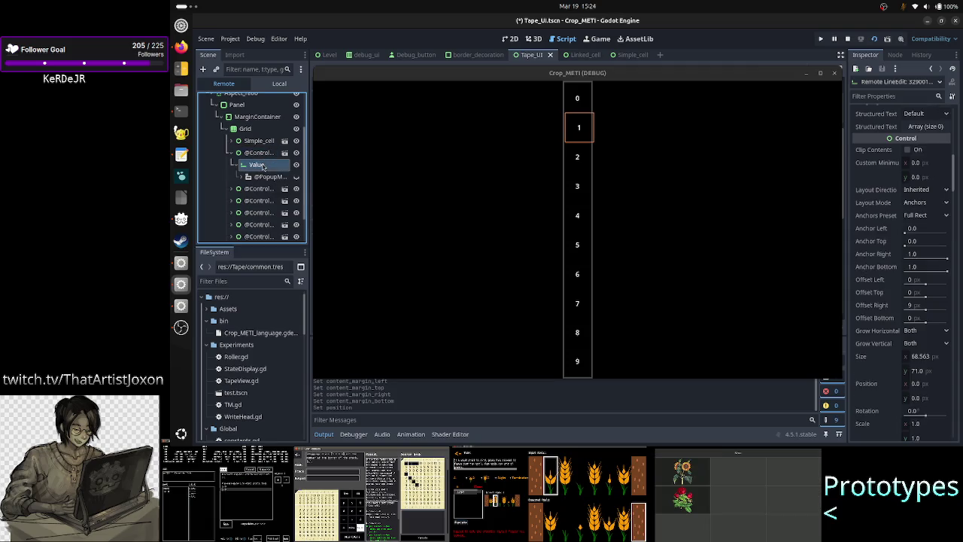
scroll(910, 316, down, 3)
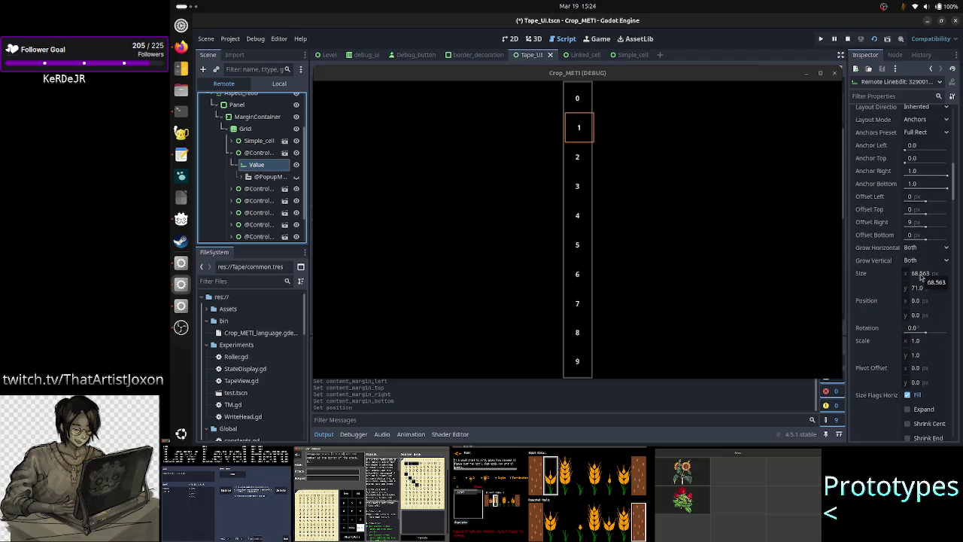
click(267, 155)
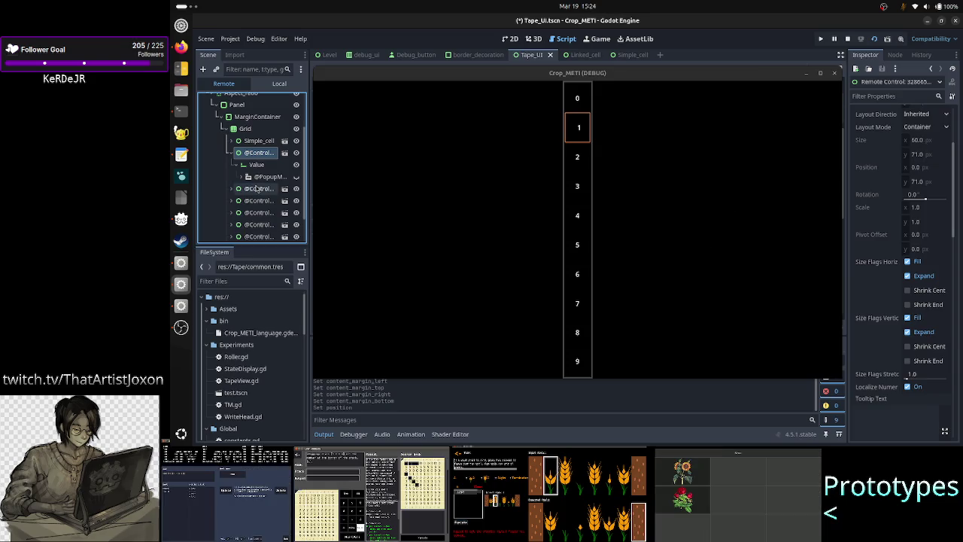
click(181, 46)
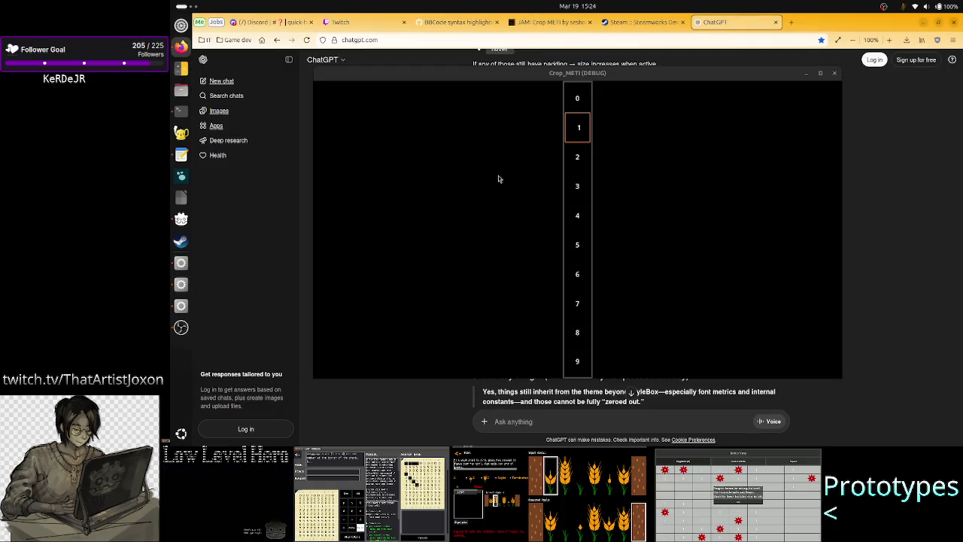
- Minimize the game window and review the earlier ChatGPT conversation
click(805, 73)
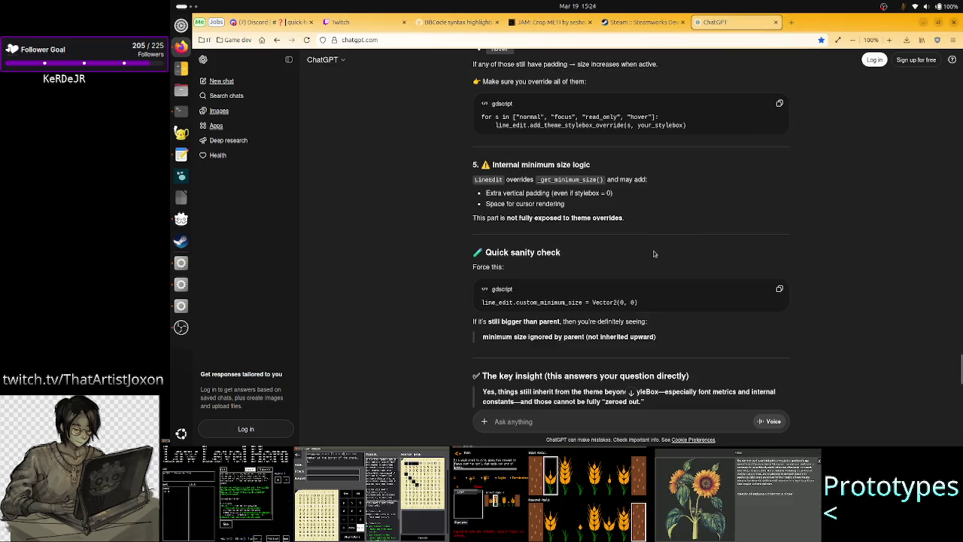
scroll(655, 256, down, 5)
scroll(655, 255, up, 10)
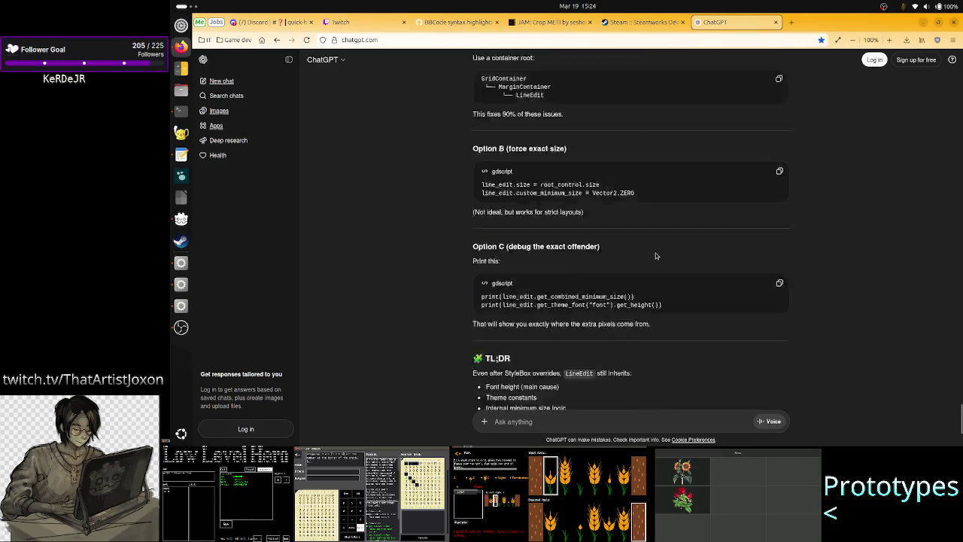
scroll(655, 256, up, 7)
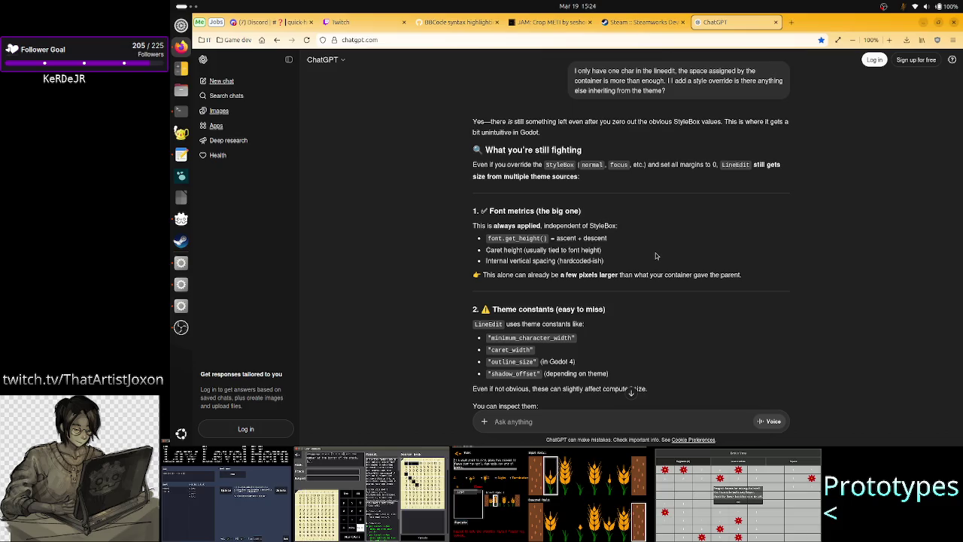
scroll(655, 256, down, 10)
scroll(655, 255, up, 3)
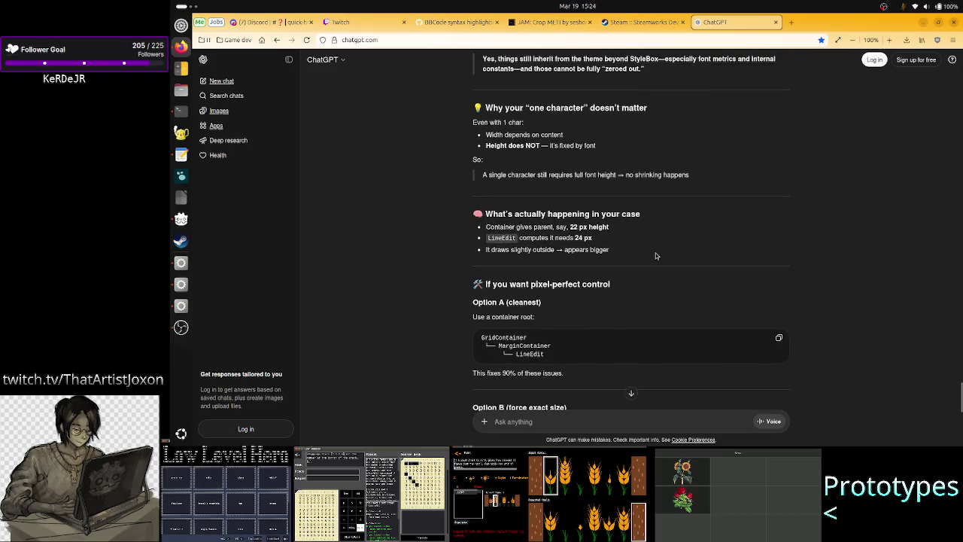
scroll(655, 254, down, 8)
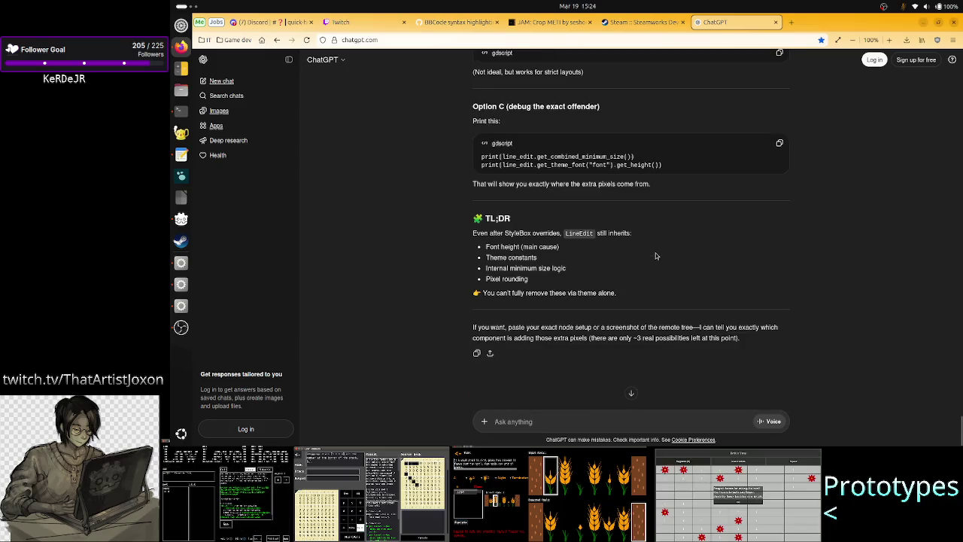
- Send a follow-up: the difference is 8 pixels, 4px per side, with child x at -4
click(546, 418)
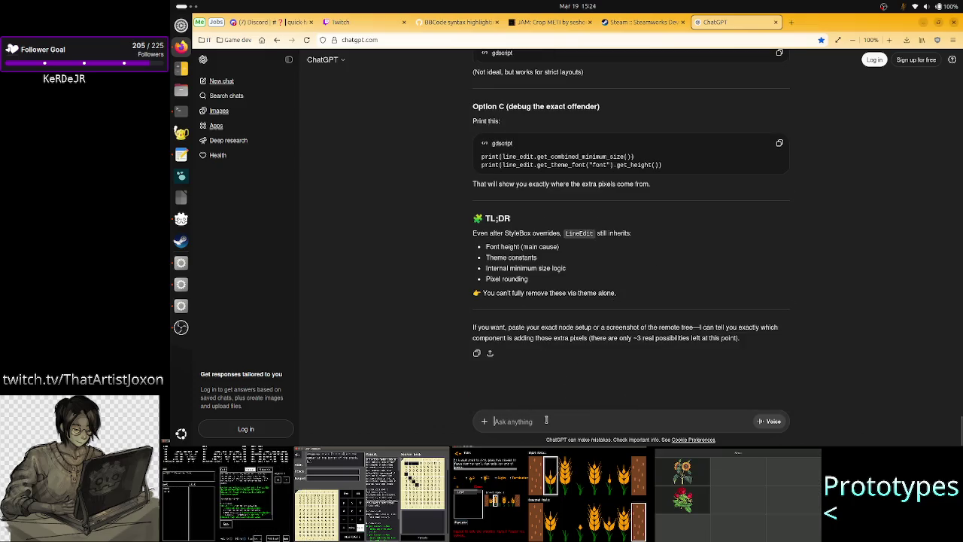
text(the difference is act)
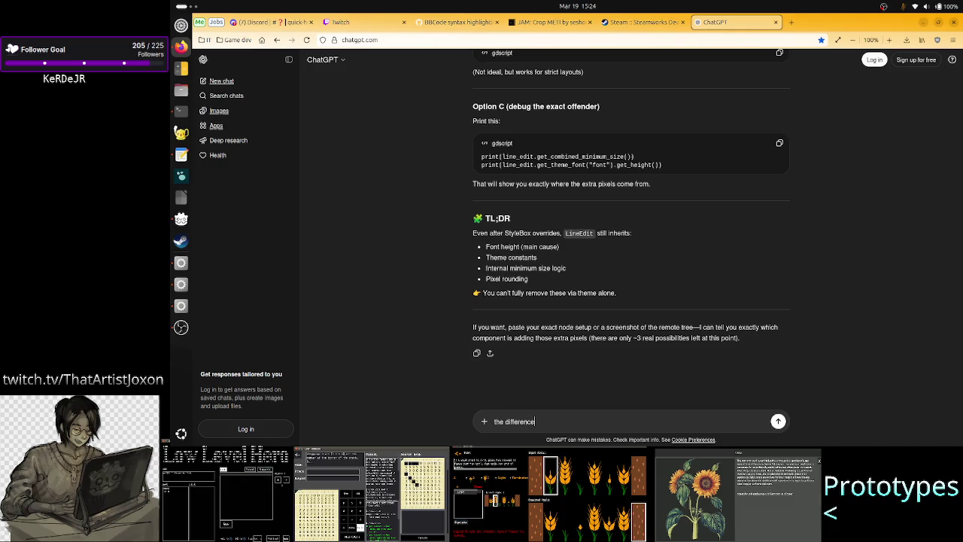
text(ually 8 pix)
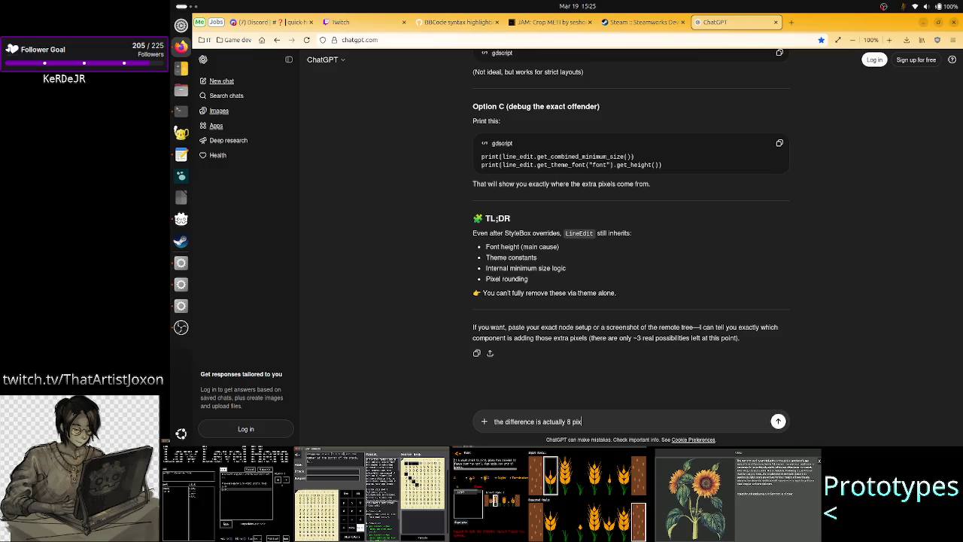
text(els)
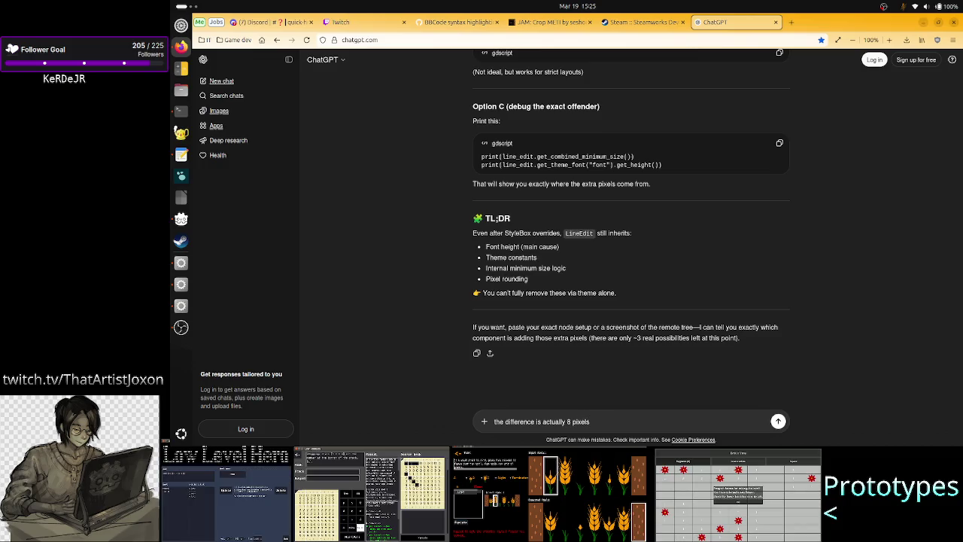
text(, )
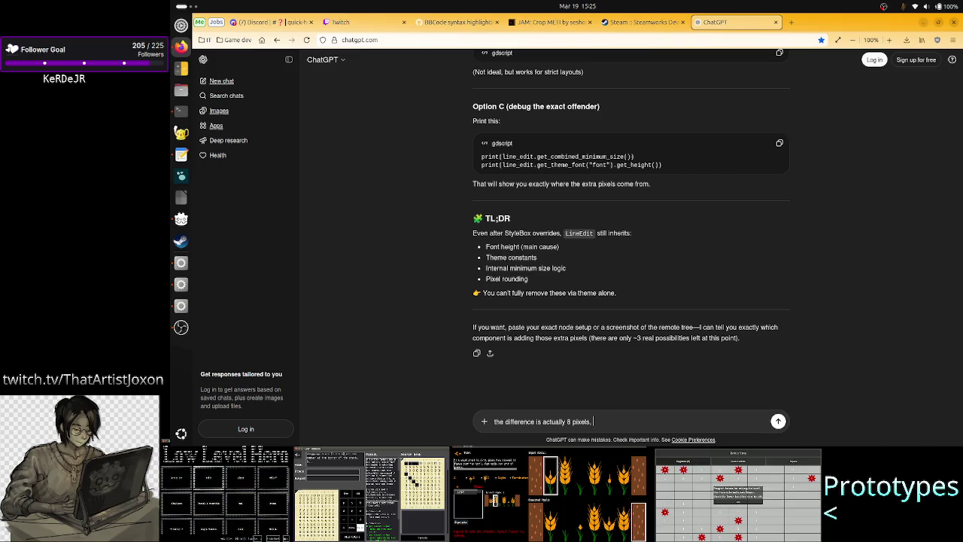
text(but)
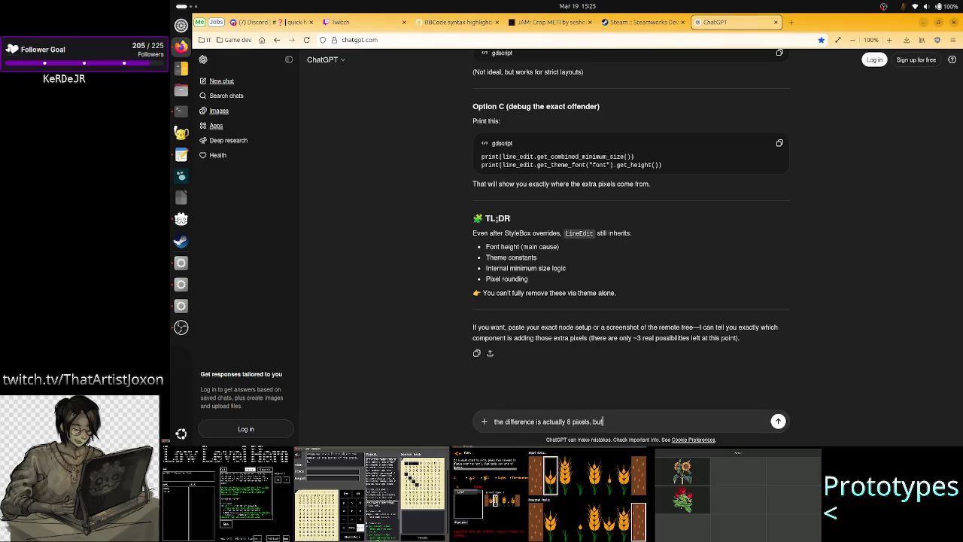
text( since the )
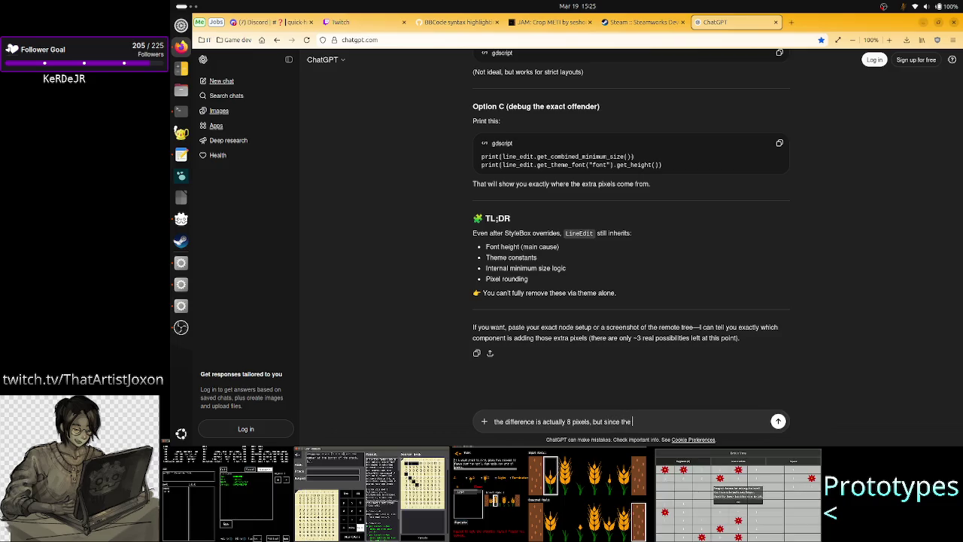
text(x posi)
text(tio)
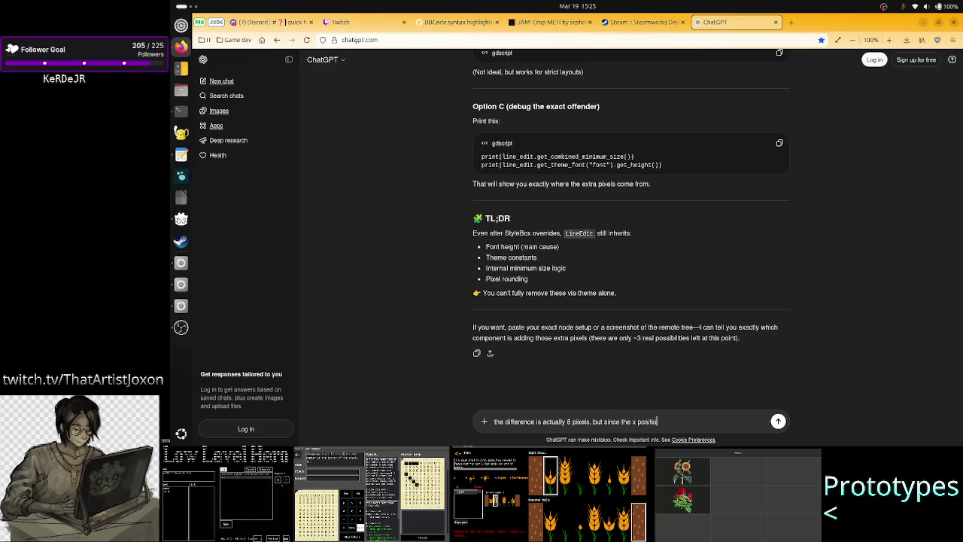
text(n of the ch)
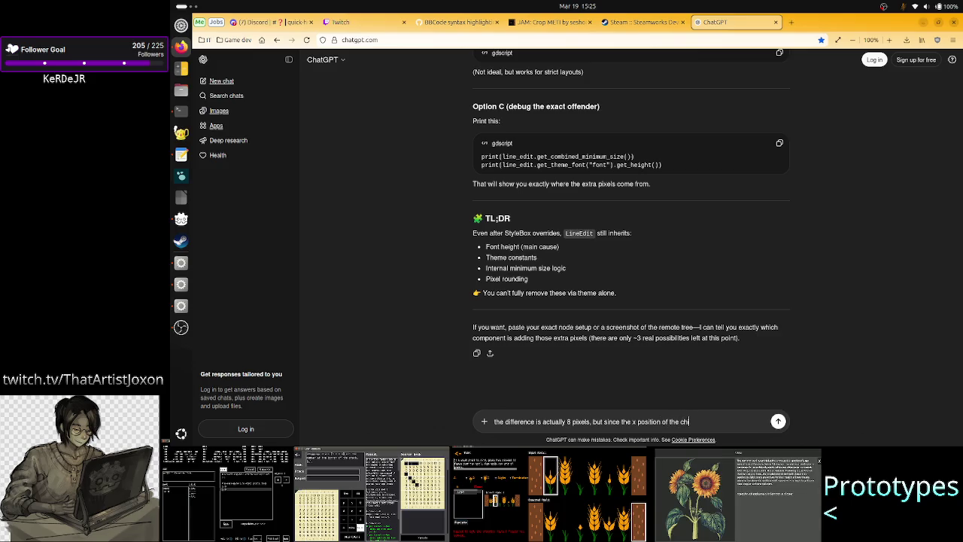
text(ild is -4)
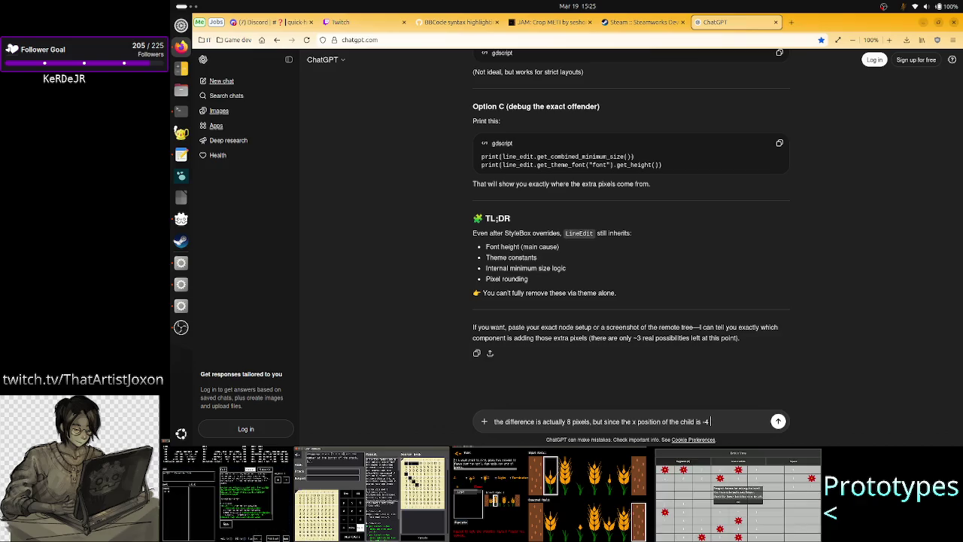
text(it looked)
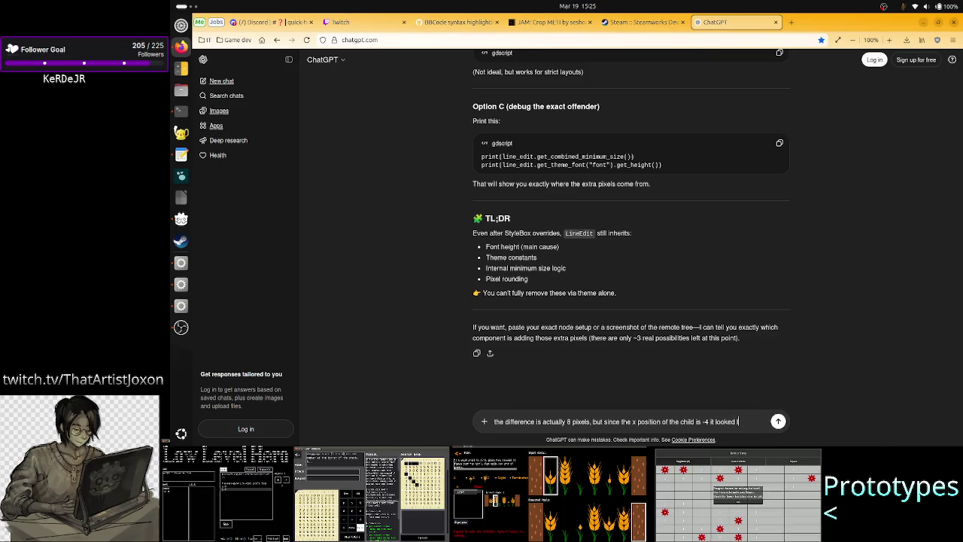
text( like 3)
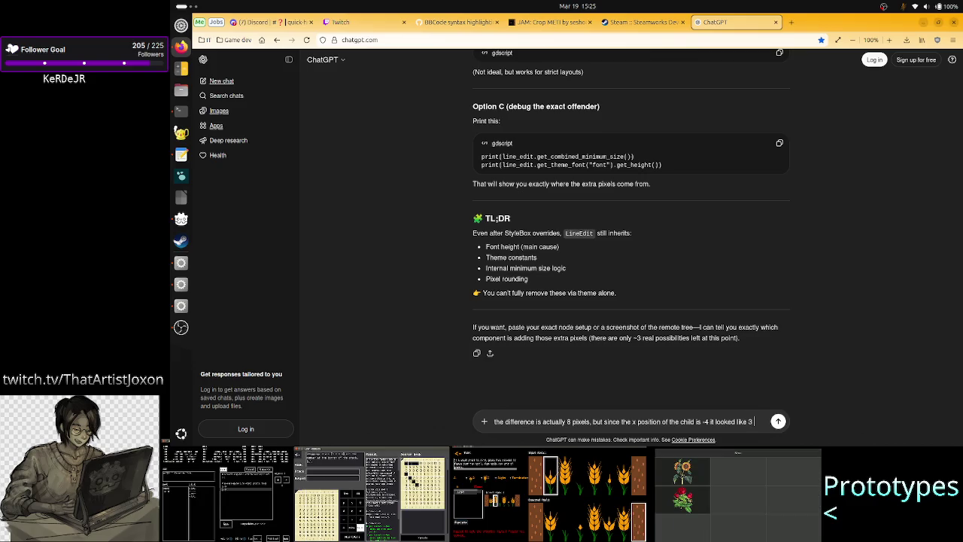
key(BackSpace)
text(4)
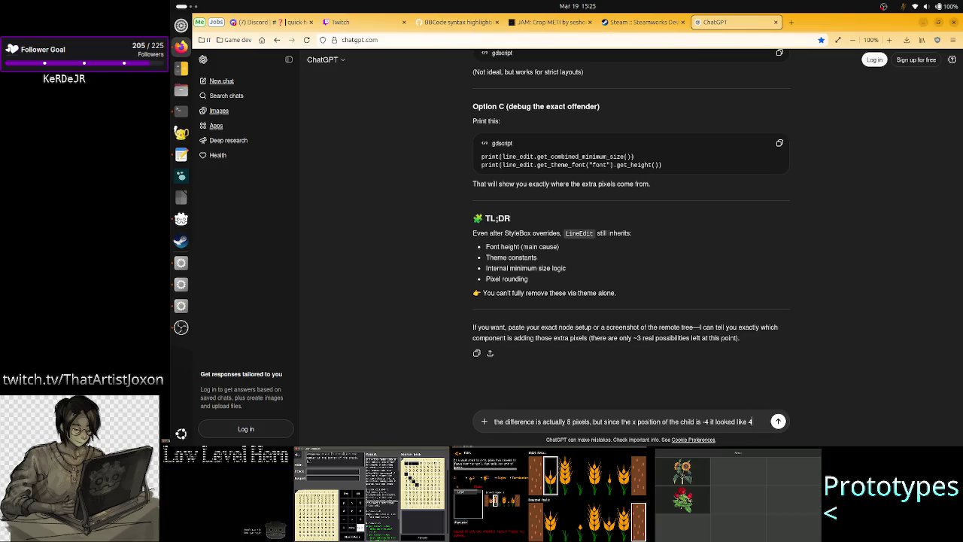
text(px)
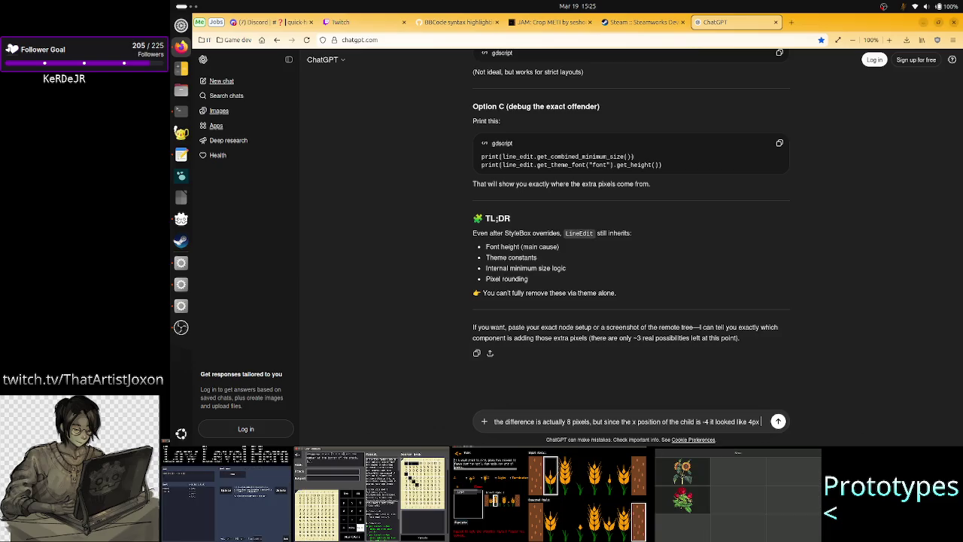
text(b)
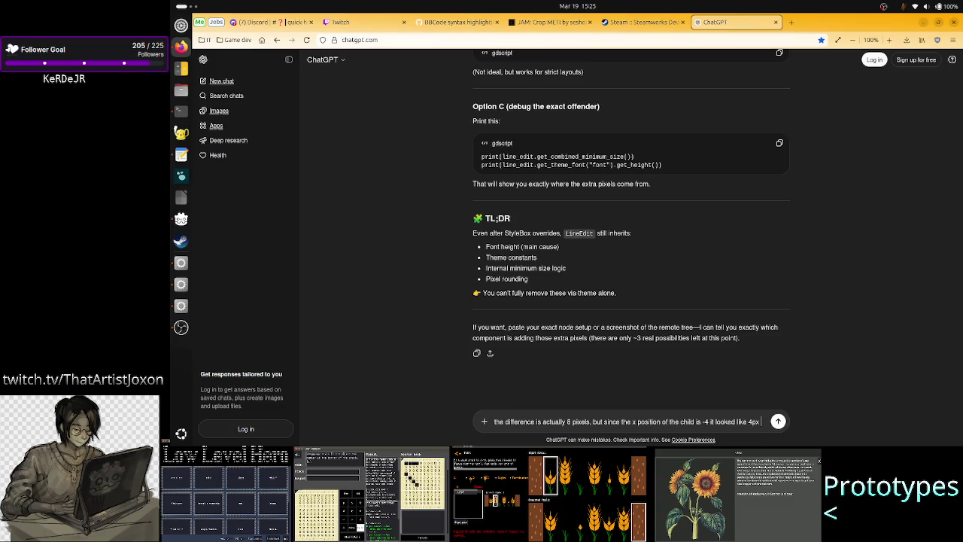
text(bi)
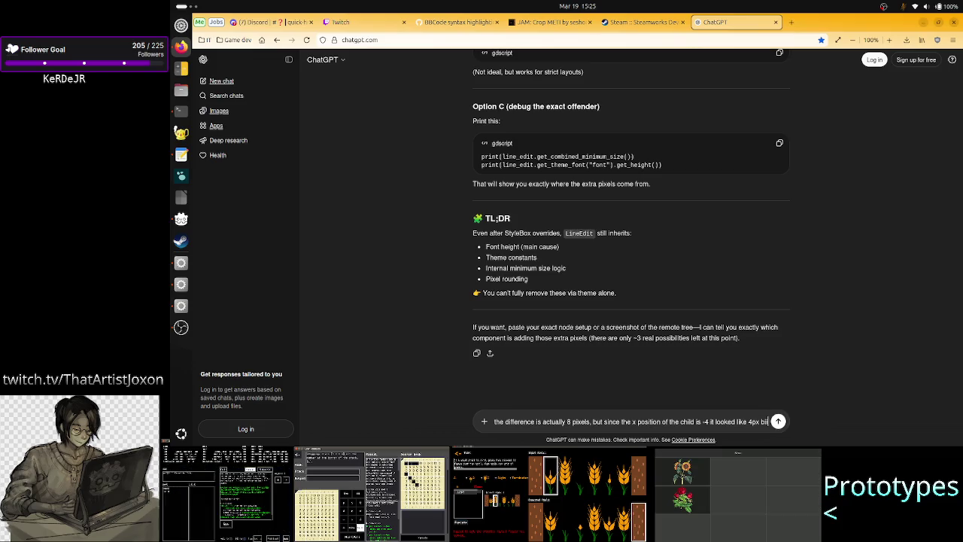
text(gger on the left and)
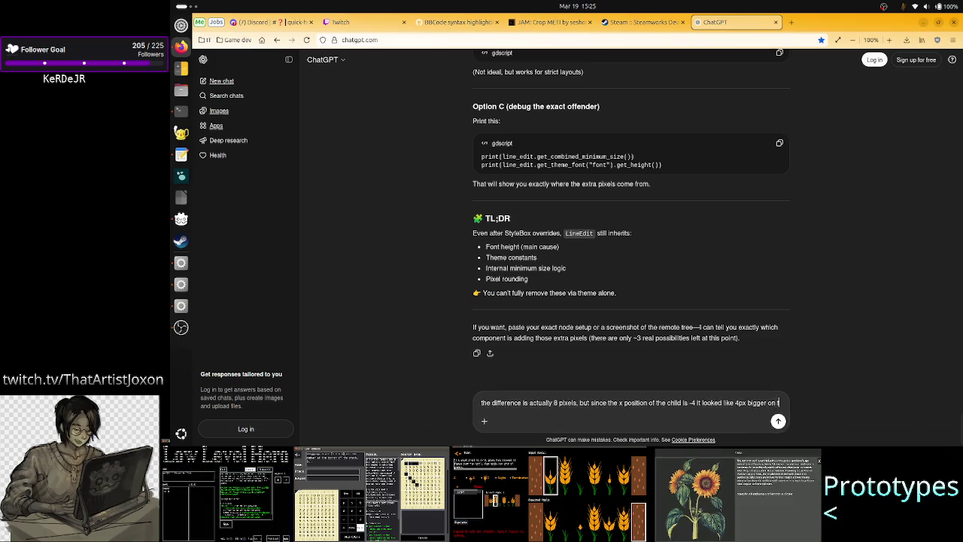
text( 4 on the r)
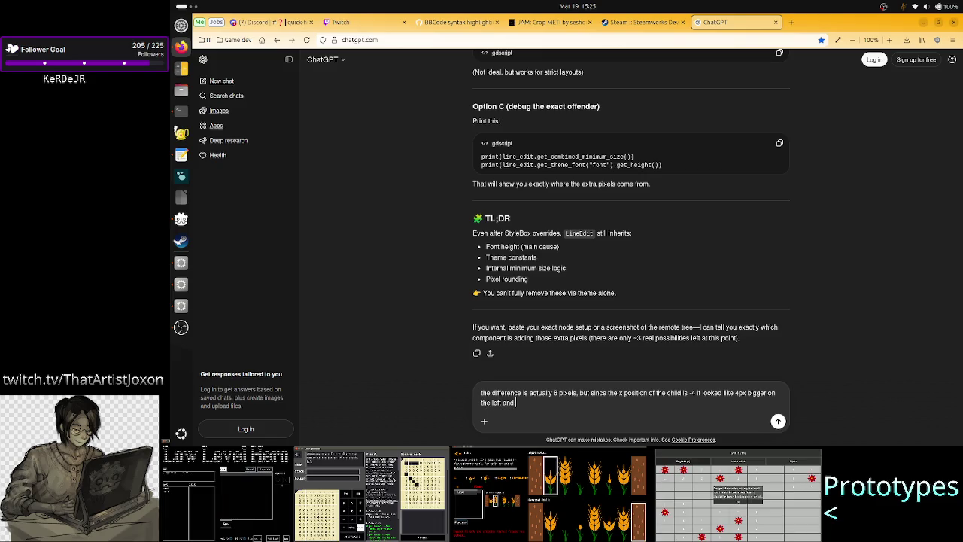
text(ig)
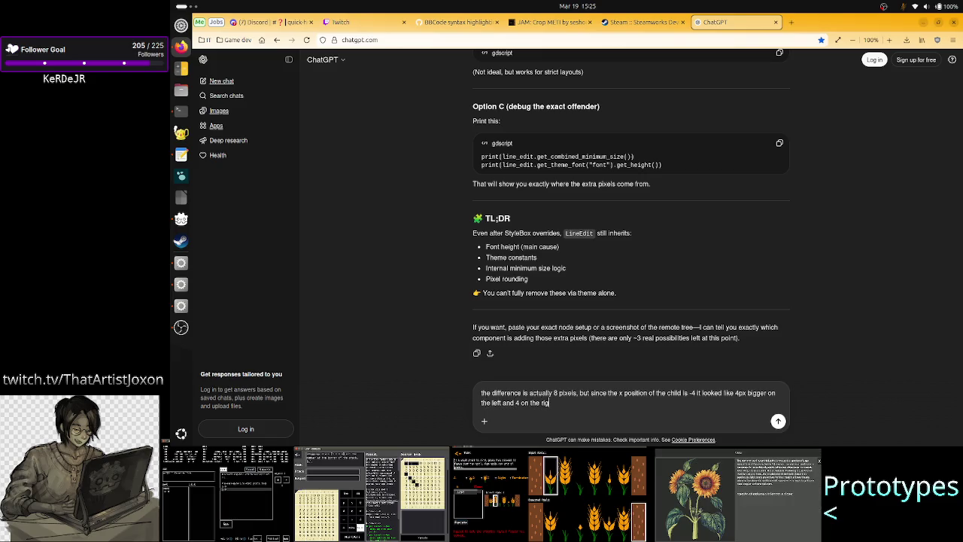
text(ht. The fo)
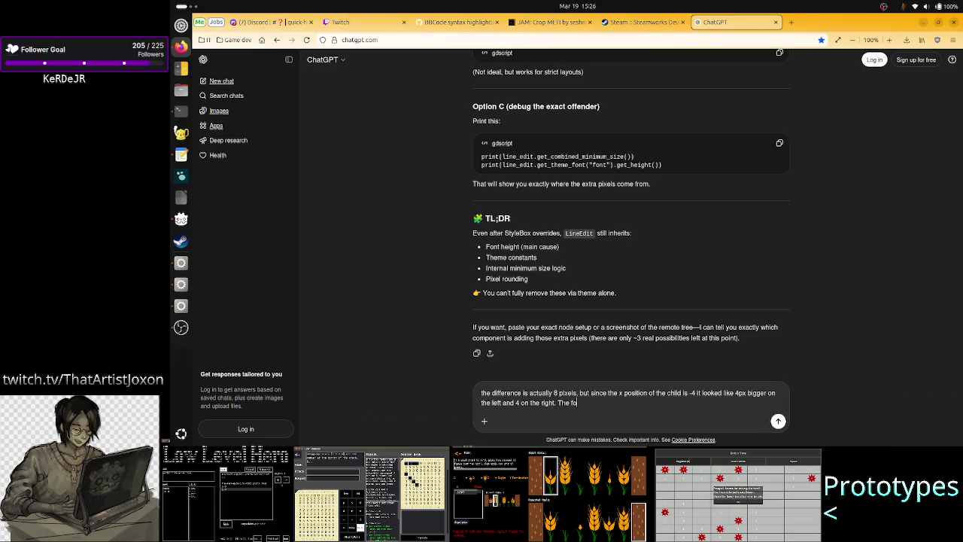
key(BackSpace)
key(BackSpace)
text(text )
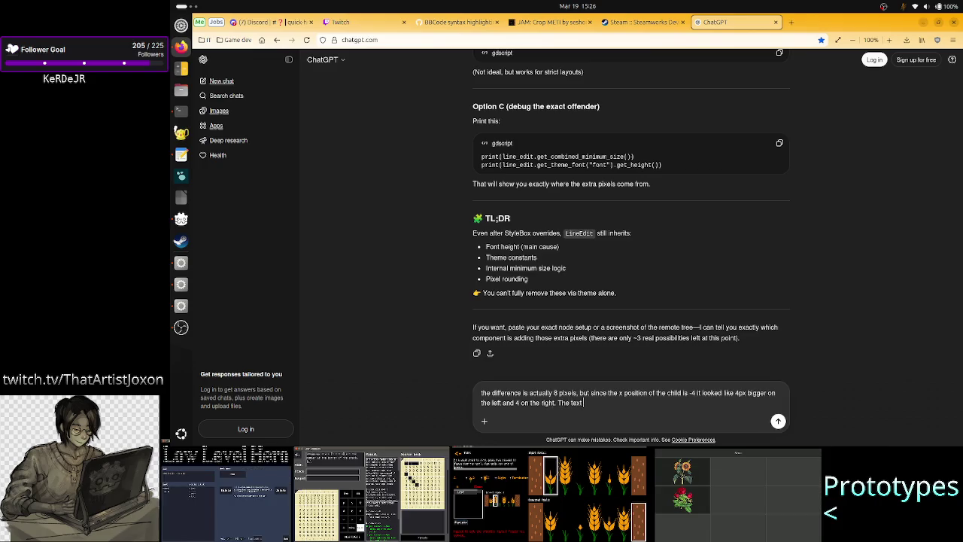
text(fits more t)
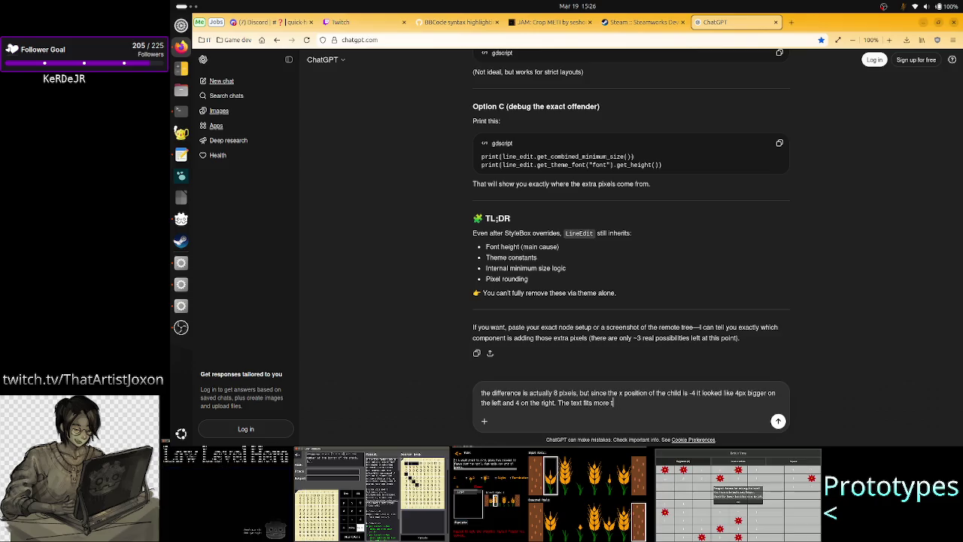
text(han enough )
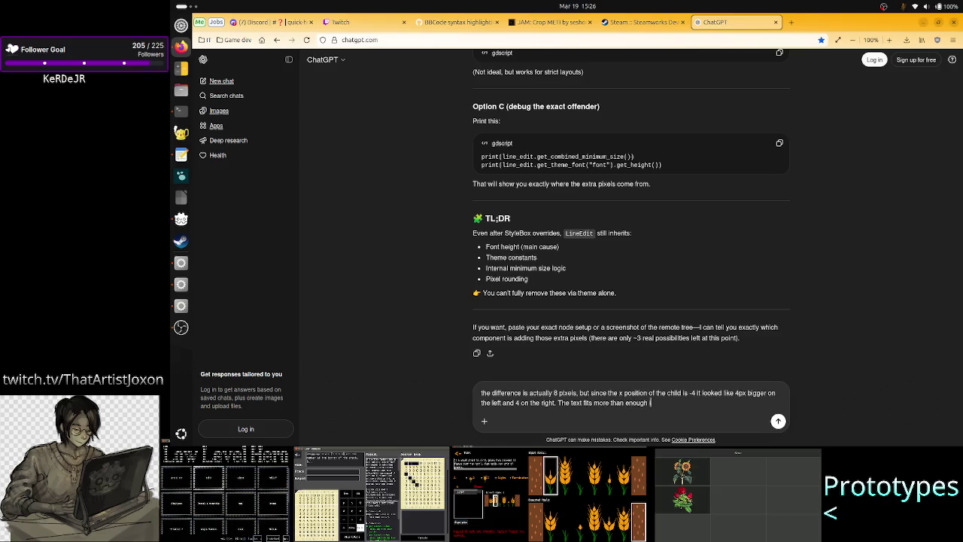
text(inside the)
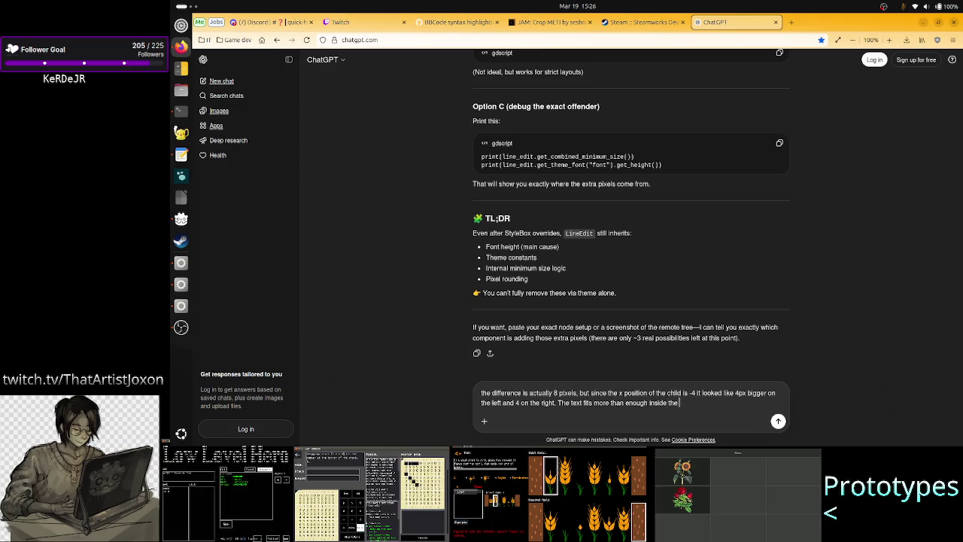
text( lineedit)
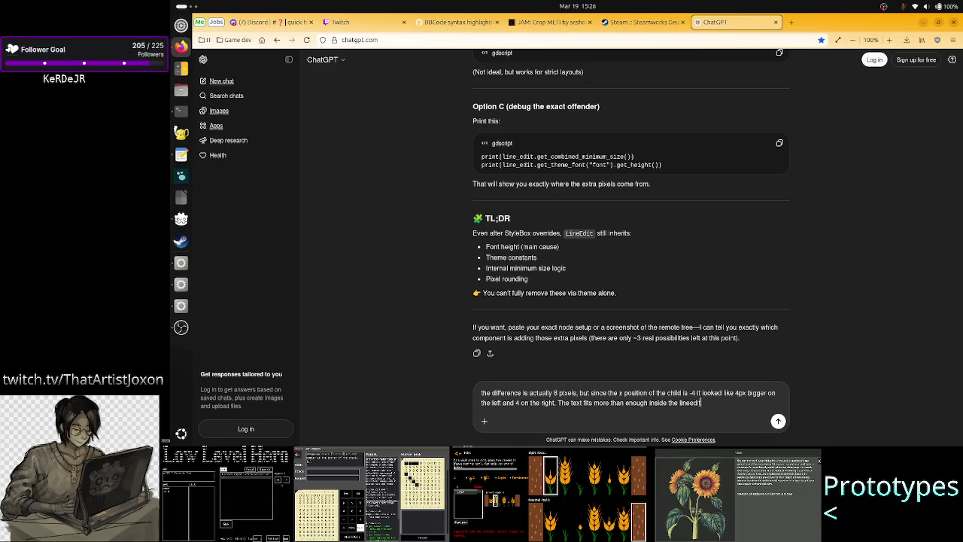
text(. )
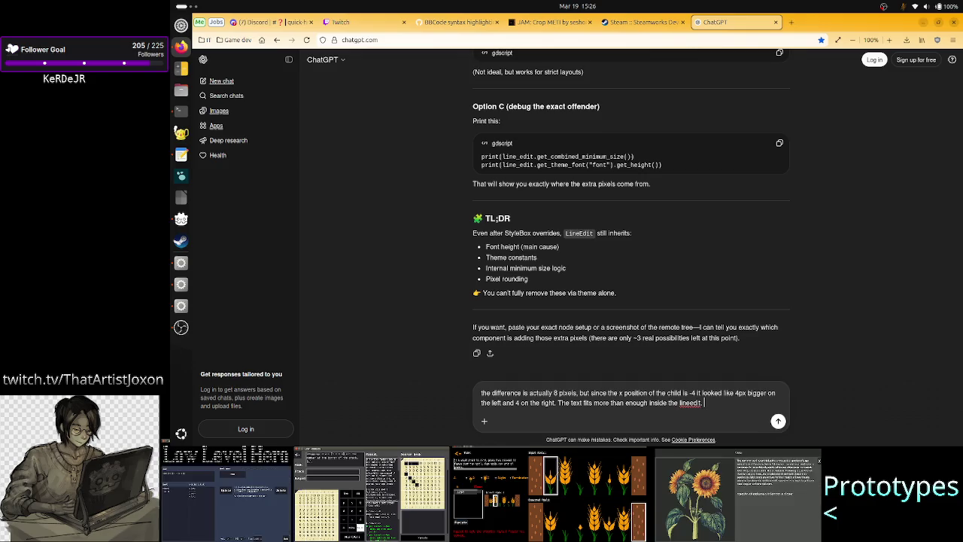
text(Sti)
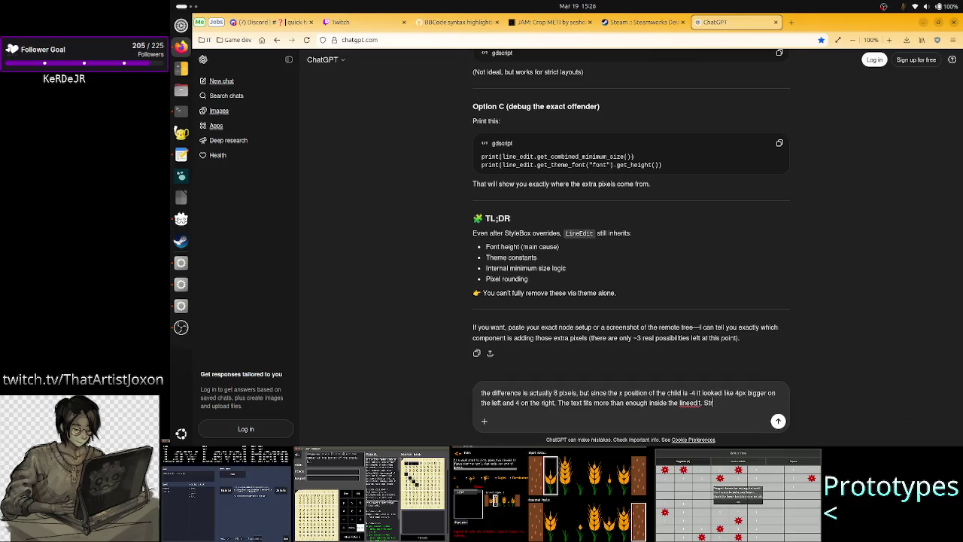
text(angely, when )
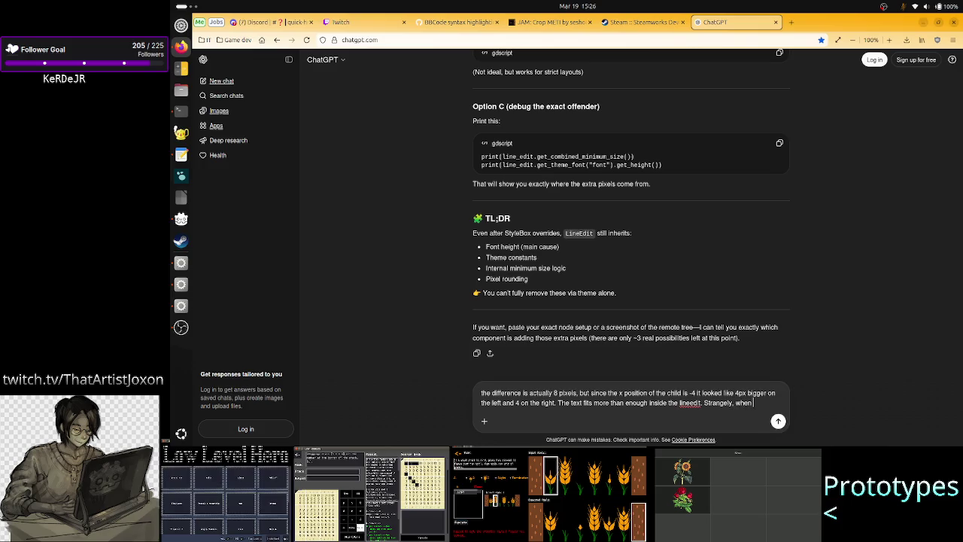
text(setting a S)
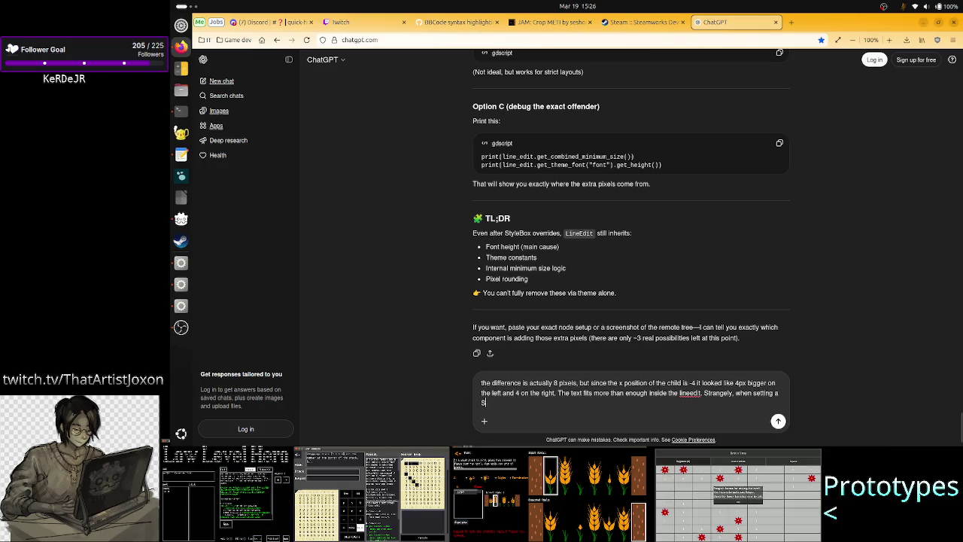
text(tylebox)
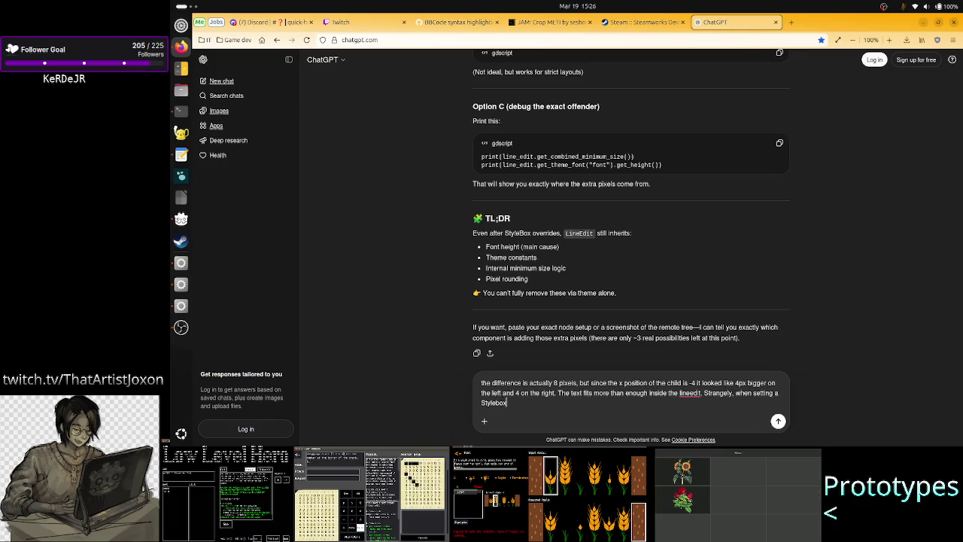
text(Empty, pr)
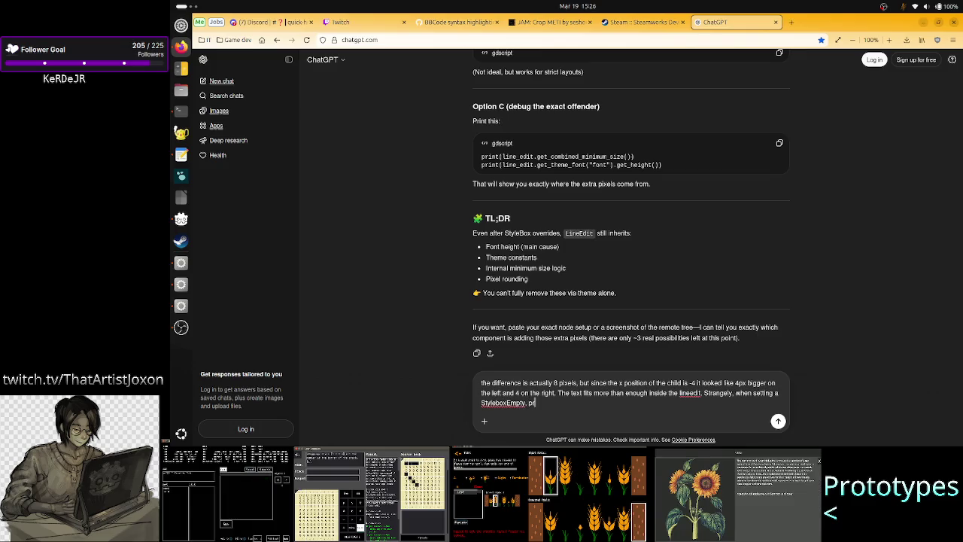
text(oblem diss)
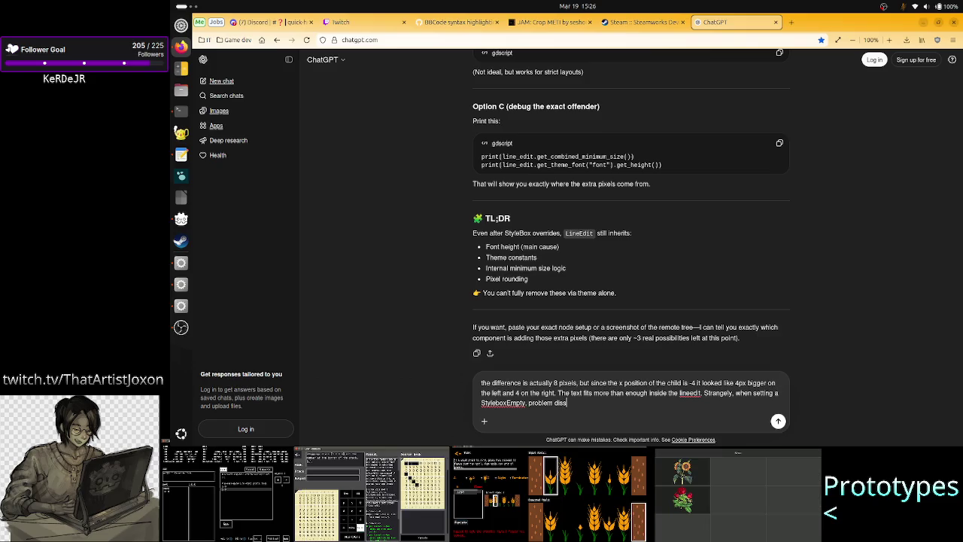
text(apears e)
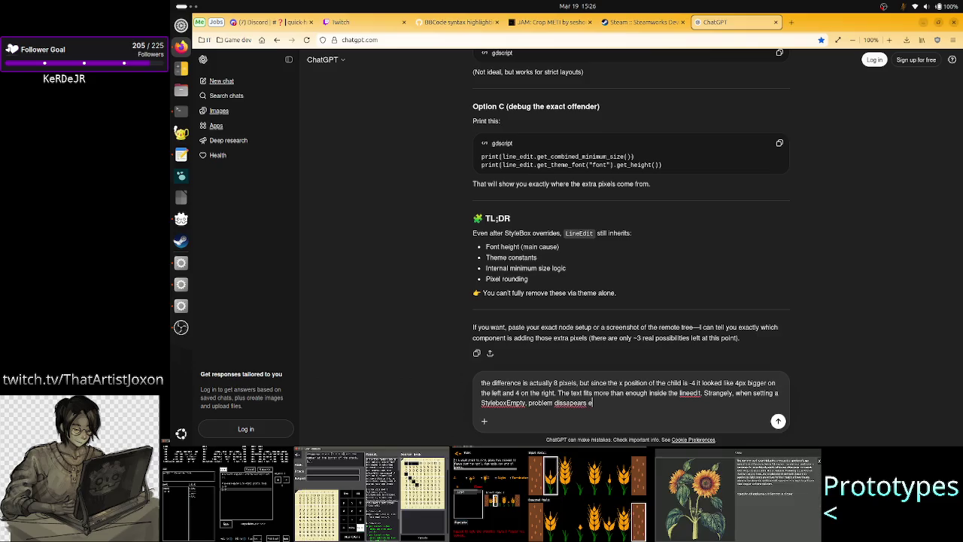
text(ven tho)
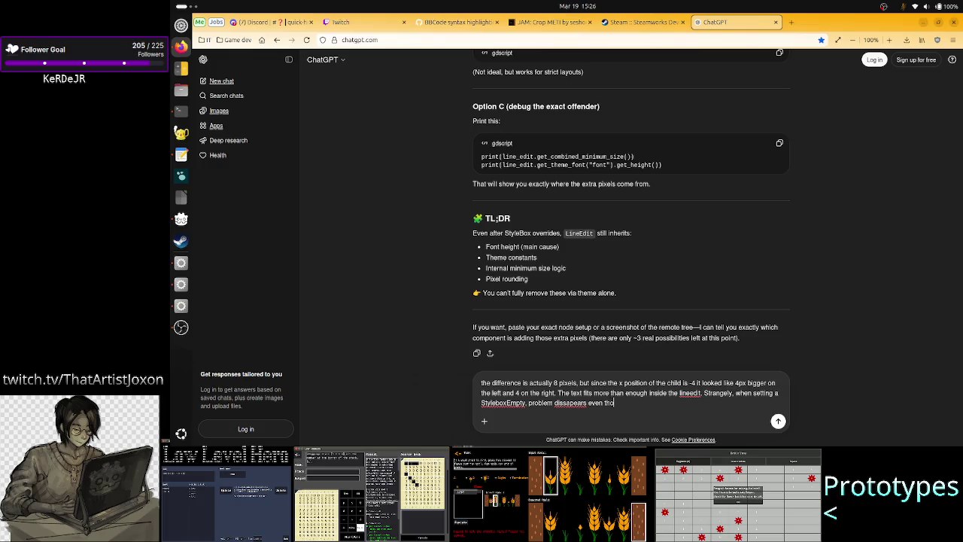
text(ugh t)
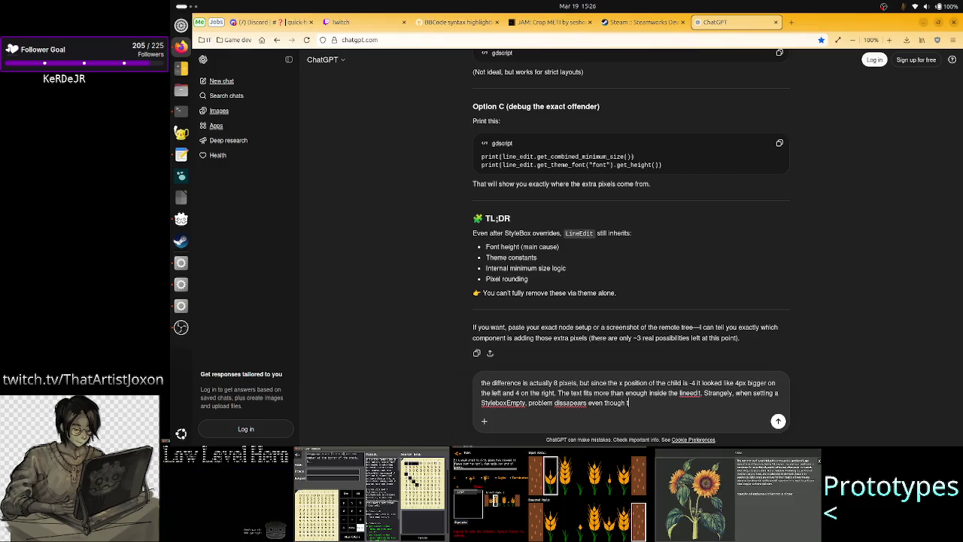
text(he styleboxflat i)
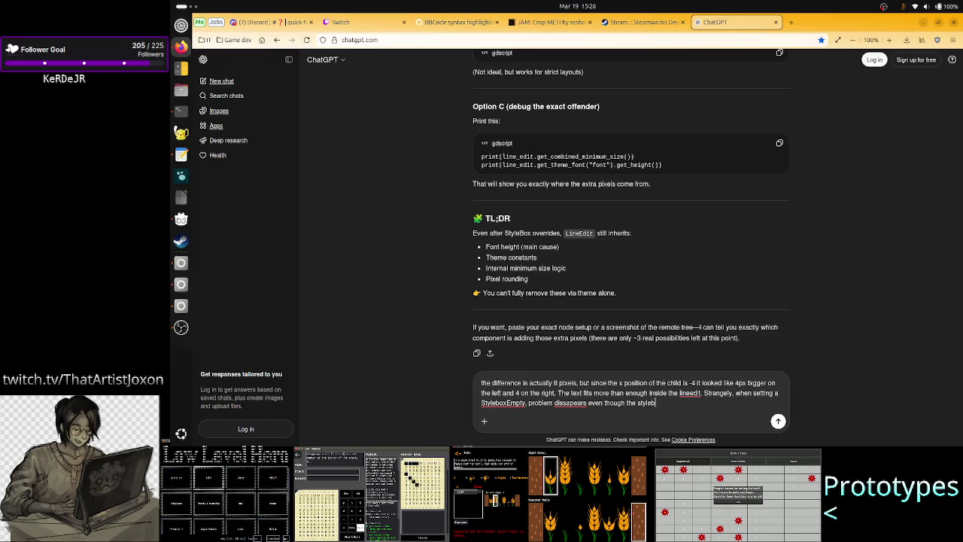
text( had )
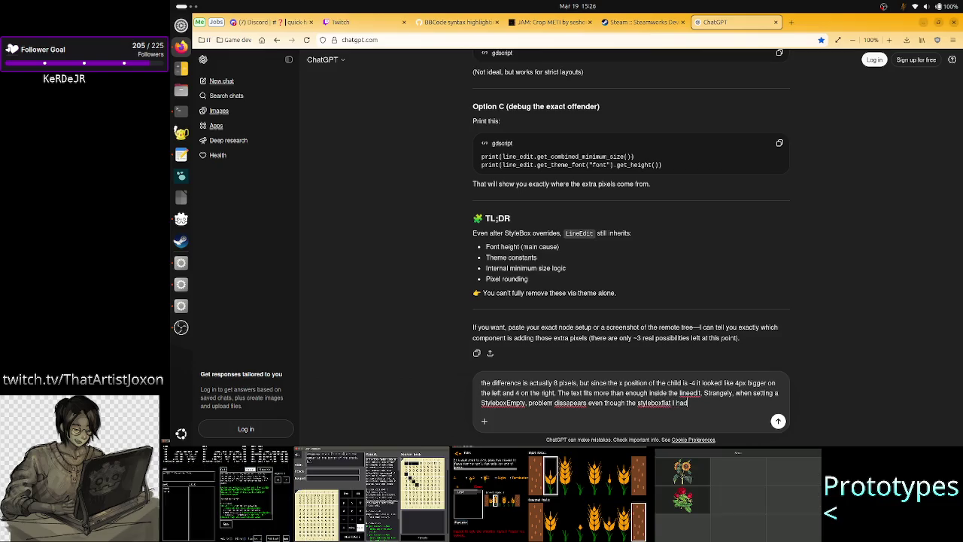
text(zeroe)
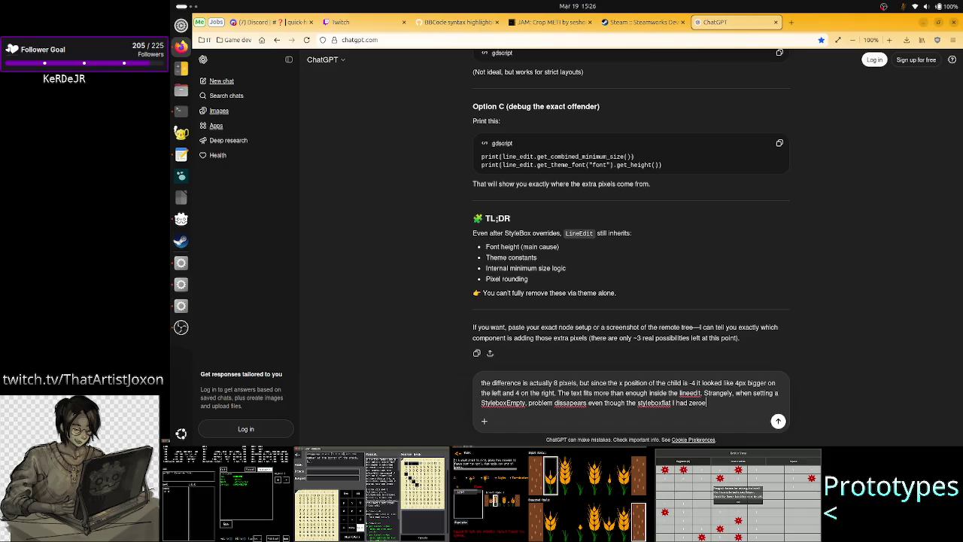
text(d out all sett)
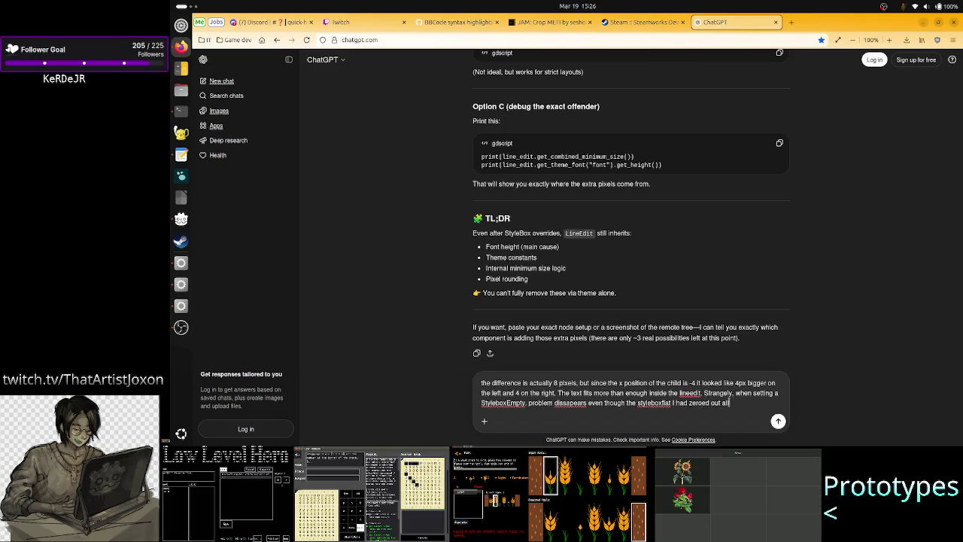
key(BackSpace)
key(BackSpace)
key(BackSpace)
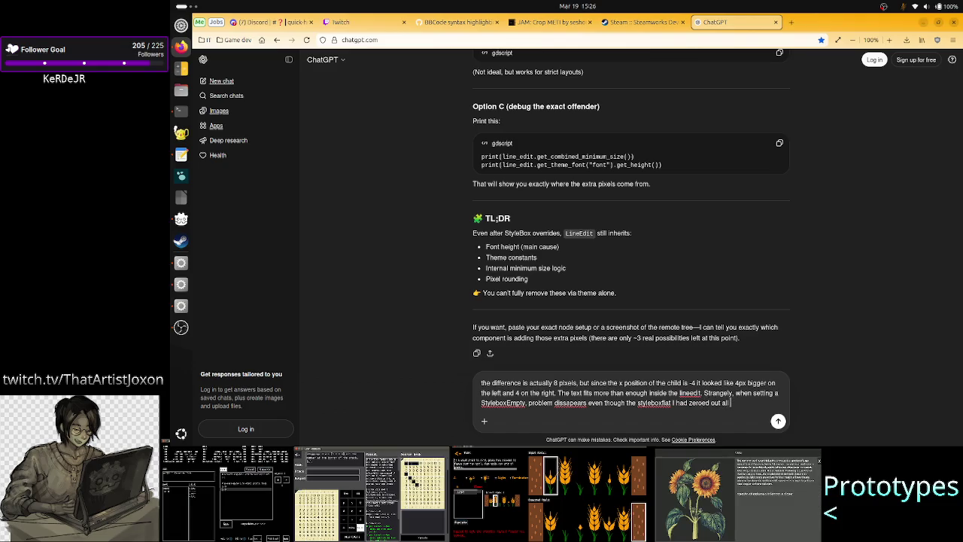
text(margin/b)
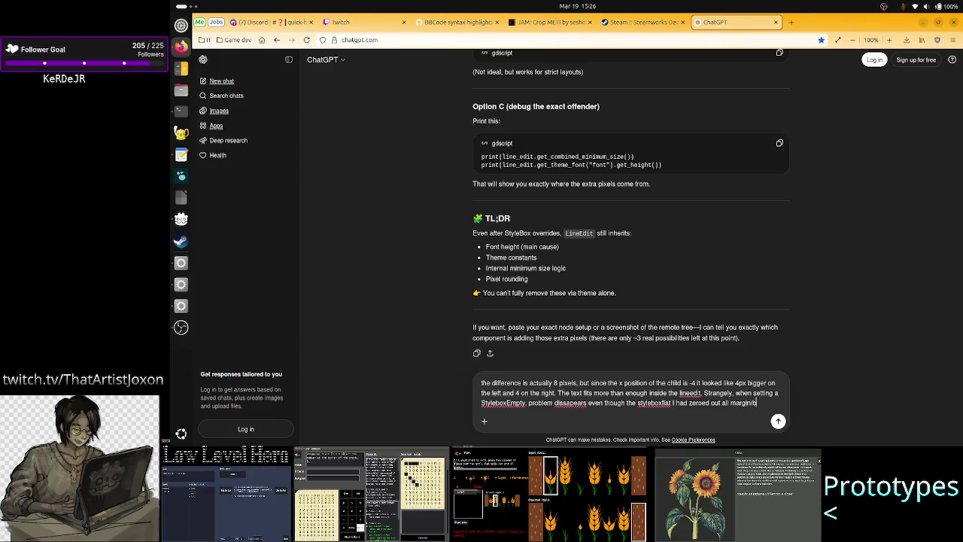
key(BackSpace)
key(BackSpace)
text(settin)
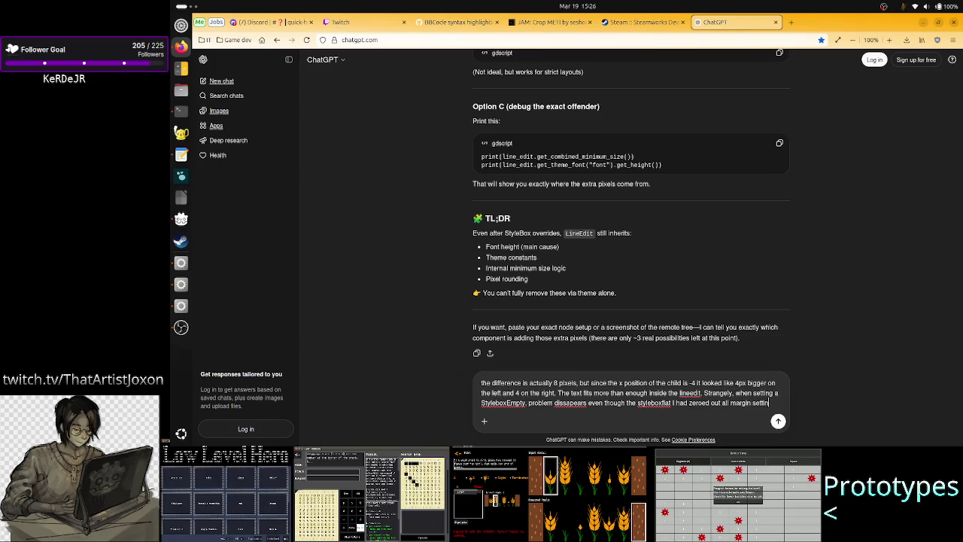
text(gs.)
key(Return)
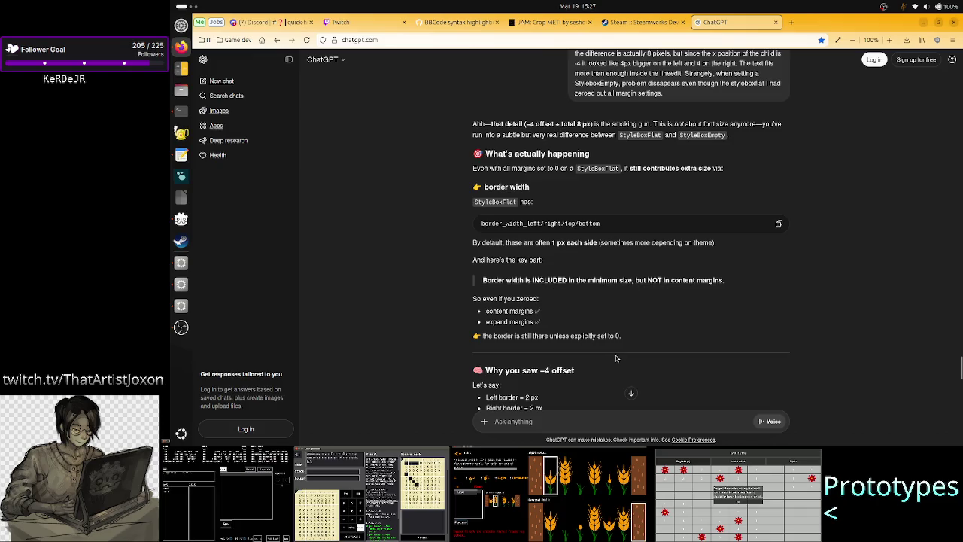
- Scroll ChatGPT's reply down to the 'Why StyleBoxEmpty fixes it' section
scroll(615, 355, down, 3)
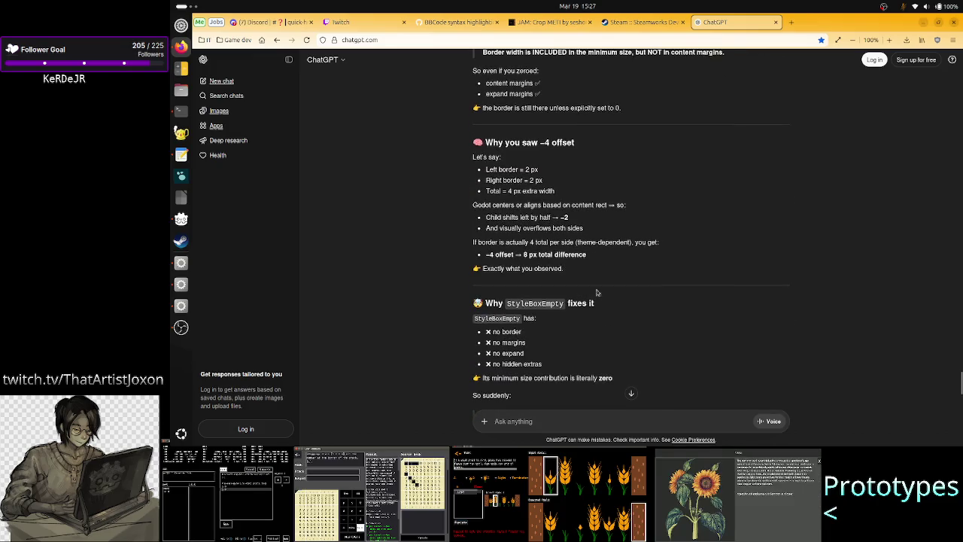